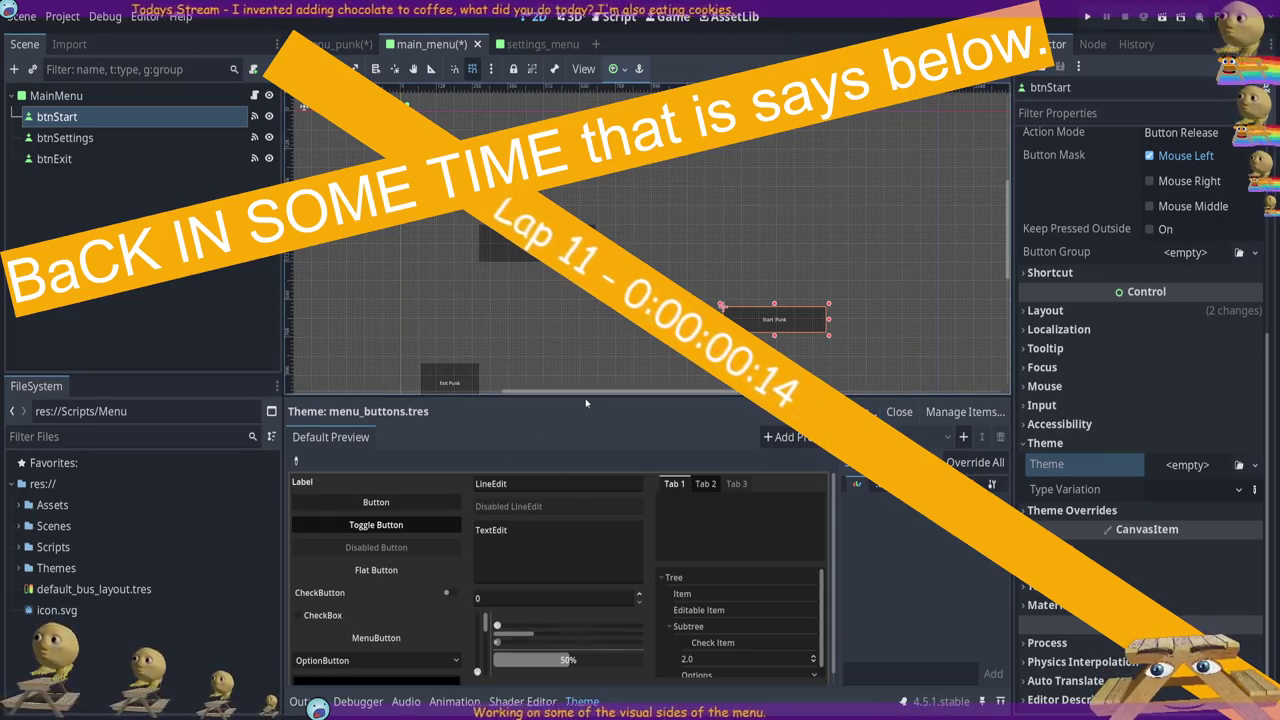
# Enlarge the menu_buttons.tres theme editor by raising the bottom panel and narrowing the left docks
pyautogui.moveTo(585, 398); pyautogui.dragTo(580, 282)
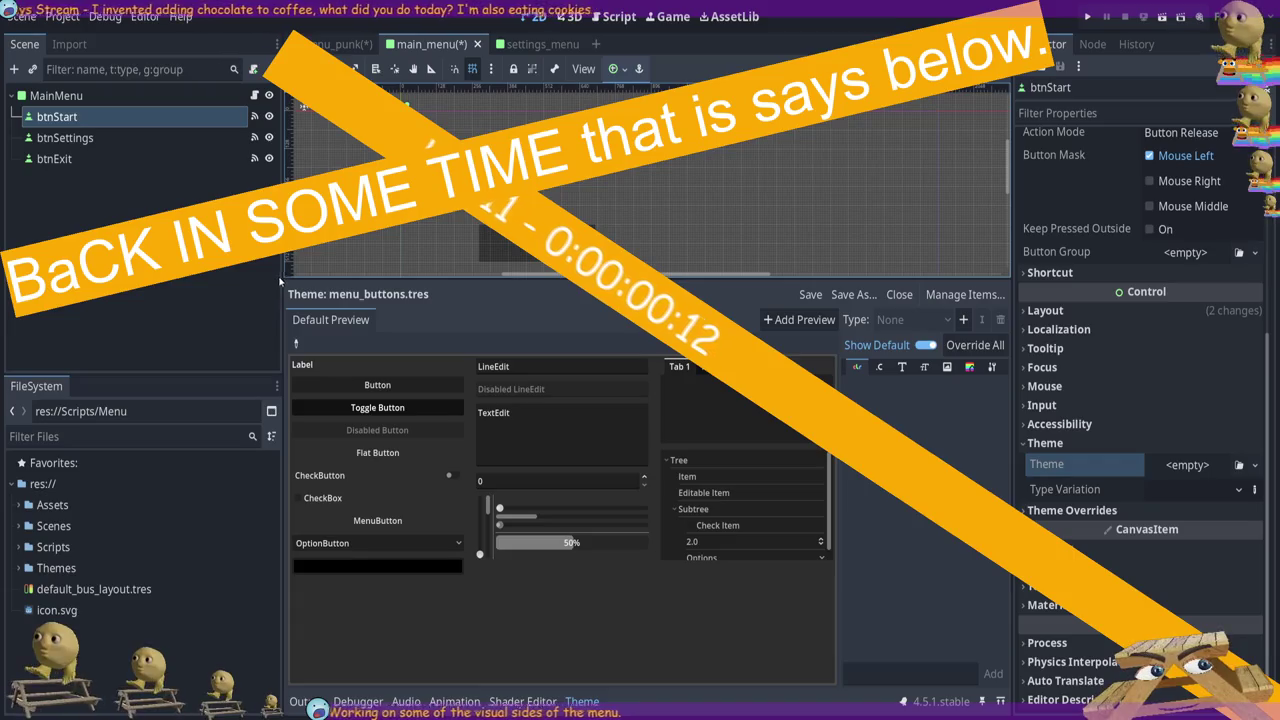
pyautogui.moveTo(282, 290); pyautogui.dragTo(118, 290)
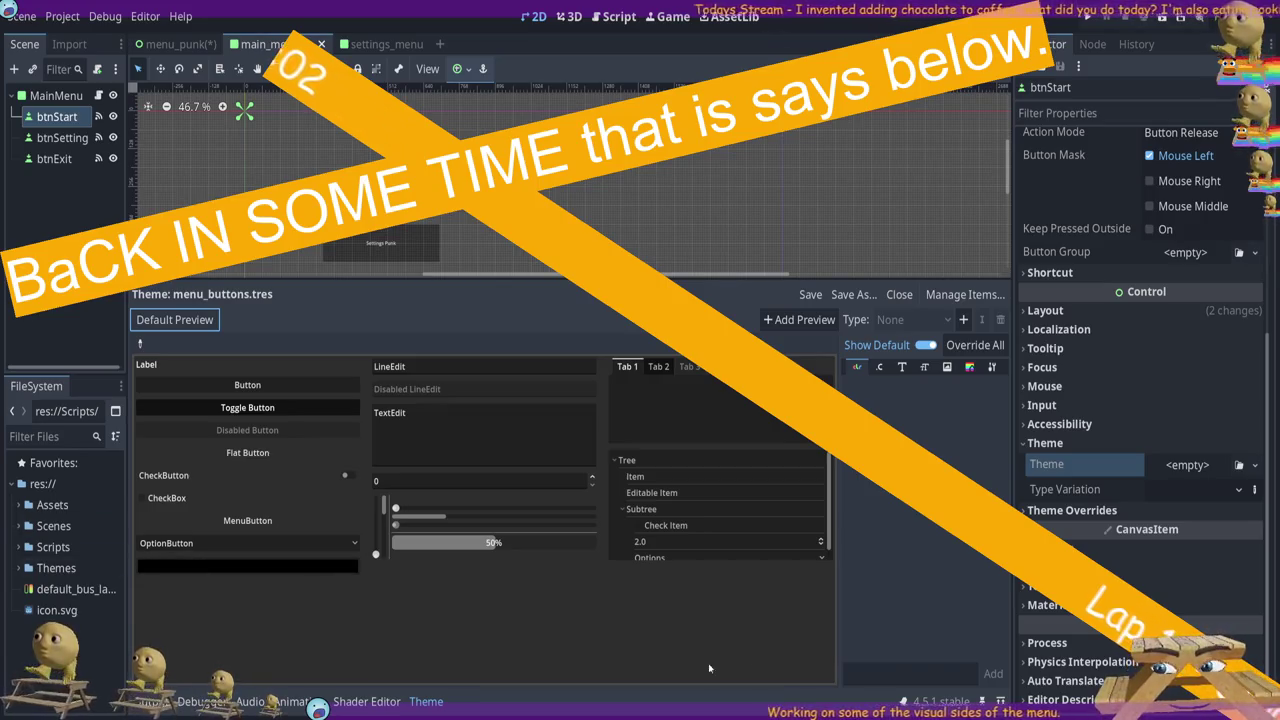
pyautogui.scroll(-1, 715, 510)
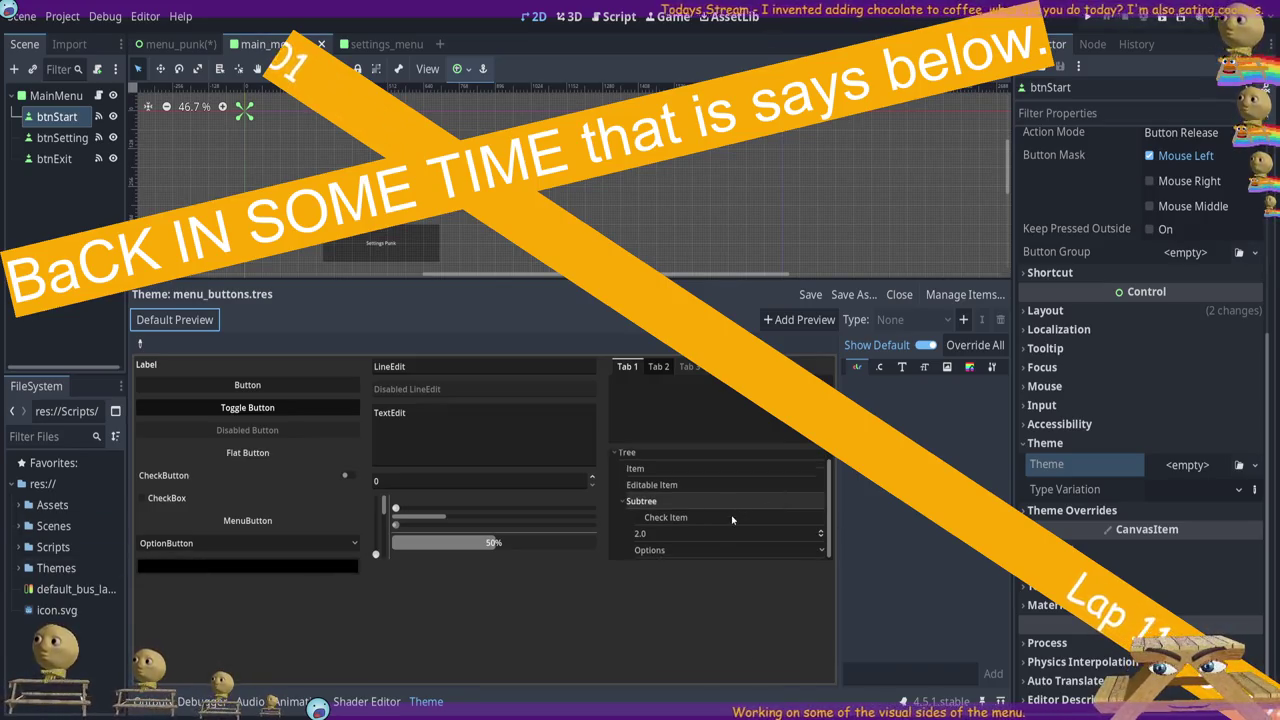
pyautogui.click(228, 381)
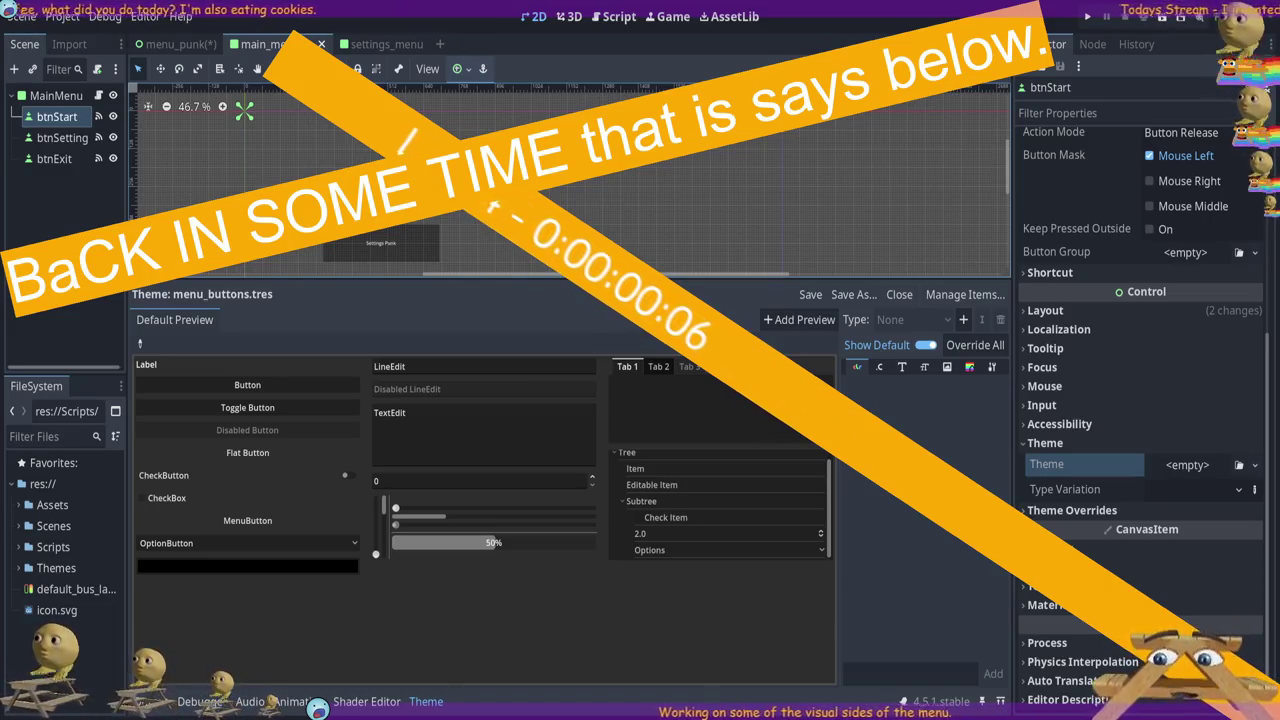
pyautogui.scroll(-1, 812, 134)
pyautogui.scroll(-1, 600, 175)
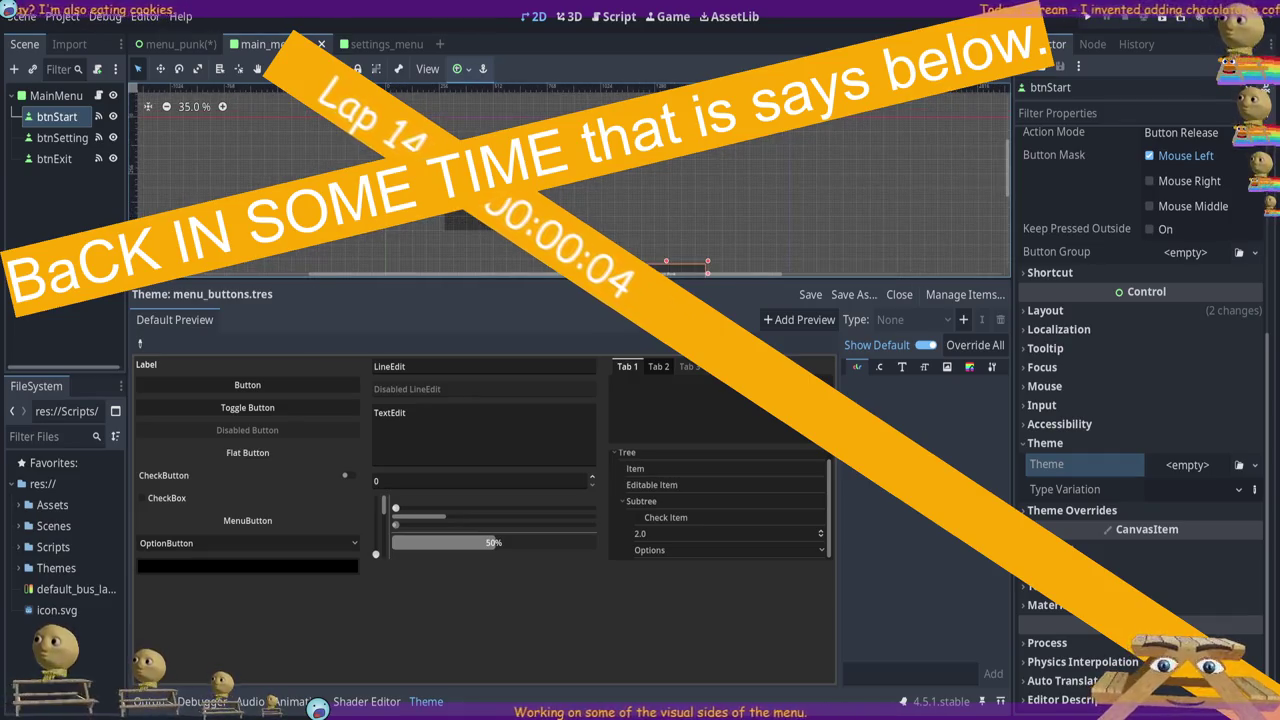
pyautogui.moveTo(1007, 168); pyautogui.dragTo(1012, 175)
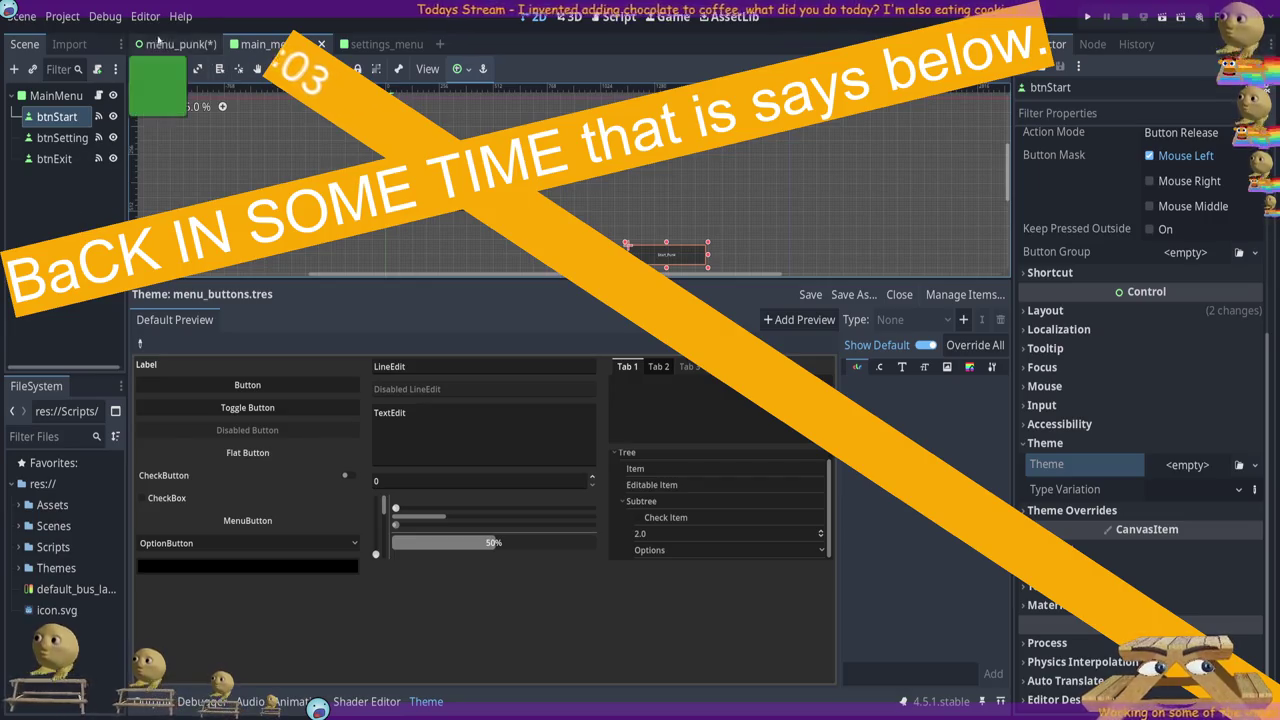
# Open the menu_punk scene in the script editor and give the script area more height
pyautogui.click(178, 47)
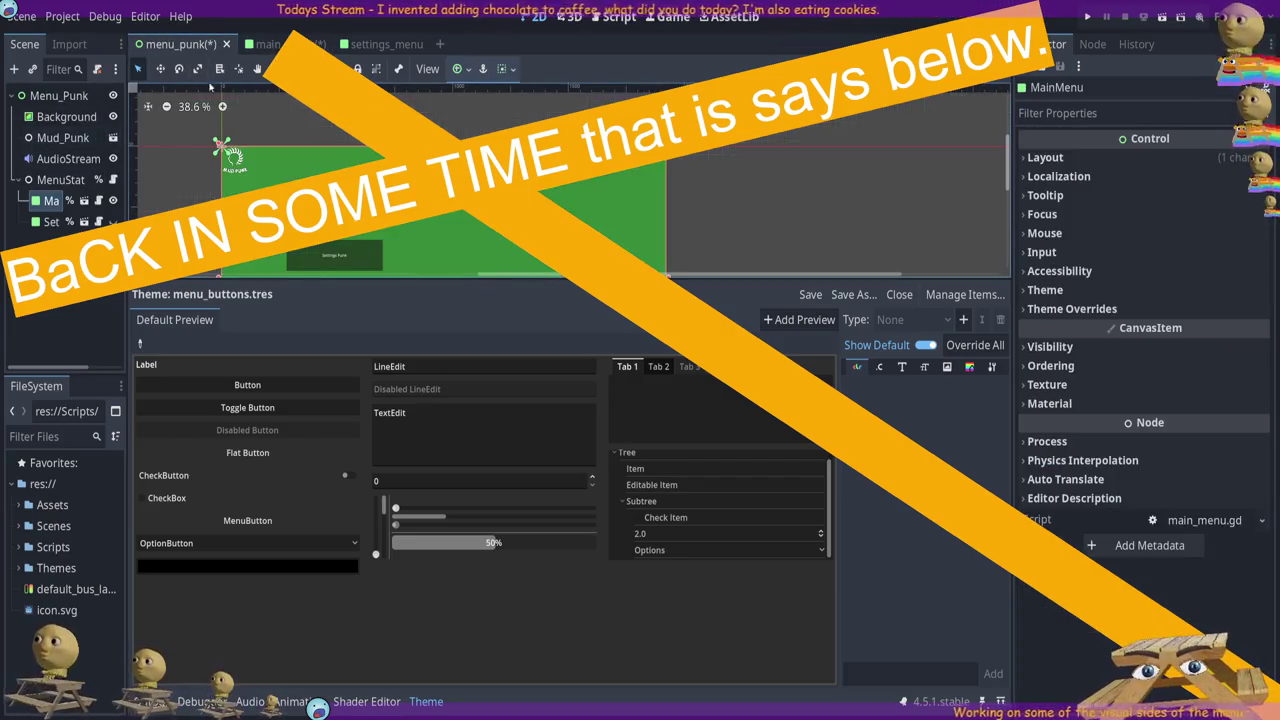
pyautogui.click(612, 17)
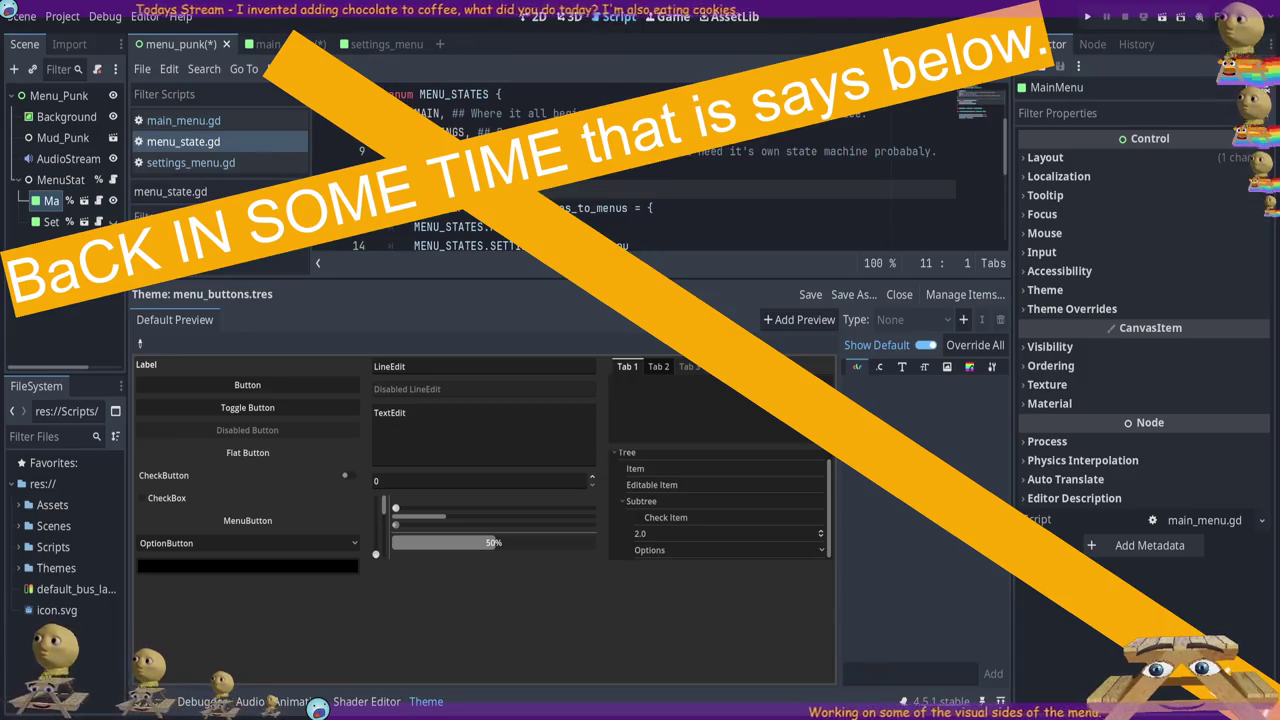
pyautogui.moveTo(600, 279)
pyautogui.mouseDown()
pyautogui.moveTo(600, 585)
pyautogui.moveTo(600, 488)
pyautogui.mouseUp()
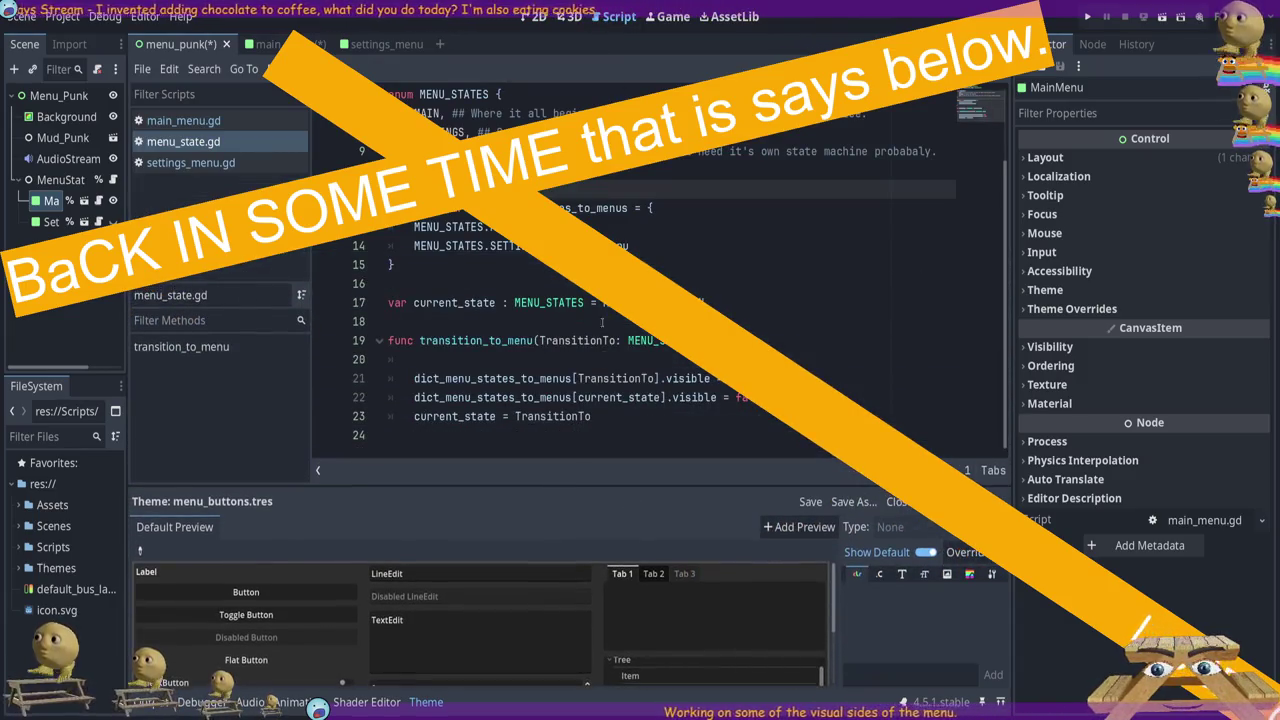
# Look through the menu scripts, then return to main_menu and enlarge the theme preview
pyautogui.scroll(2, 660, 270)
pyautogui.click(206, 124)
pyautogui.press('Down')
pyautogui.press('Down')
pyautogui.press('Up')
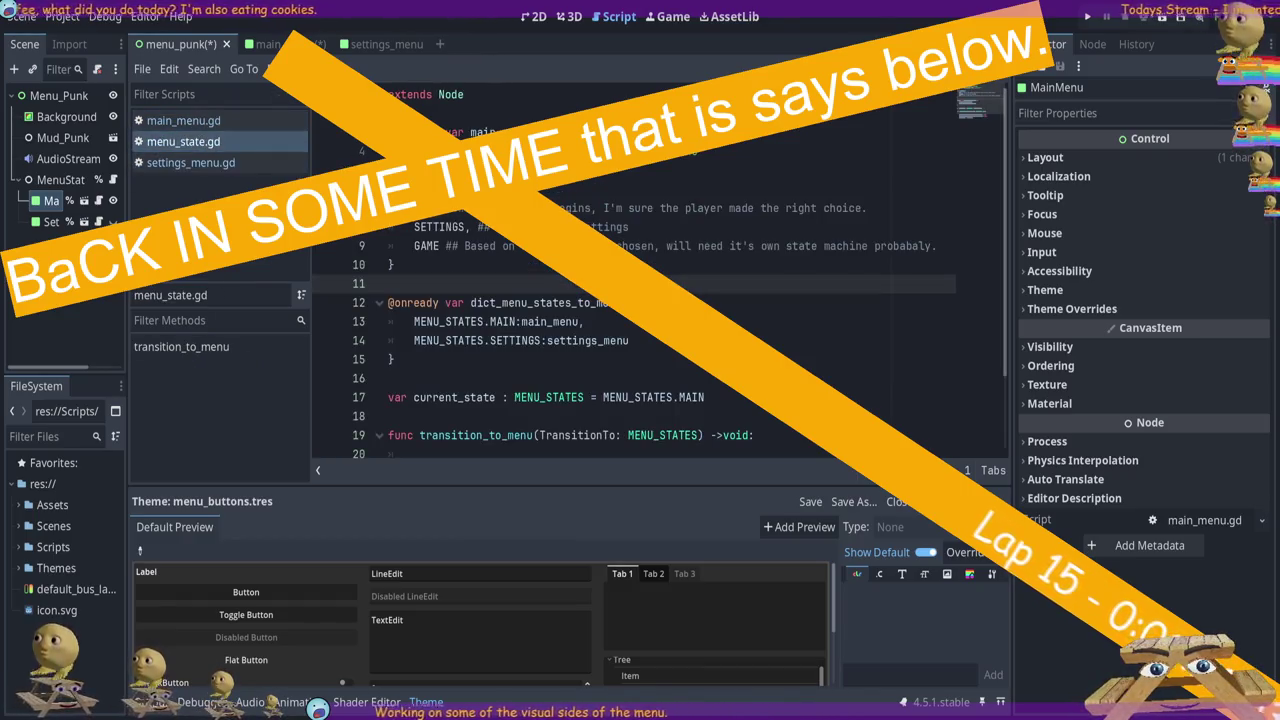
pyautogui.click(265, 44)
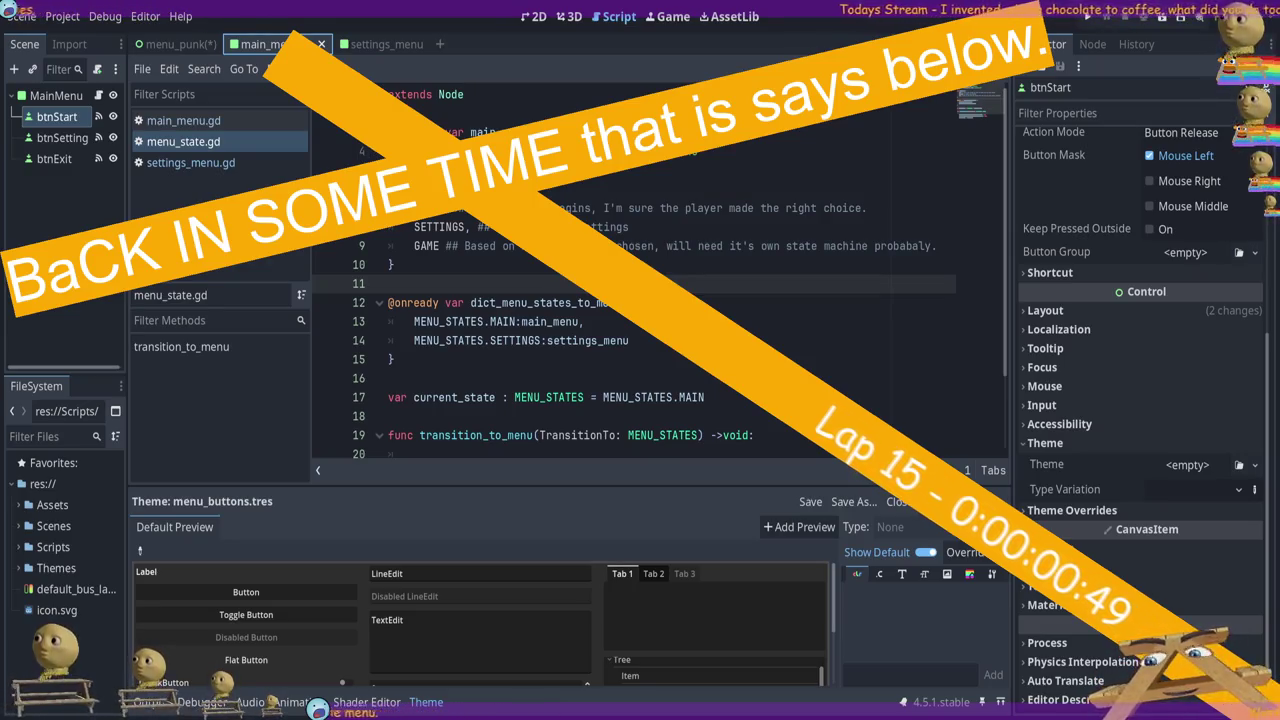
pyautogui.moveTo(557, 485); pyautogui.dragTo(557, 240)
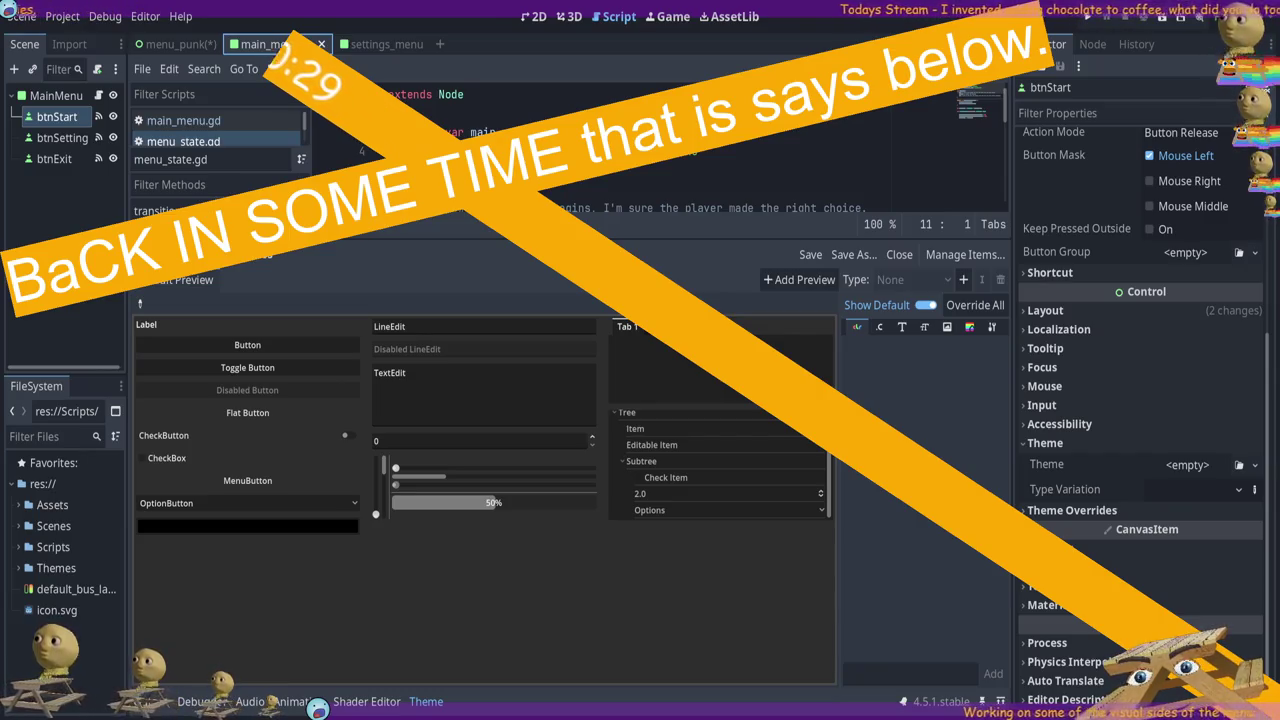
pyautogui.click(239, 345)
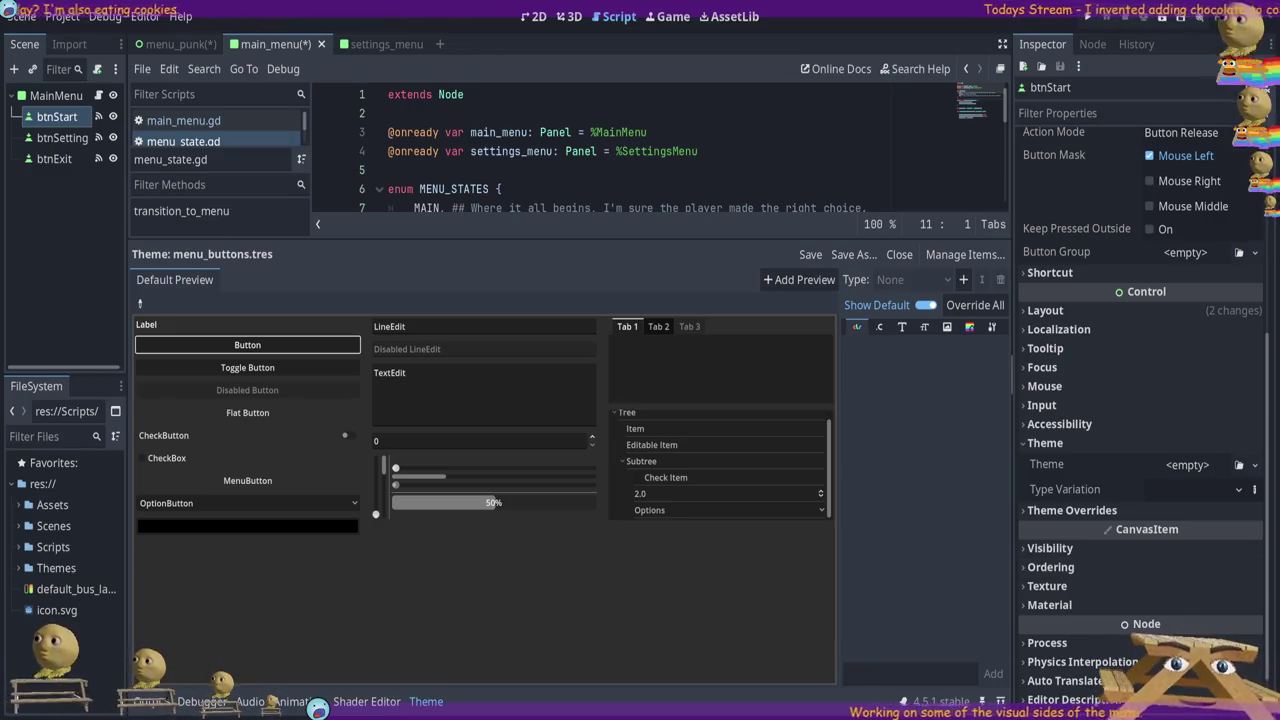
pyautogui.moveTo(1022, 155); pyautogui.dragTo(1025, 155)
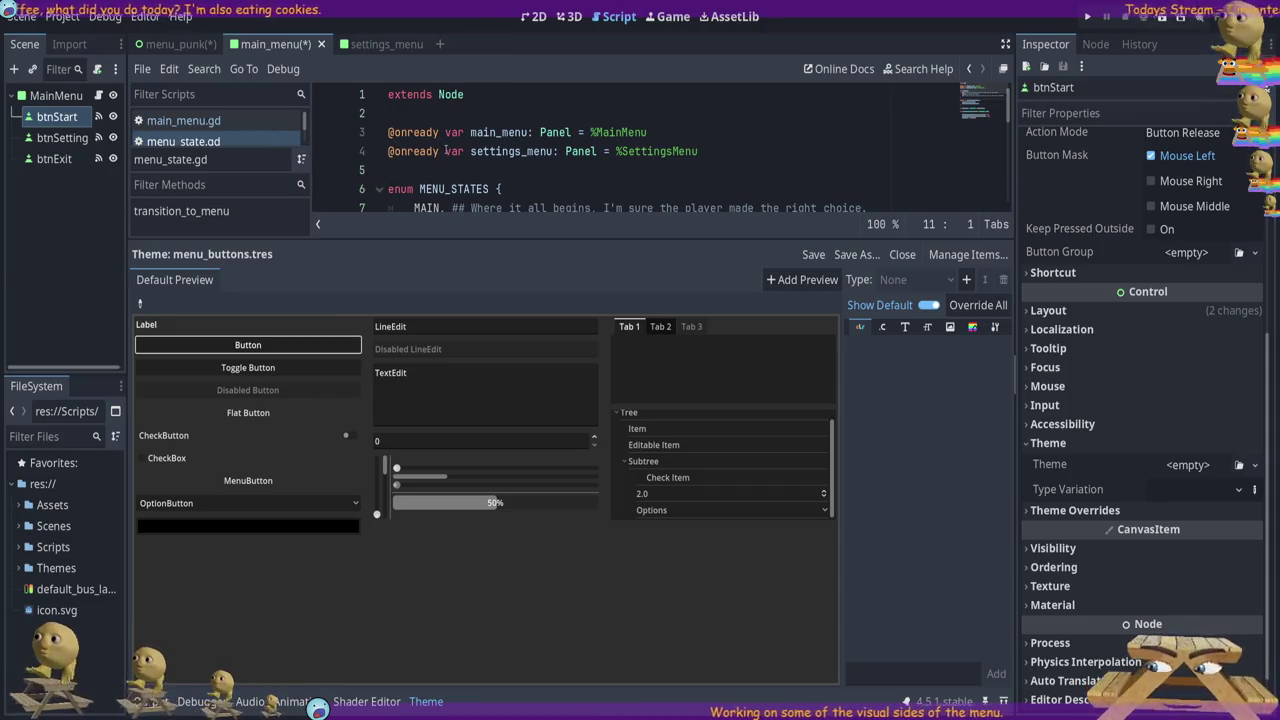
pyautogui.scroll(-6, 609, 133)
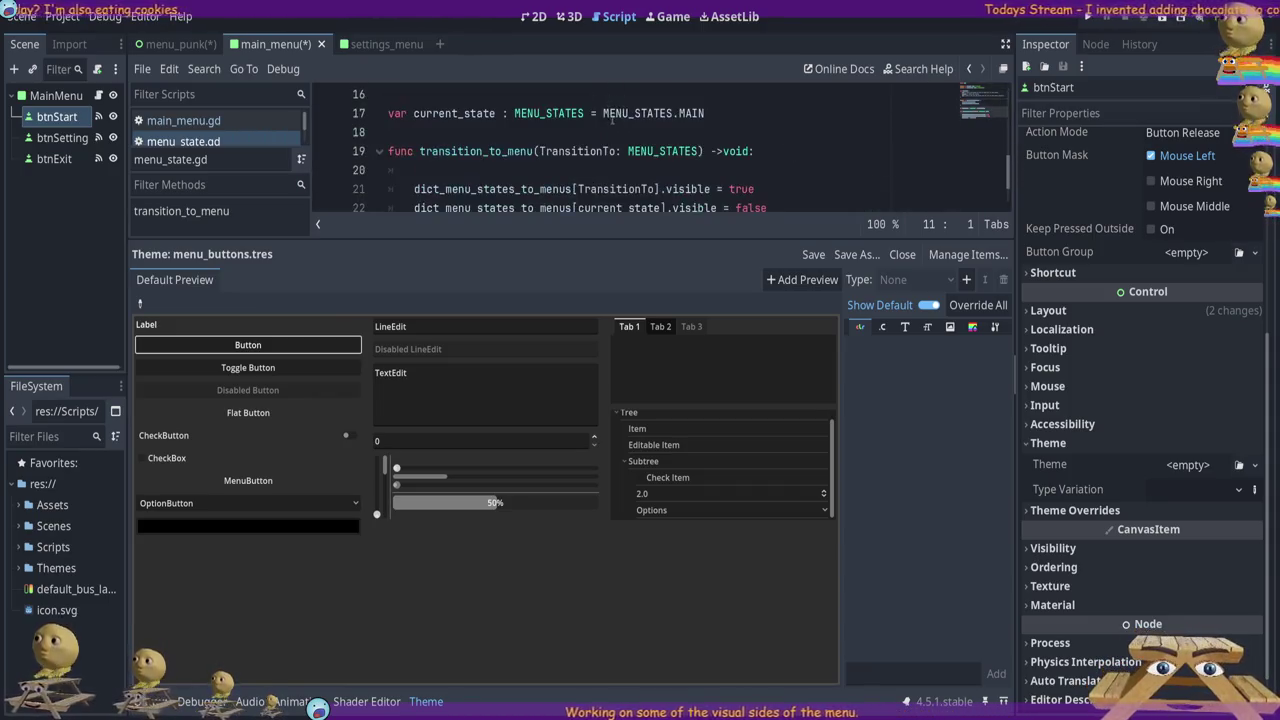
pyautogui.scroll(6, 588, 132)
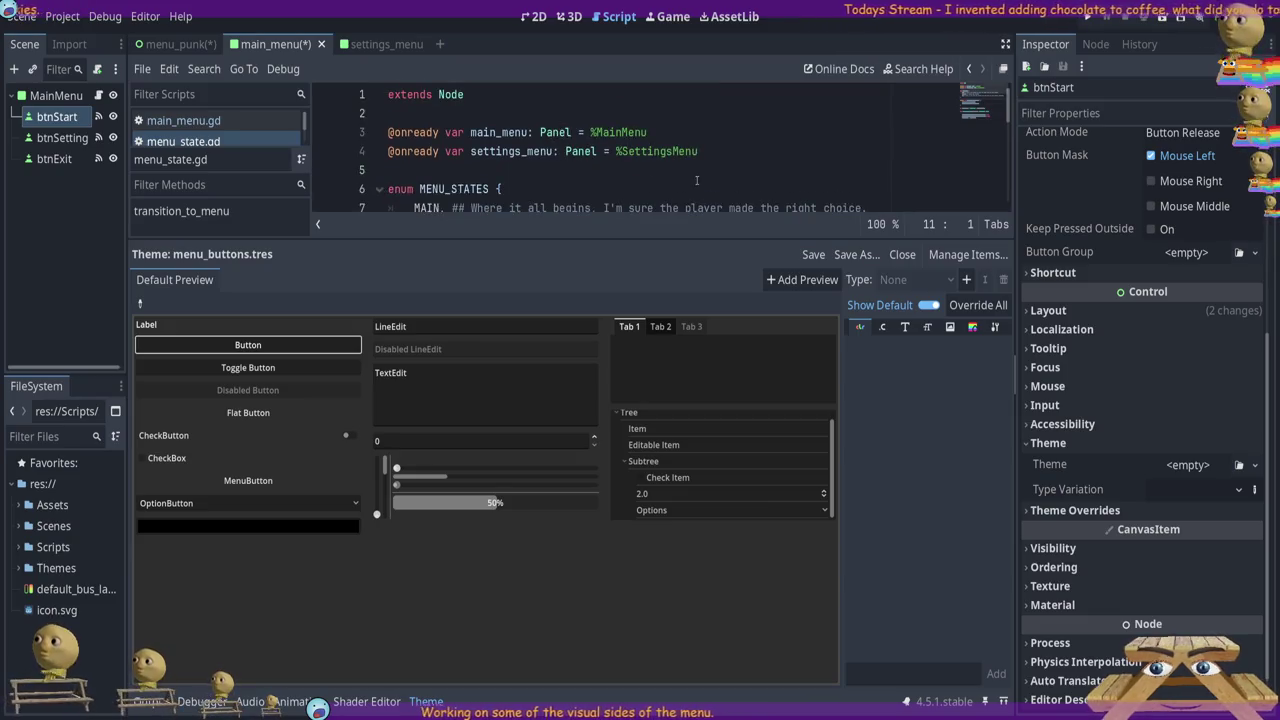
# Hide the default theme items, check the font filters, and add the Button type to menu_buttons.tres
pyautogui.click(929, 307)
pyautogui.click(978, 305)
pyautogui.click(906, 328)
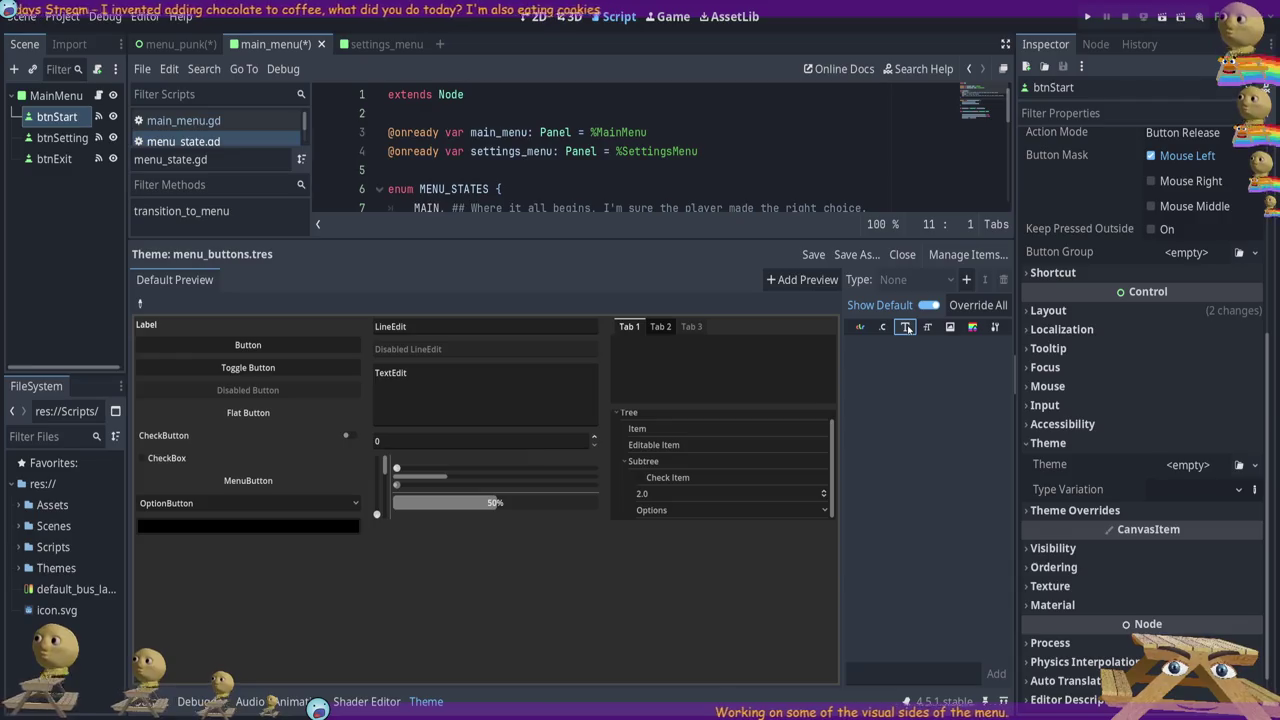
pyautogui.click(927, 329)
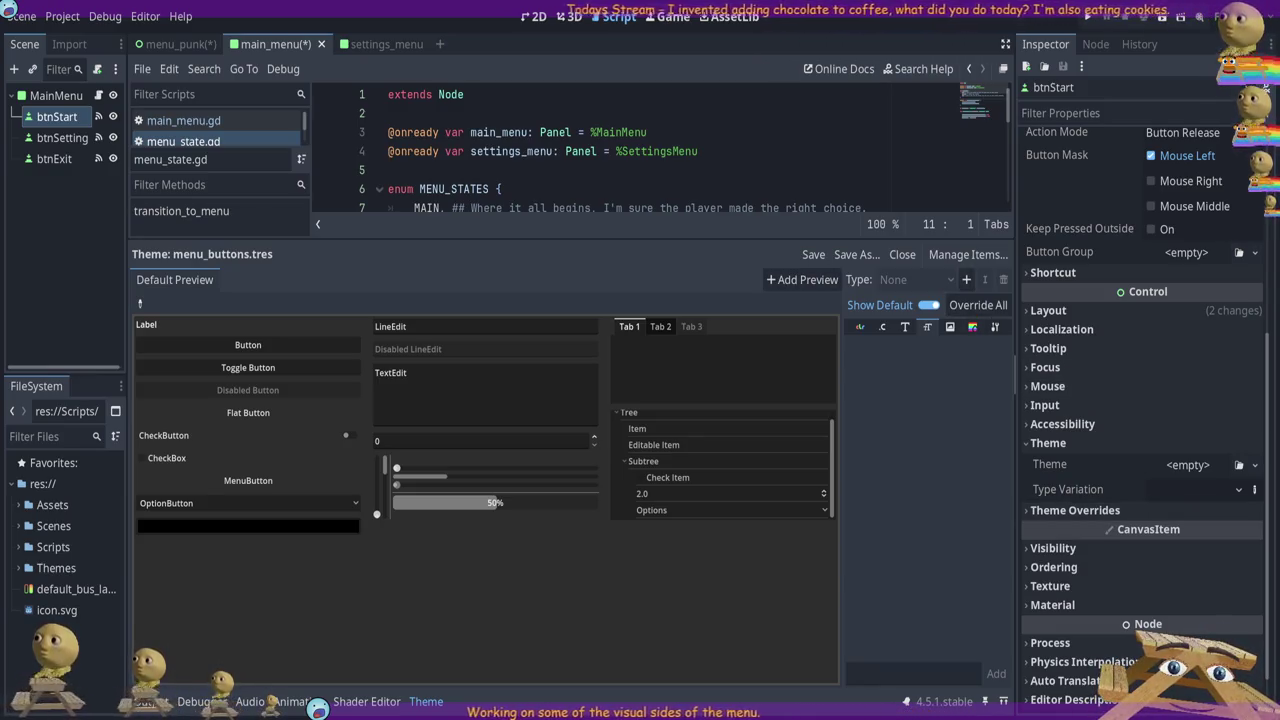
pyautogui.click(966, 281)
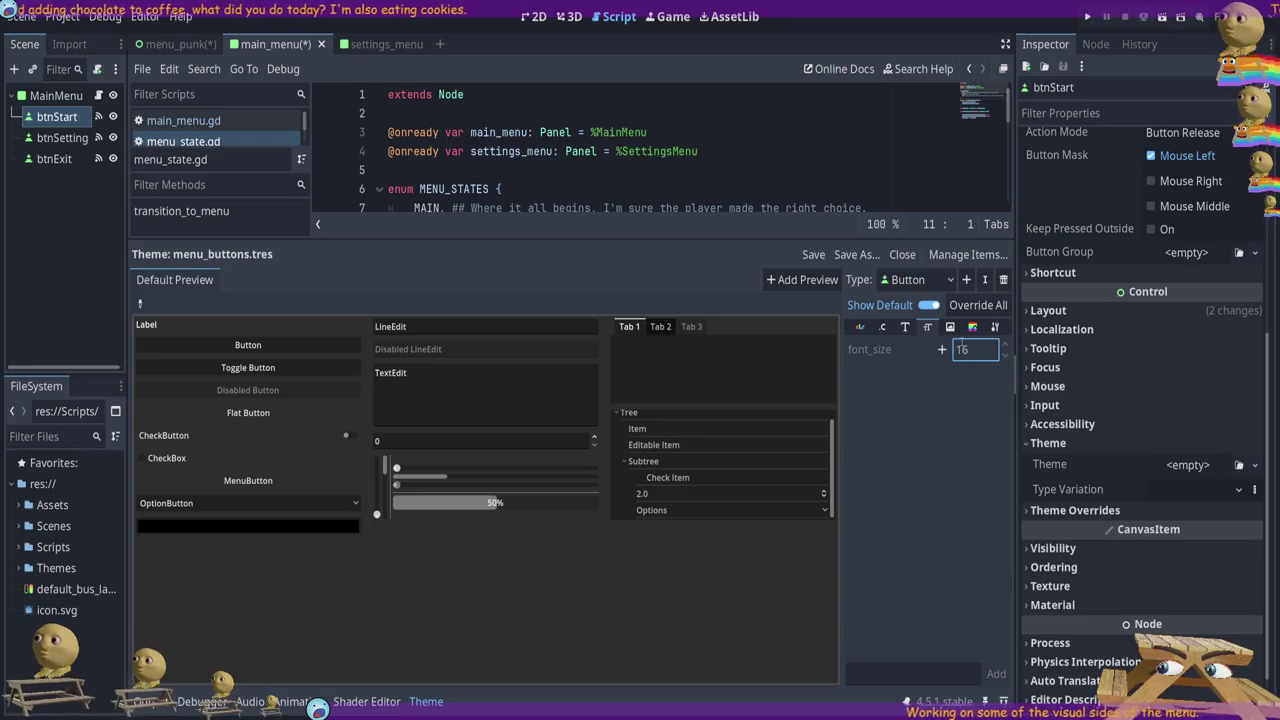
pyautogui.click(882, 327)
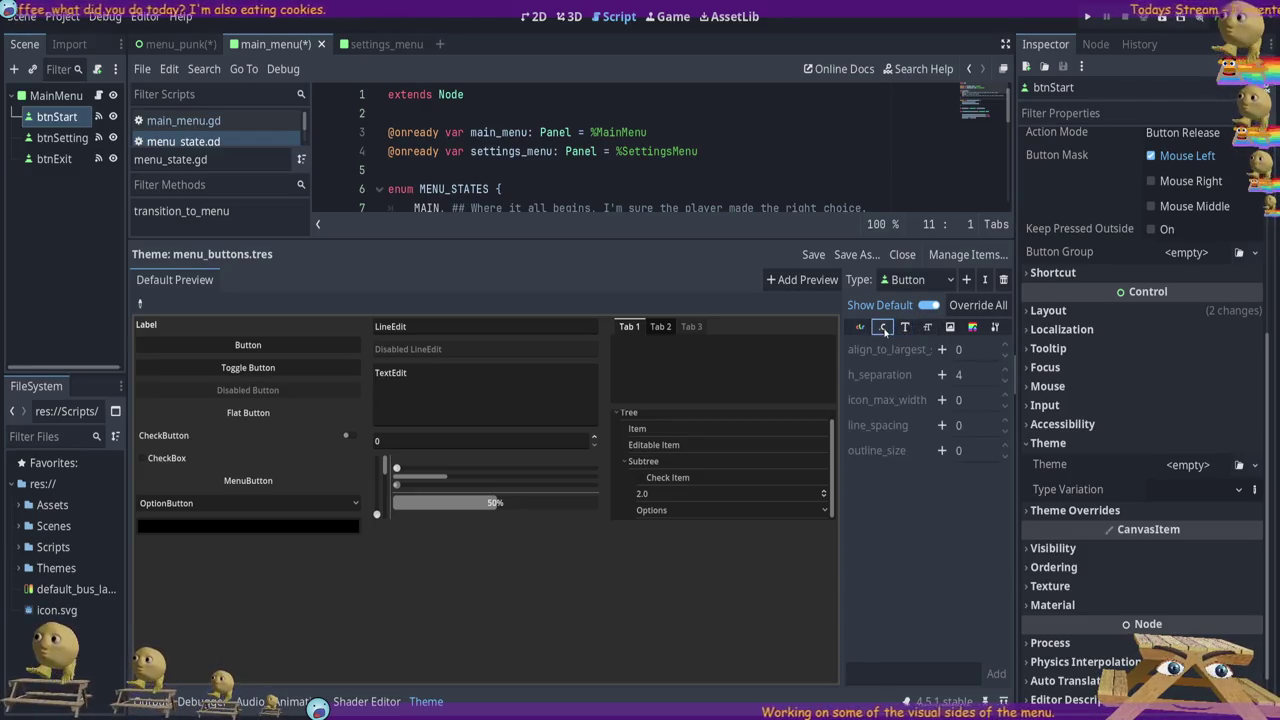
# Override all Button colour items, font_color through icon_pressed_color, and widen the item-name column
pyautogui.click(859, 327)
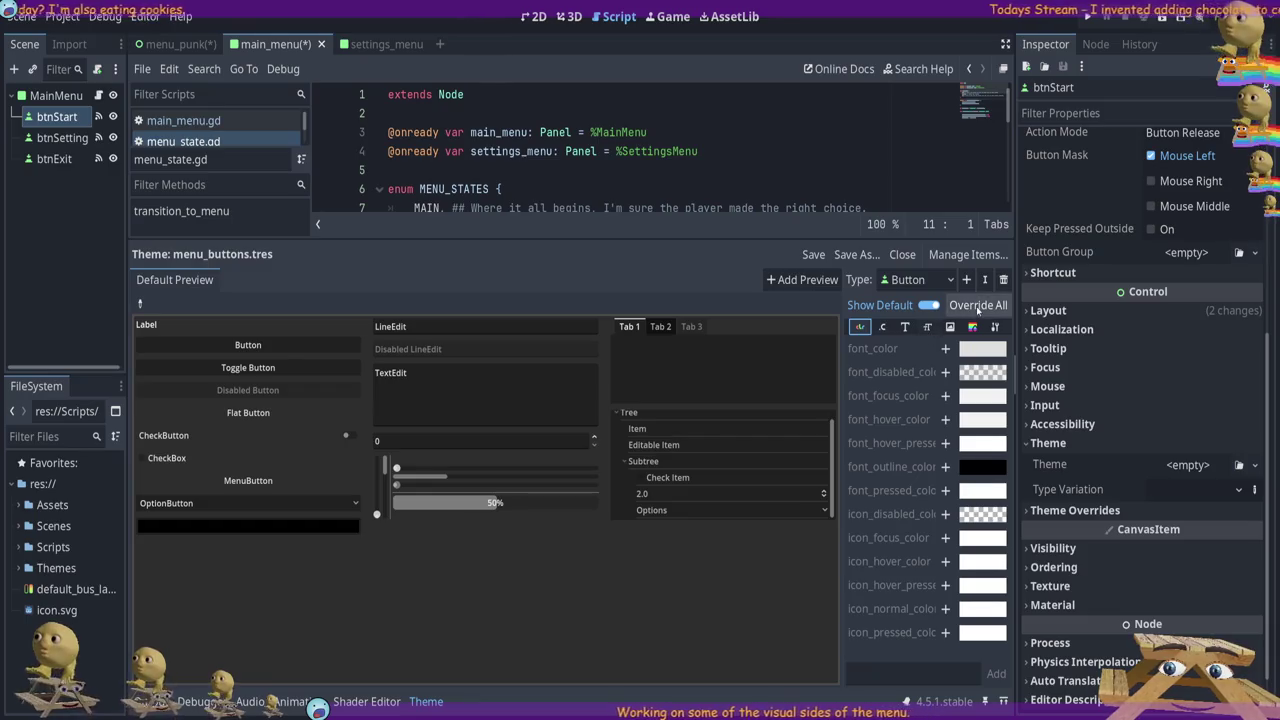
pyautogui.click(976, 310)
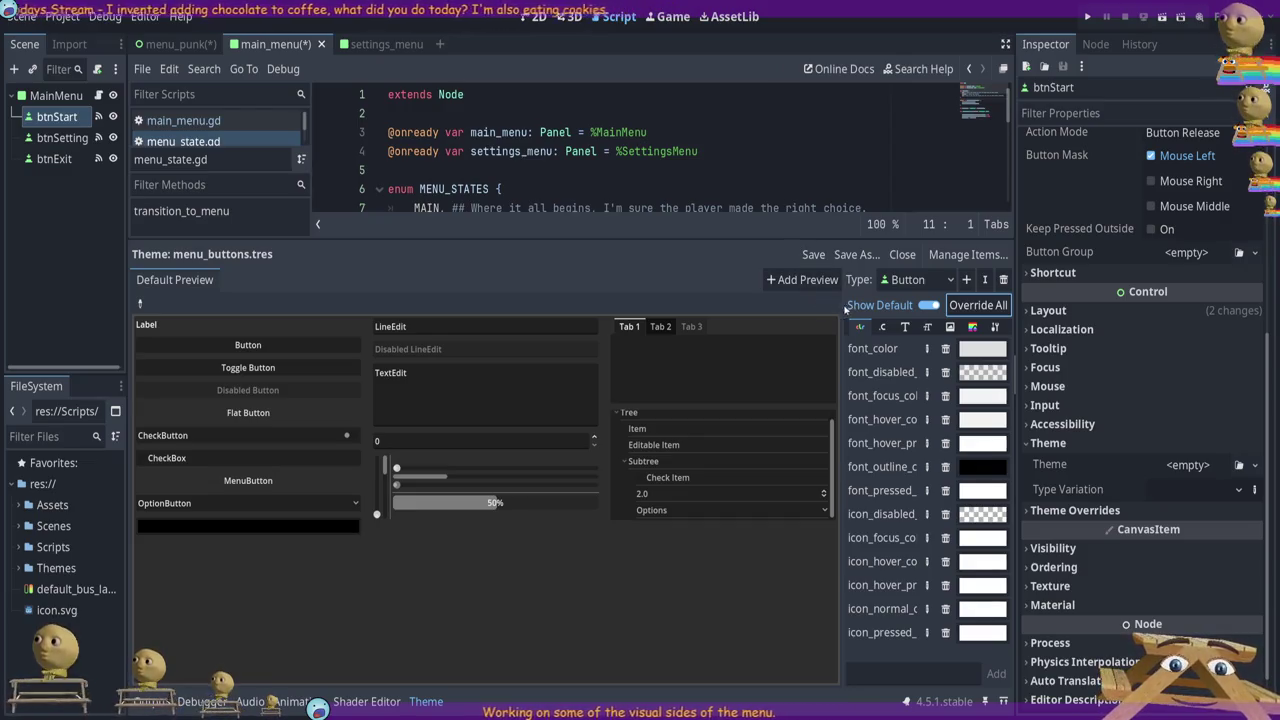
pyautogui.moveTo(843, 305)
pyautogui.mouseDown()
pyautogui.moveTo(756, 309)
pyautogui.moveTo(798, 305)
pyautogui.mouseUp()
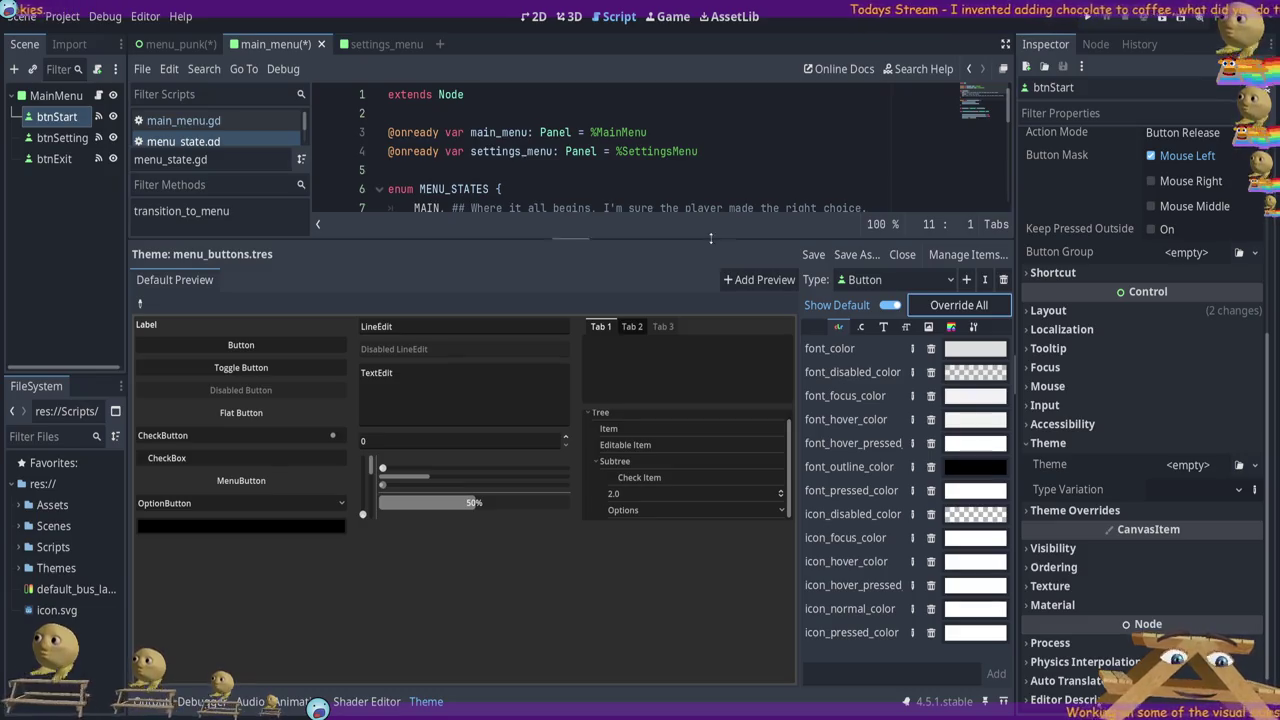
# Widen the theme item list so the full colour item names show beside their swatches
pyautogui.moveTo(708, 238)
pyautogui.mouseDown()
pyautogui.moveTo(690, 262)
pyautogui.moveTo(680, 250)
pyautogui.moveTo(664, 305)
pyautogui.moveTo(655, 255)
pyautogui.moveTo(645, 290)
pyautogui.moveTo(625, 243)
pyautogui.mouseUp()
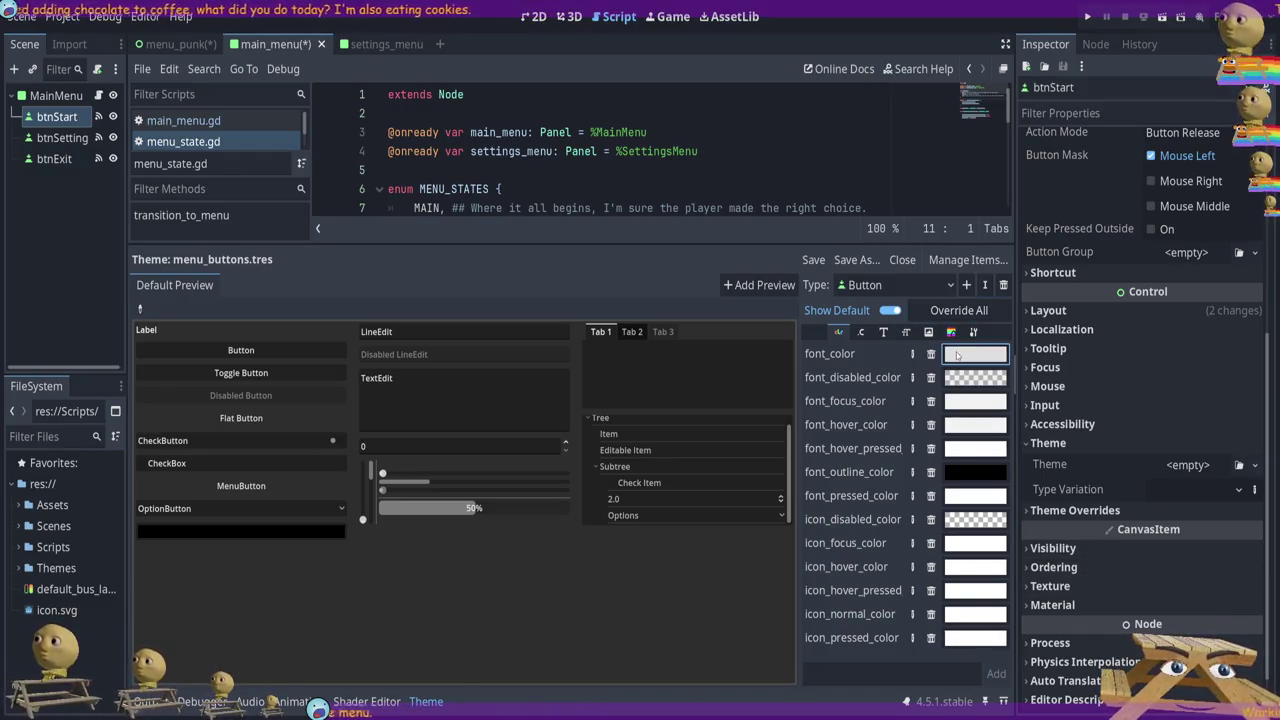
# Undo and redo the Button font_color change, finishing with it set to black
pyautogui.hotkey('ctrl', 'z')
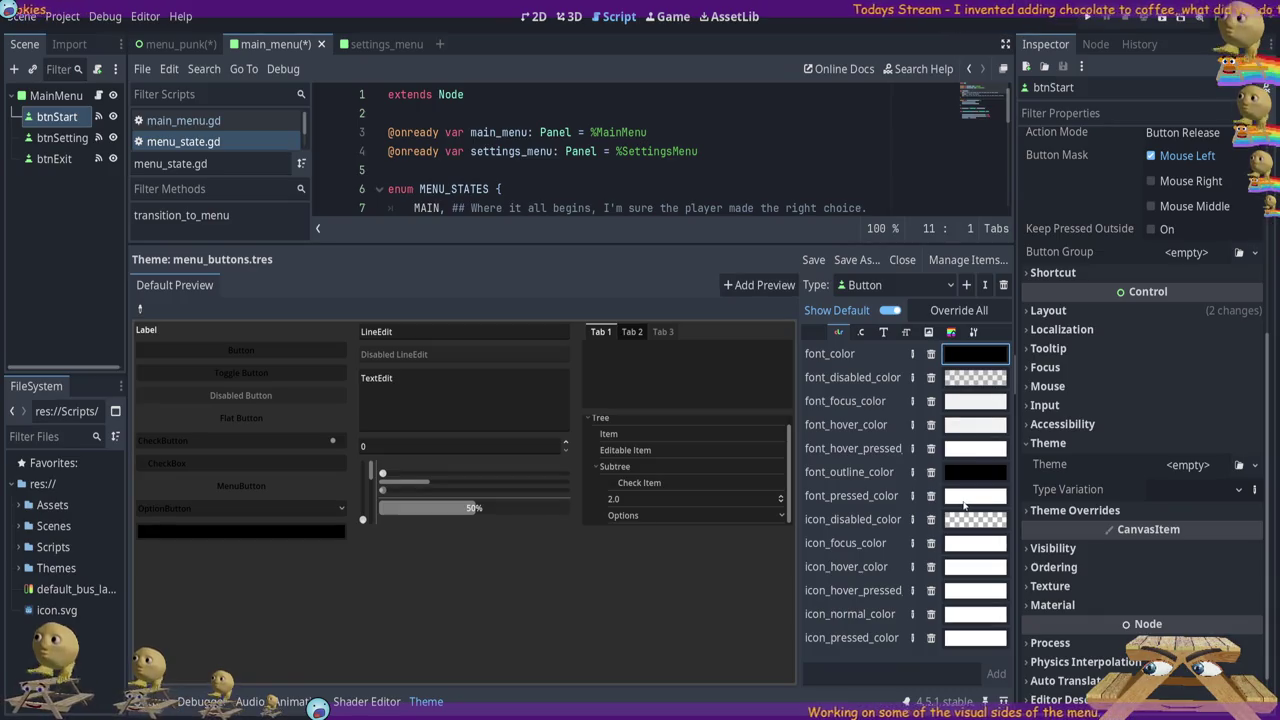
pyautogui.hotkey('ctrl', 'shift', 'z')
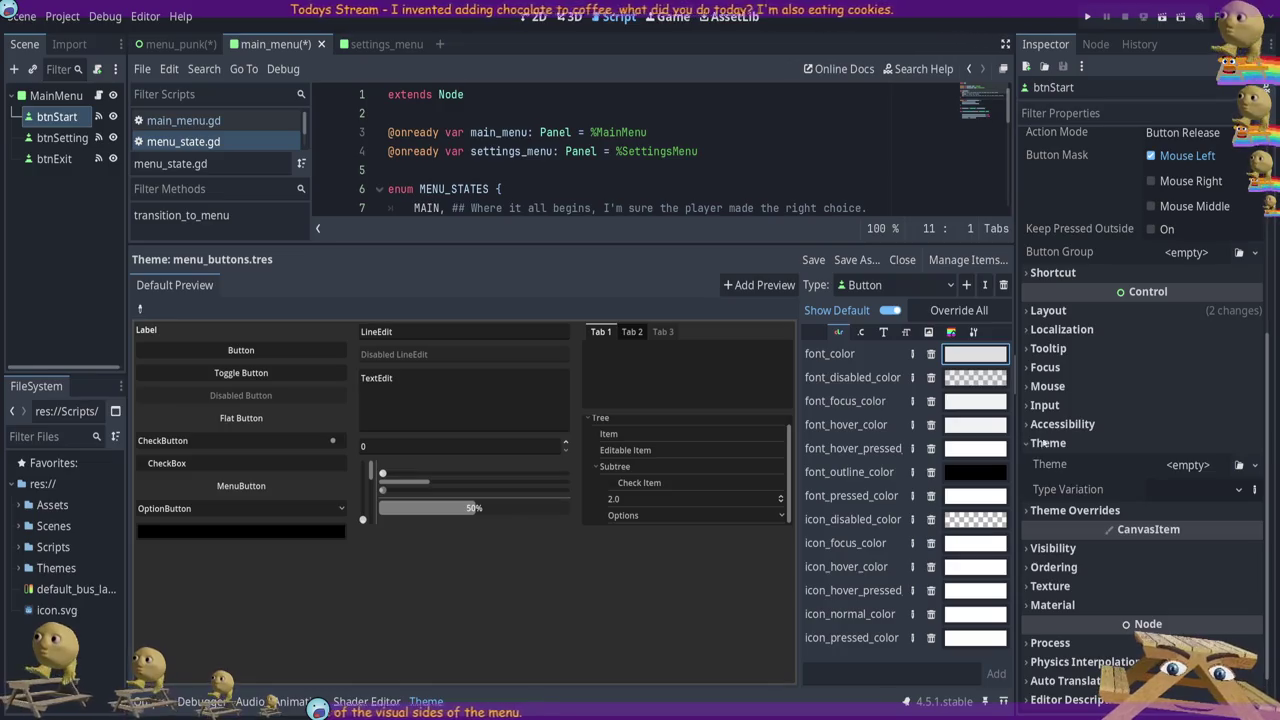
pyautogui.hotkey('ctrl', 'z')
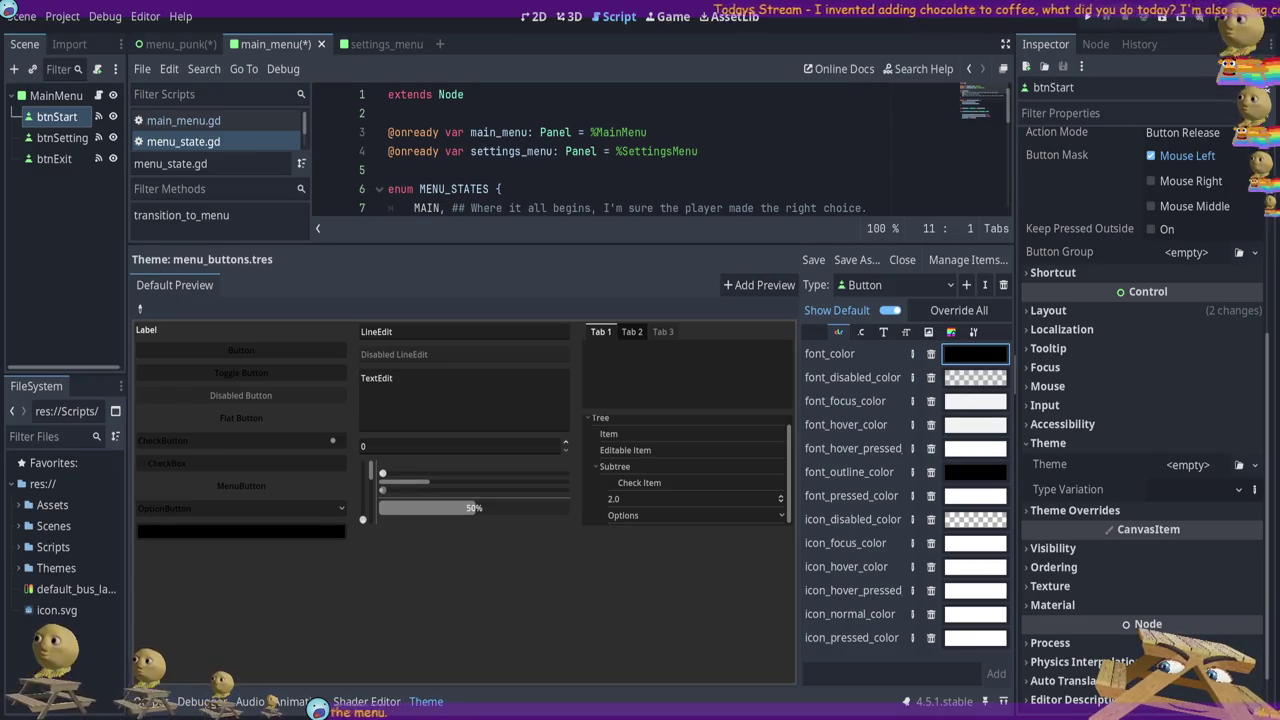
# Inspect the Button FontFile and review the Font, Color and Constant entries, ending on font_size 16
pyautogui.click(878, 334)
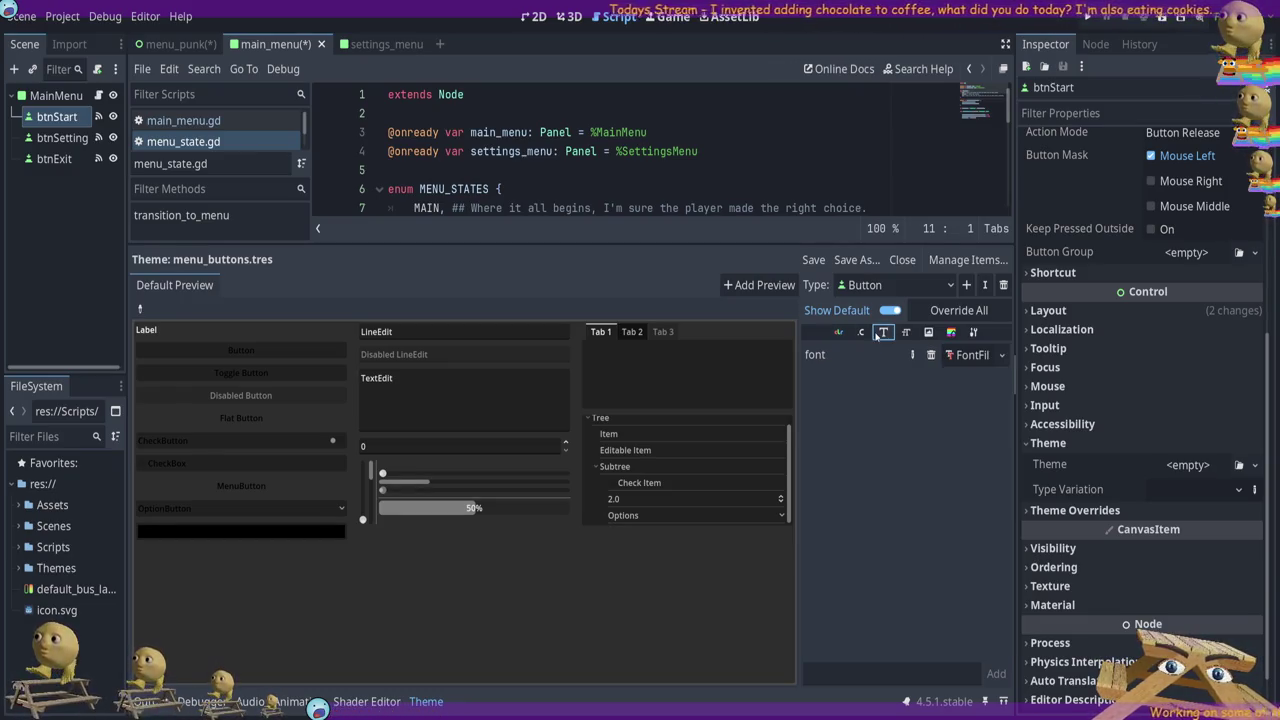
pyautogui.click(969, 356)
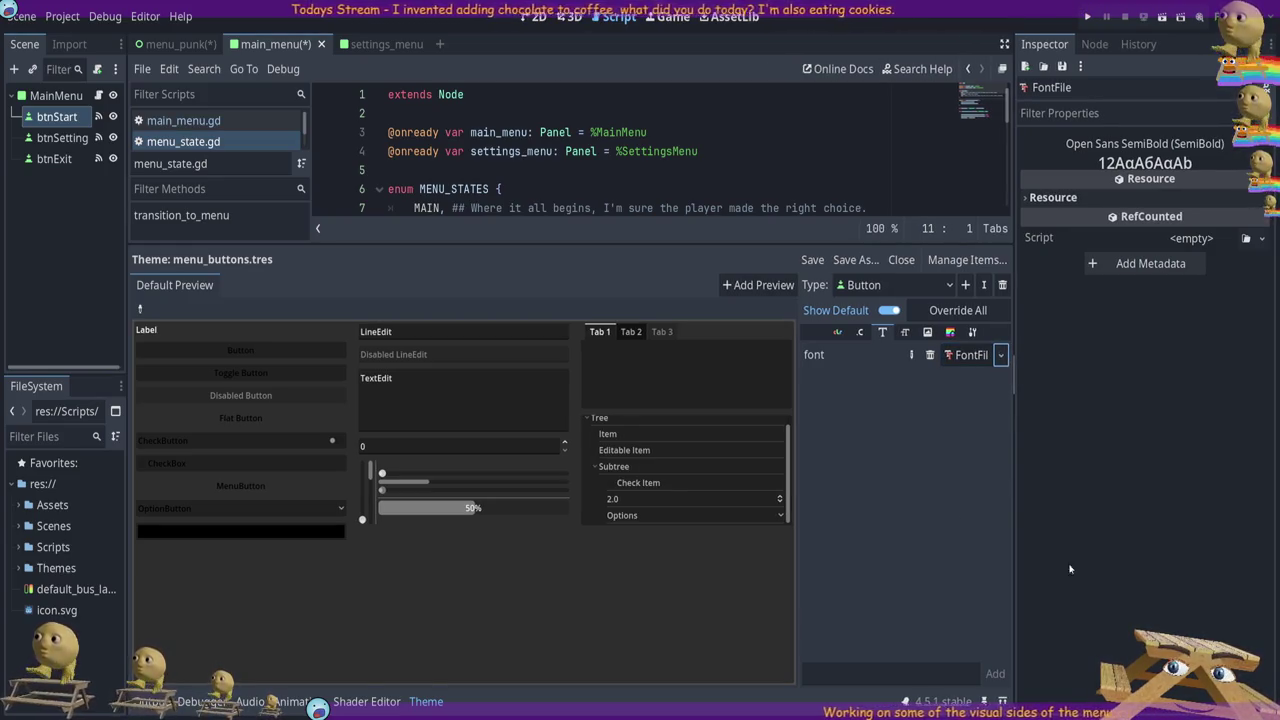
pyautogui.click(906, 333)
pyautogui.click(882, 332)
pyautogui.click(836, 332)
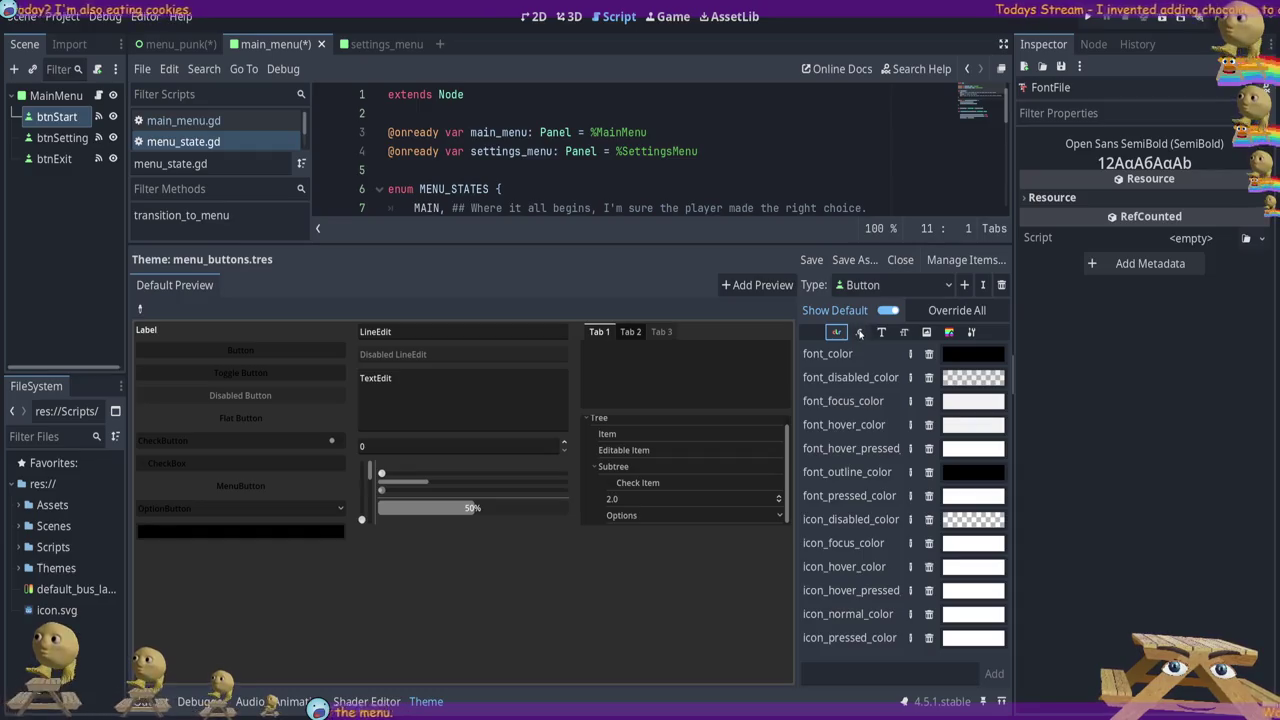
pyautogui.click(859, 332)
pyautogui.click(882, 332)
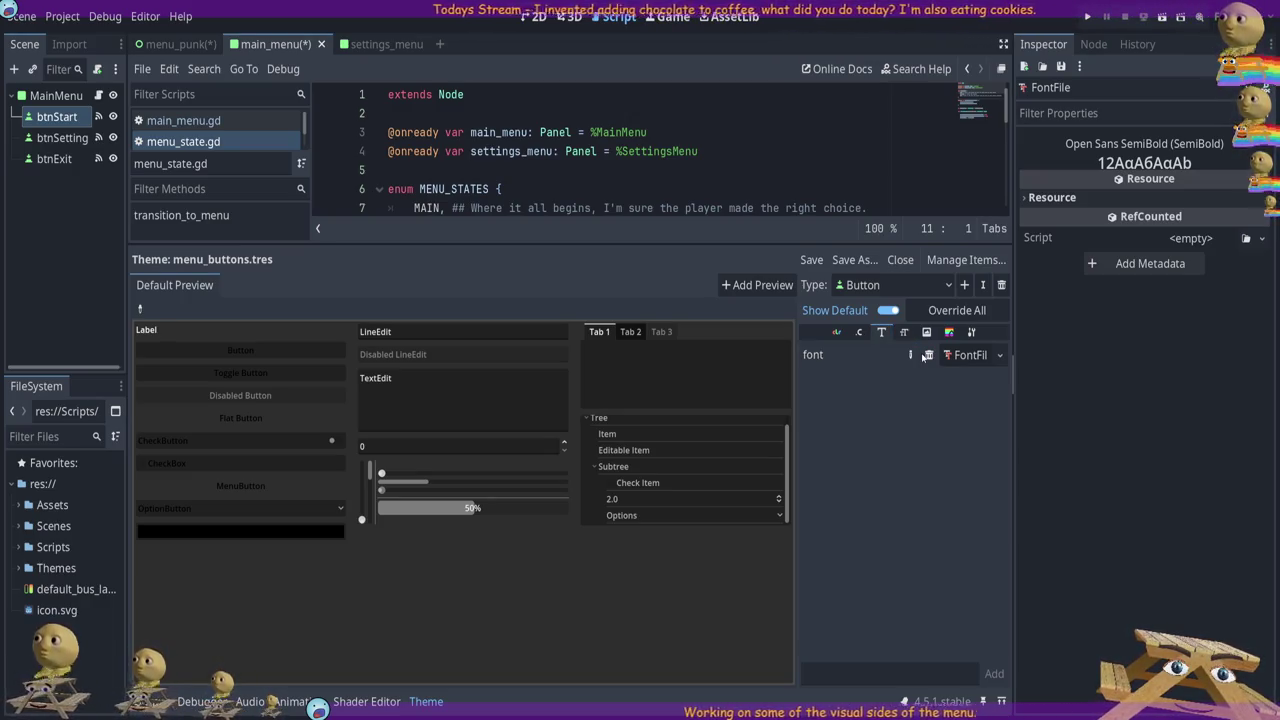
pyautogui.click(903, 332)
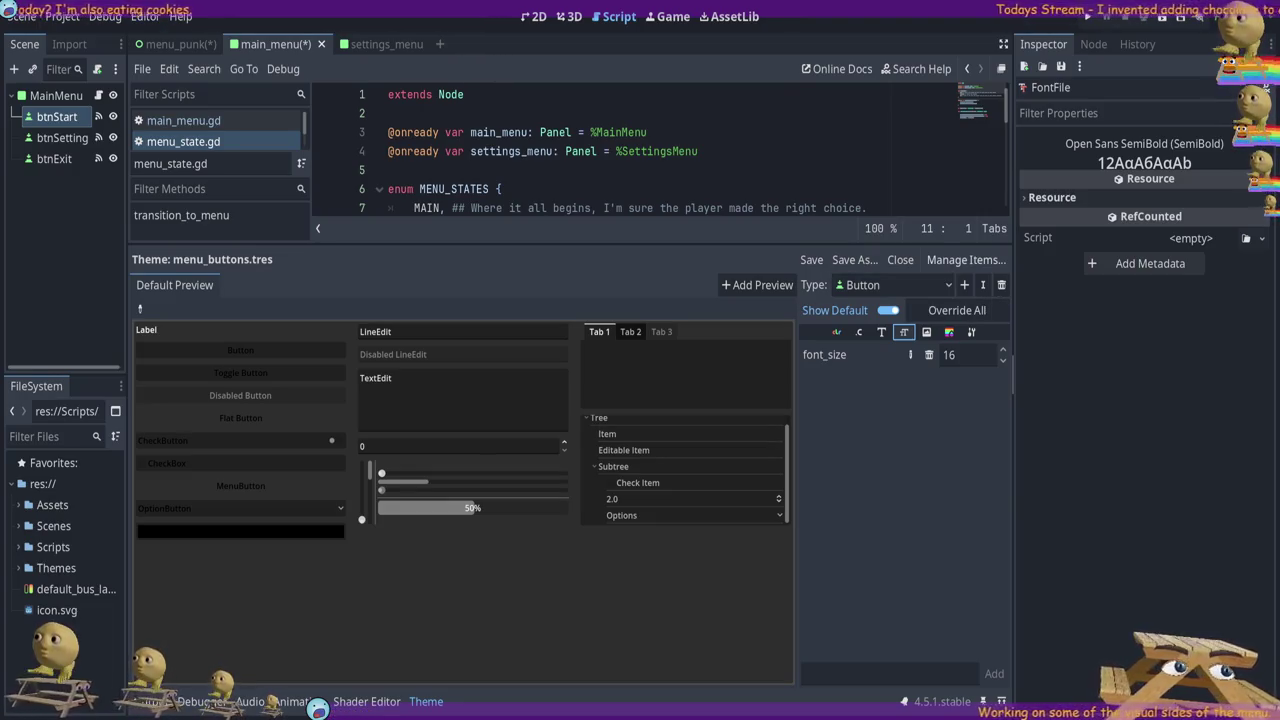
# Raise the Button font_size from 16 to 18, then review the Icon, StyleBox and Font entries
pyautogui.click(1003, 351)
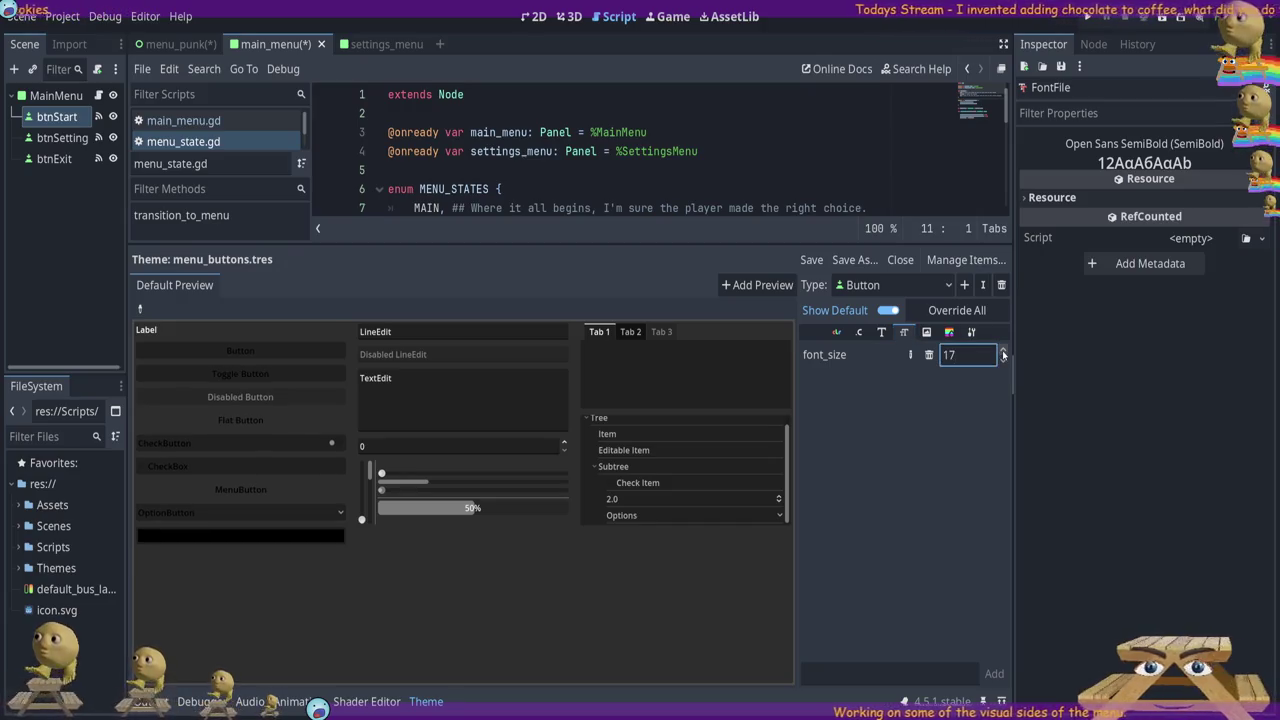
pyautogui.click(1003, 351)
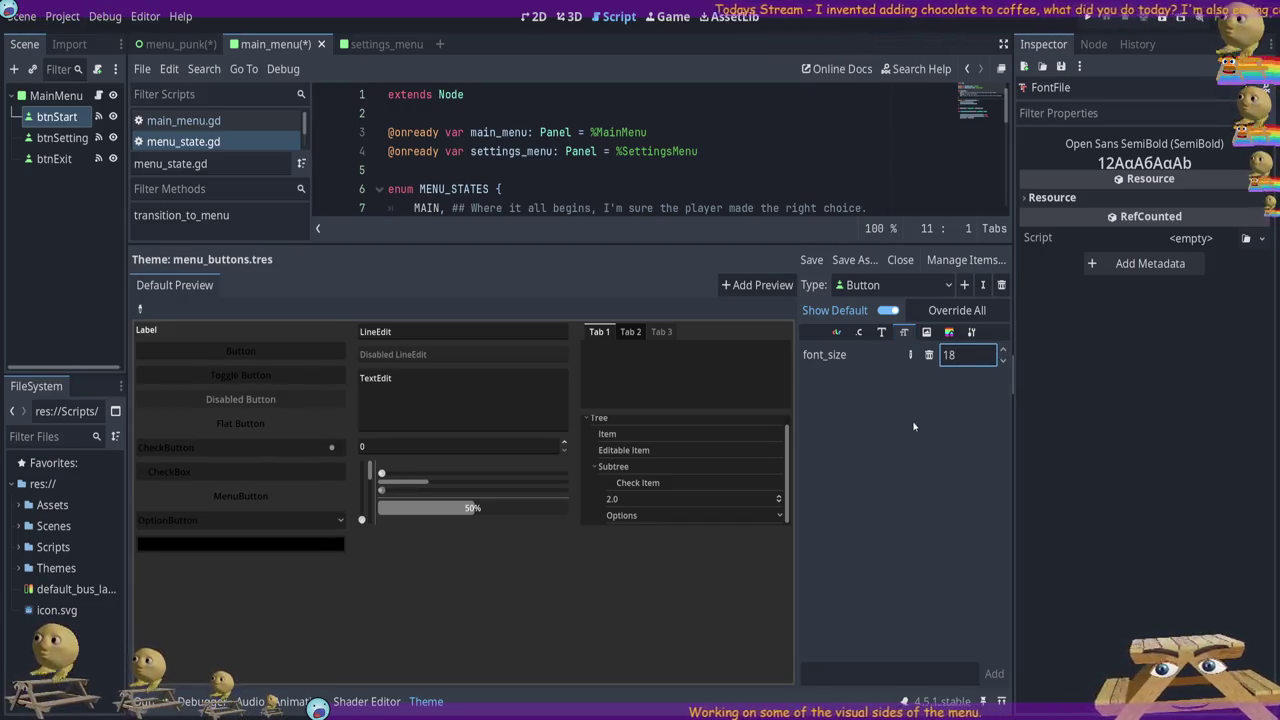
pyautogui.click(927, 332)
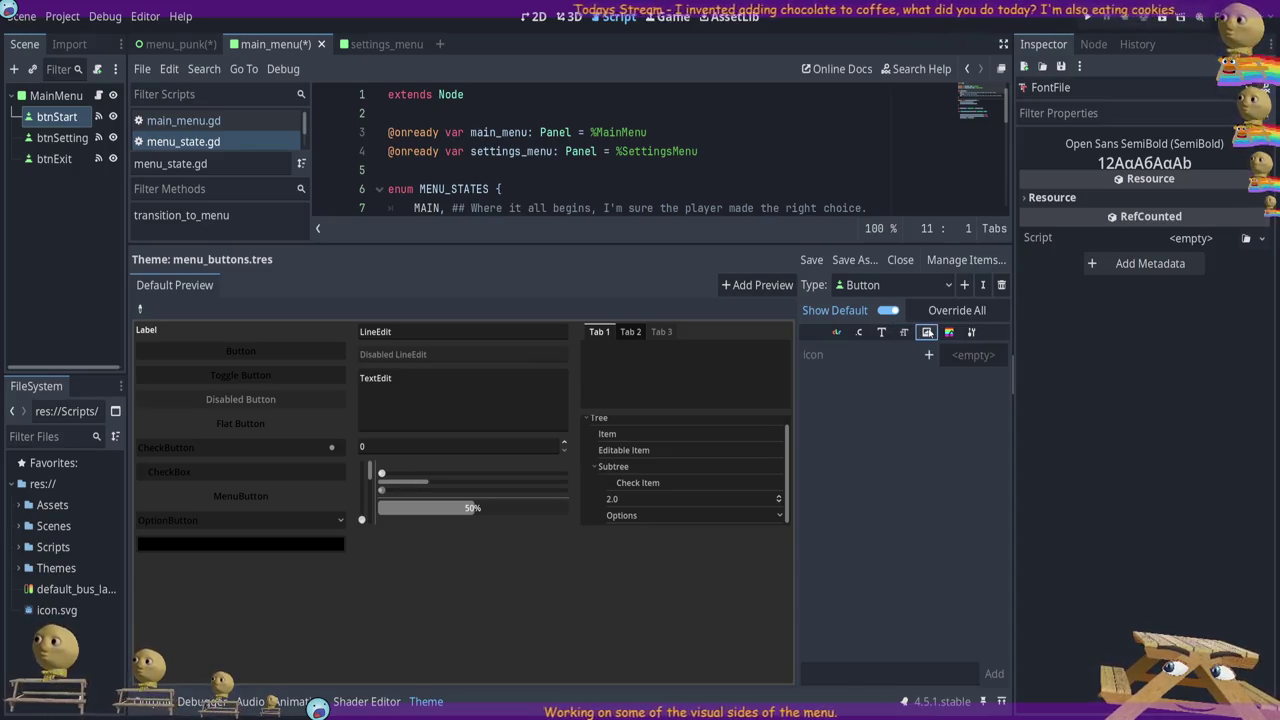
pyautogui.click(949, 332)
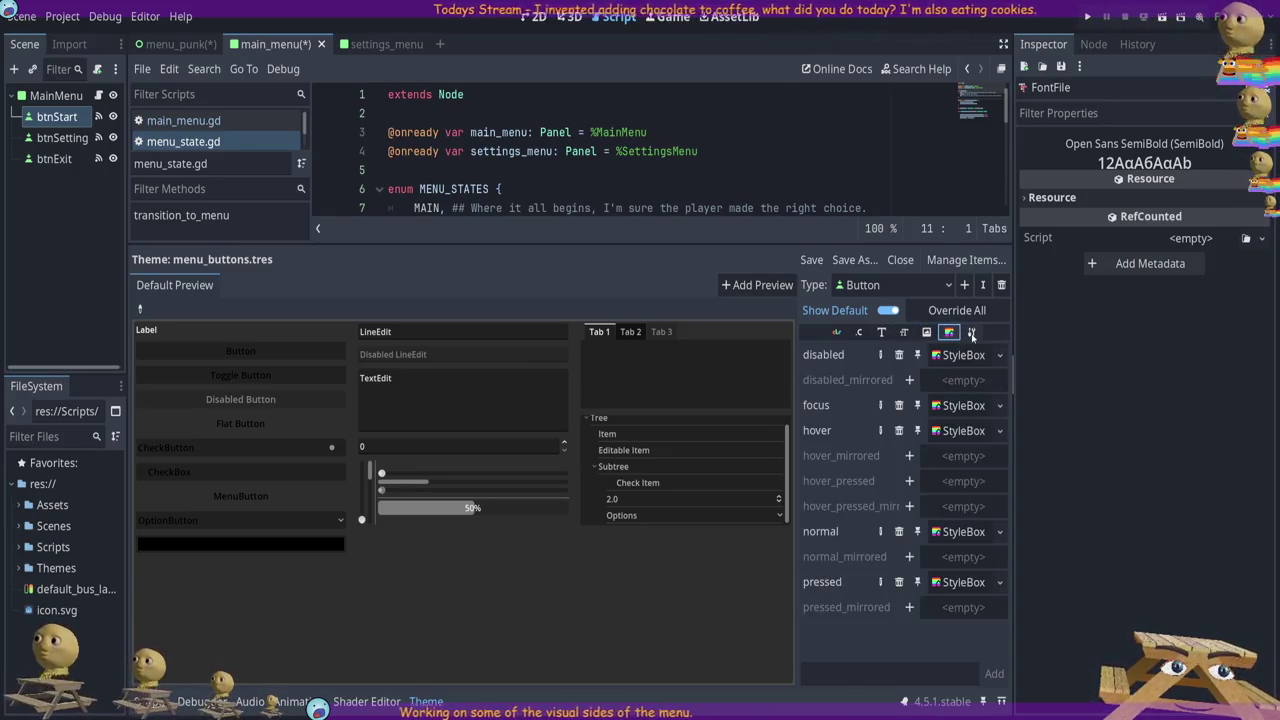
pyautogui.click(882, 333)
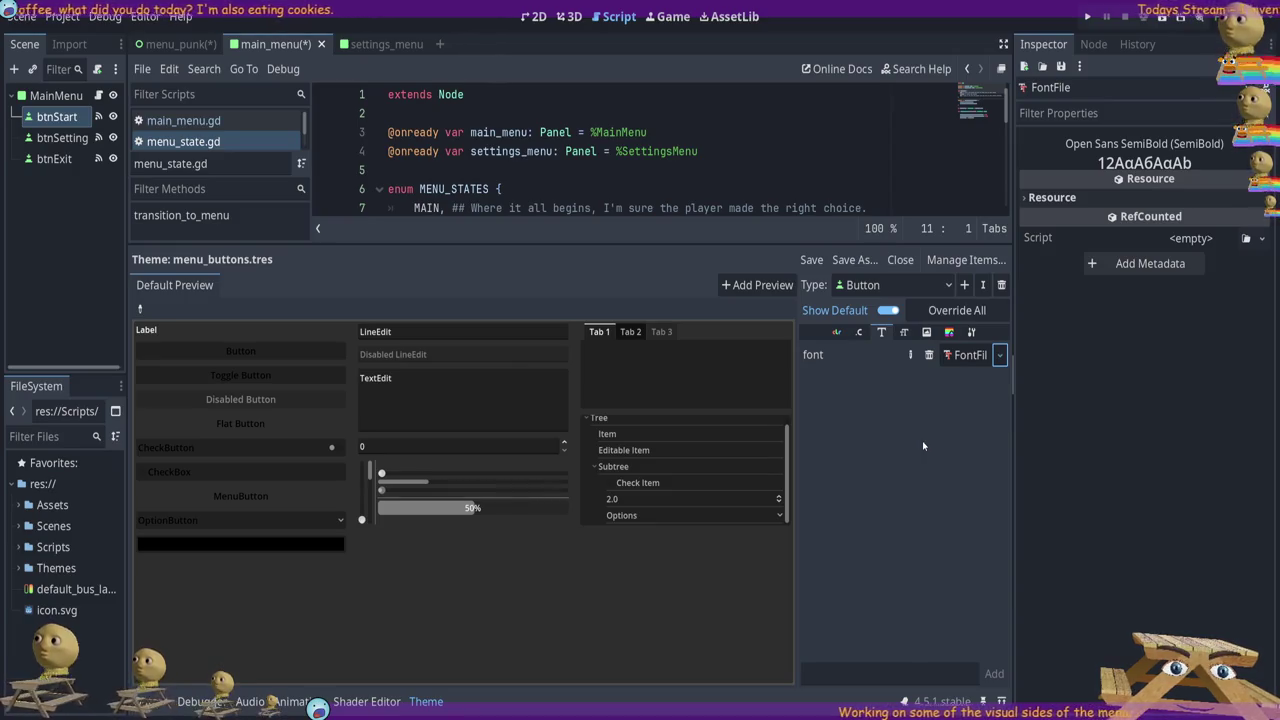
# Try a new SystemFont as the Button font, inspect its font names, then switch to a FontVariation
pyautogui.click(968, 355)
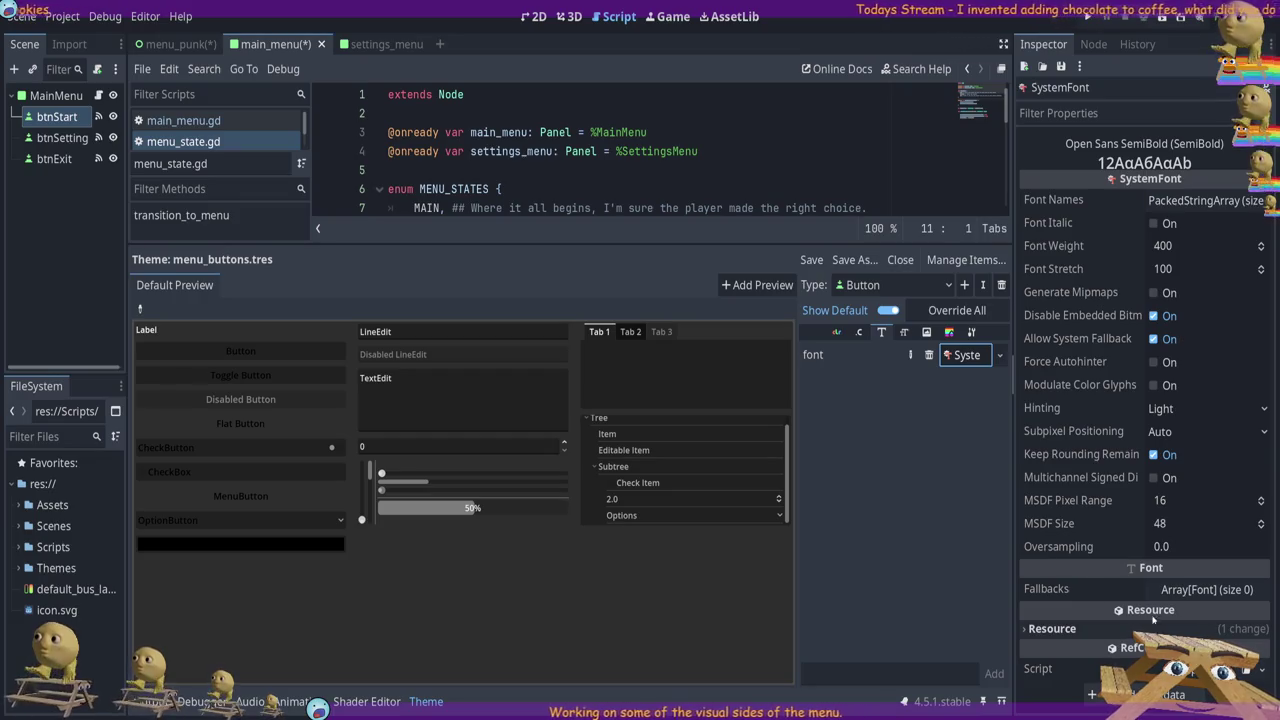
pyautogui.click(1098, 571)
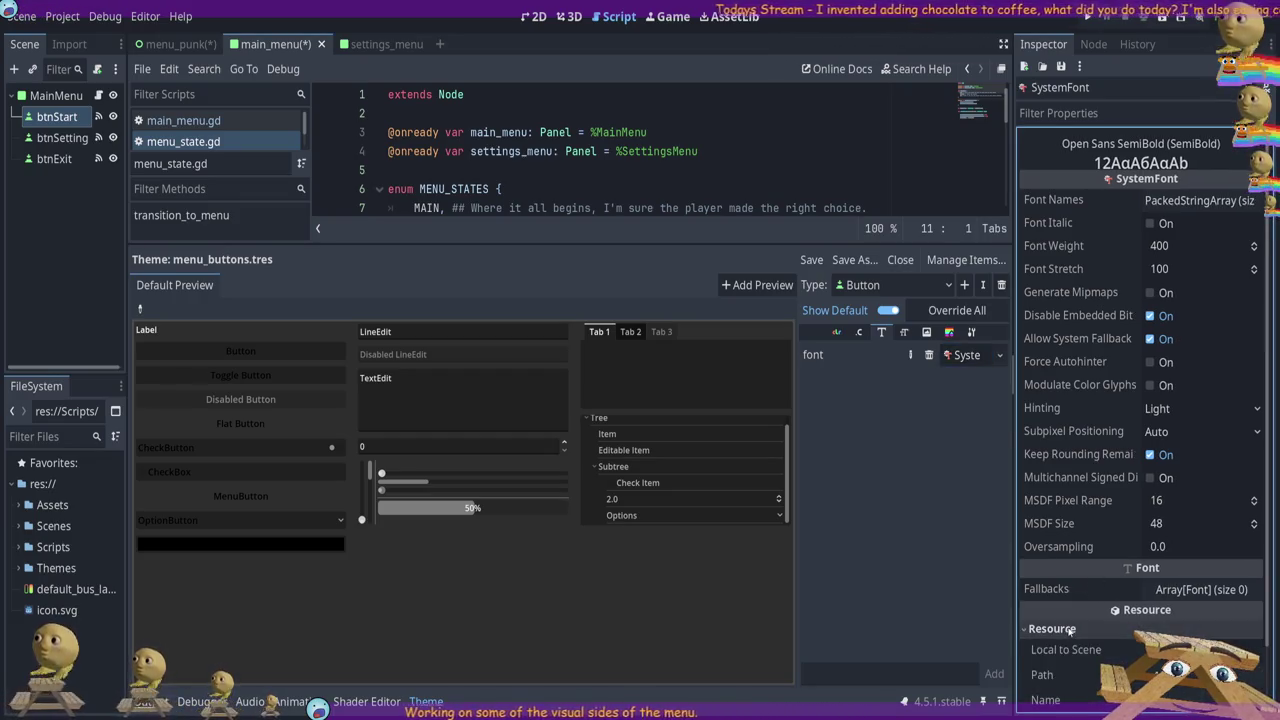
pyautogui.click(1207, 201)
pyautogui.click(1207, 201)
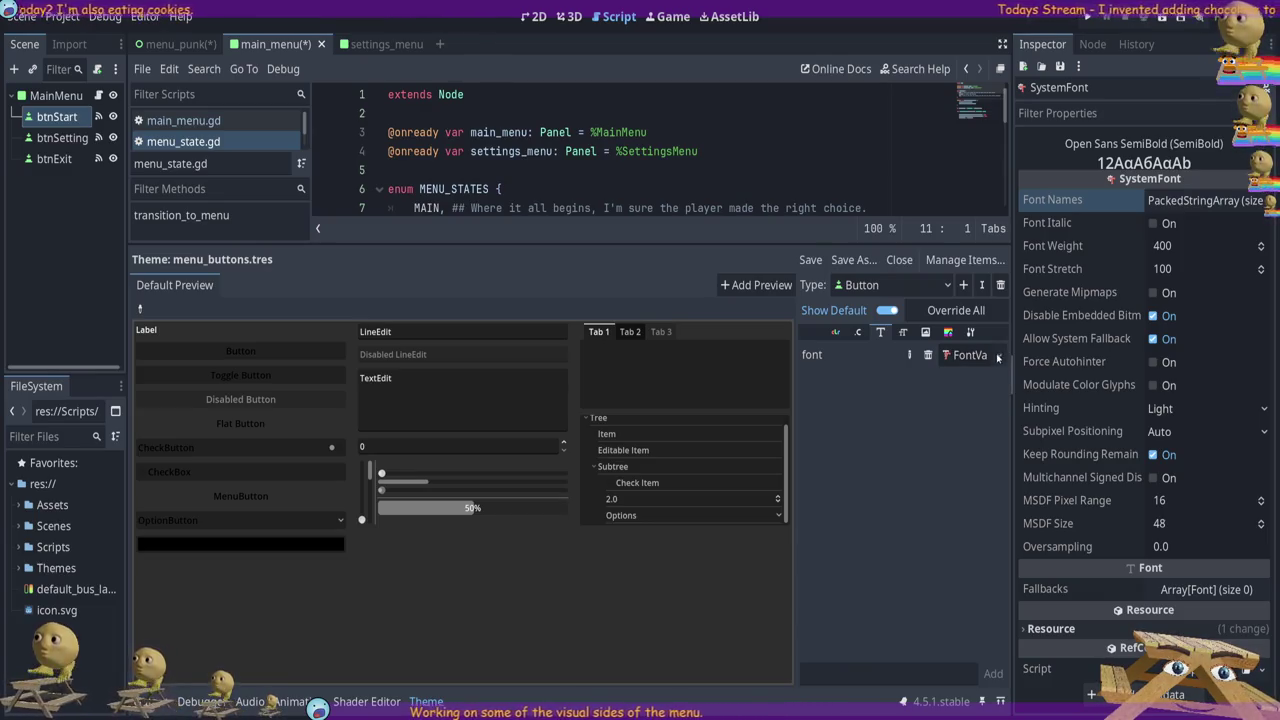
pyautogui.click(966, 355)
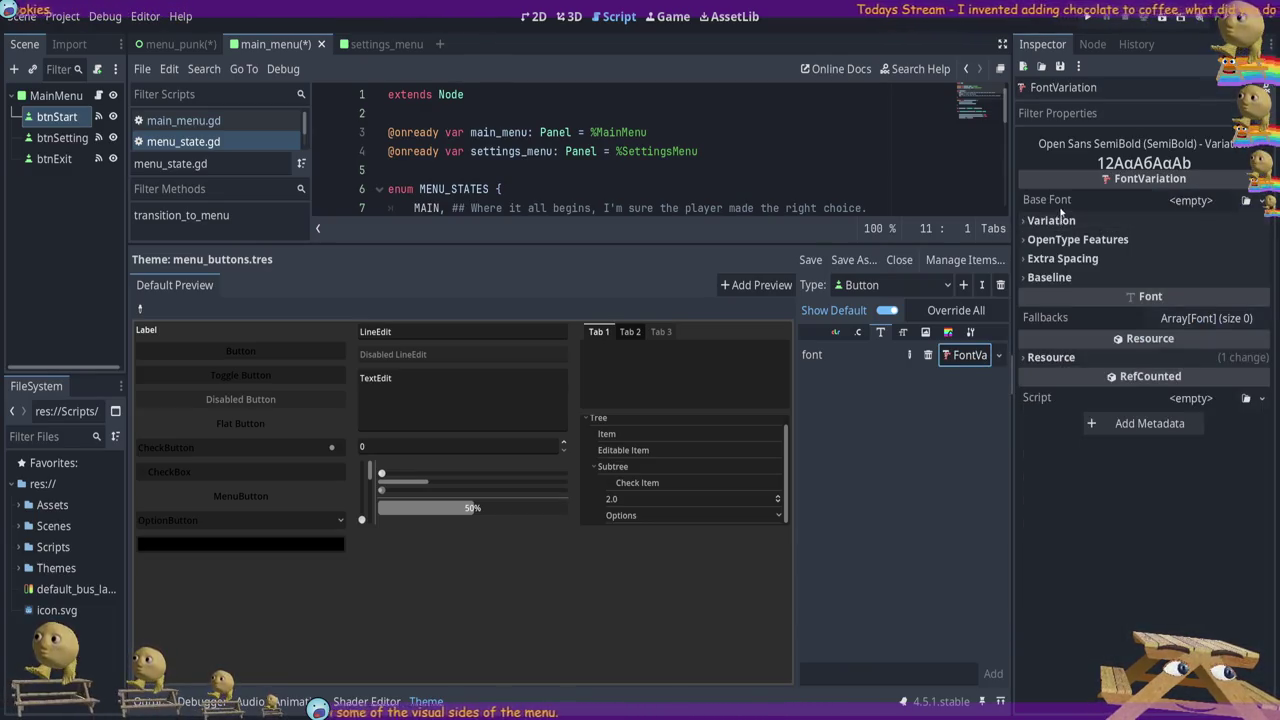
pyautogui.click(1052, 220)
pyautogui.click(1060, 220)
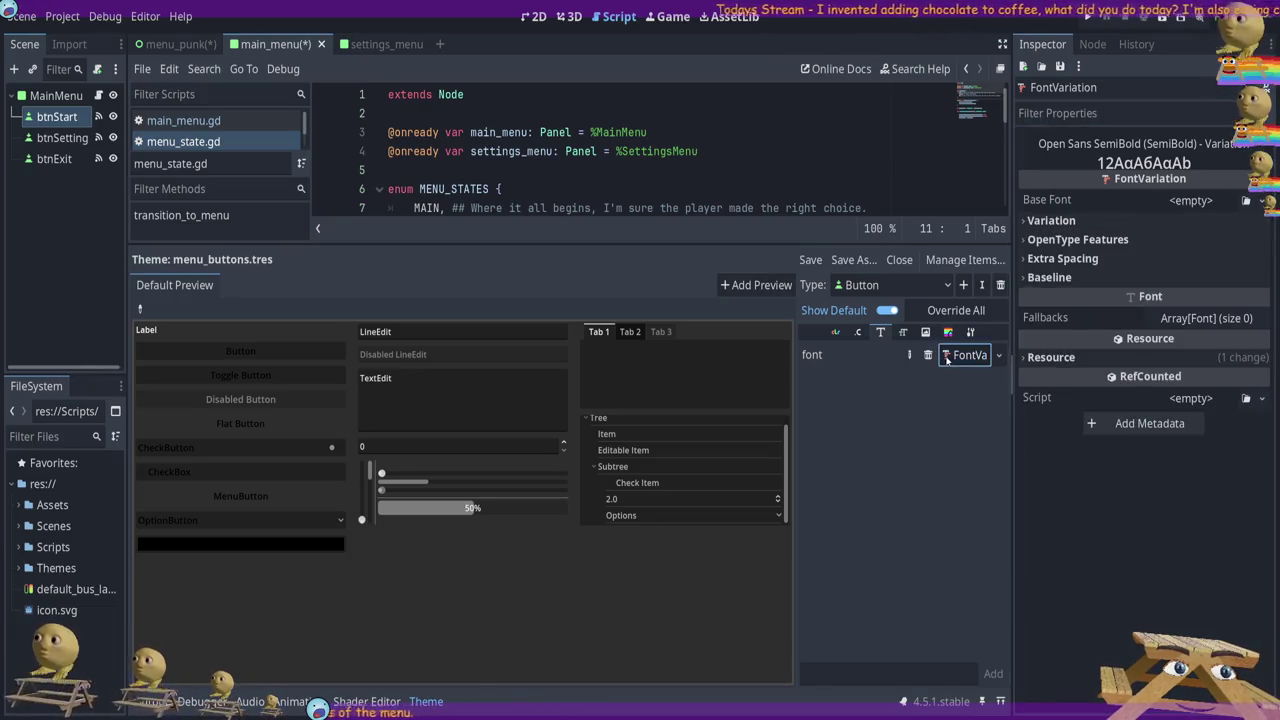
# Undo back through the SystemFont, inspecting it on the way, to restore the original FontFile
pyautogui.hotkey('ctrl', 'z')
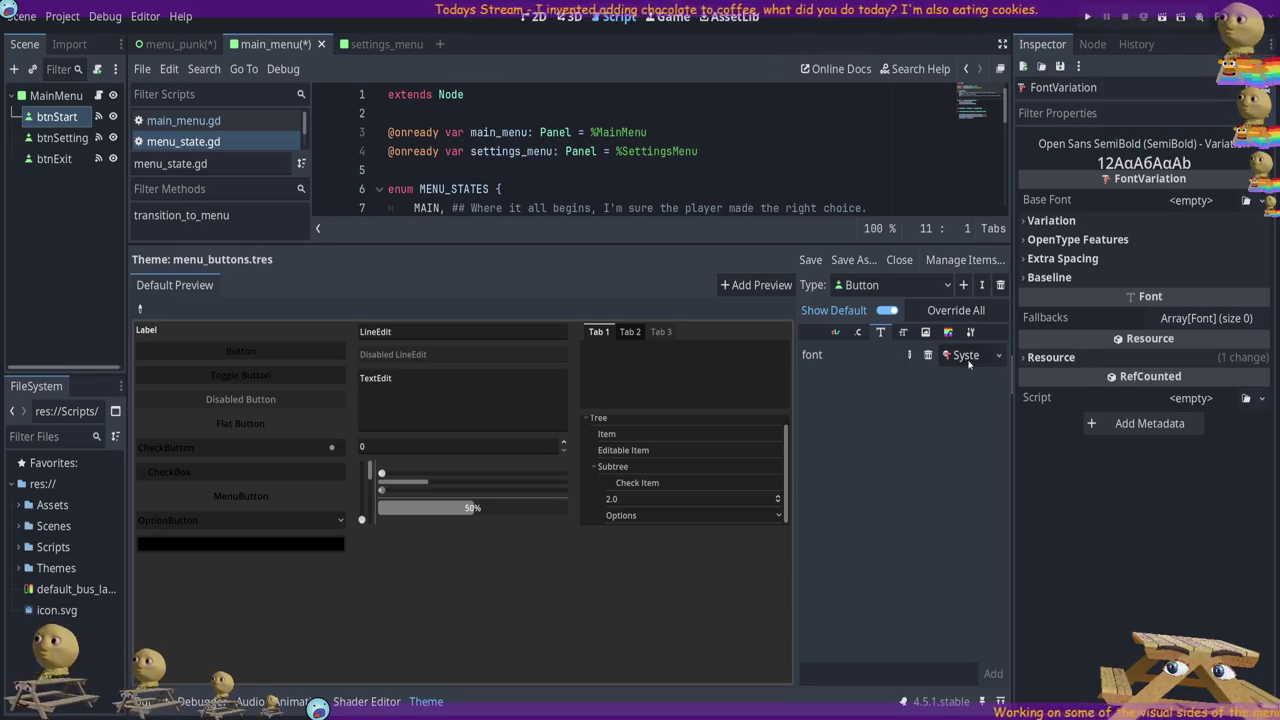
pyautogui.click(965, 360)
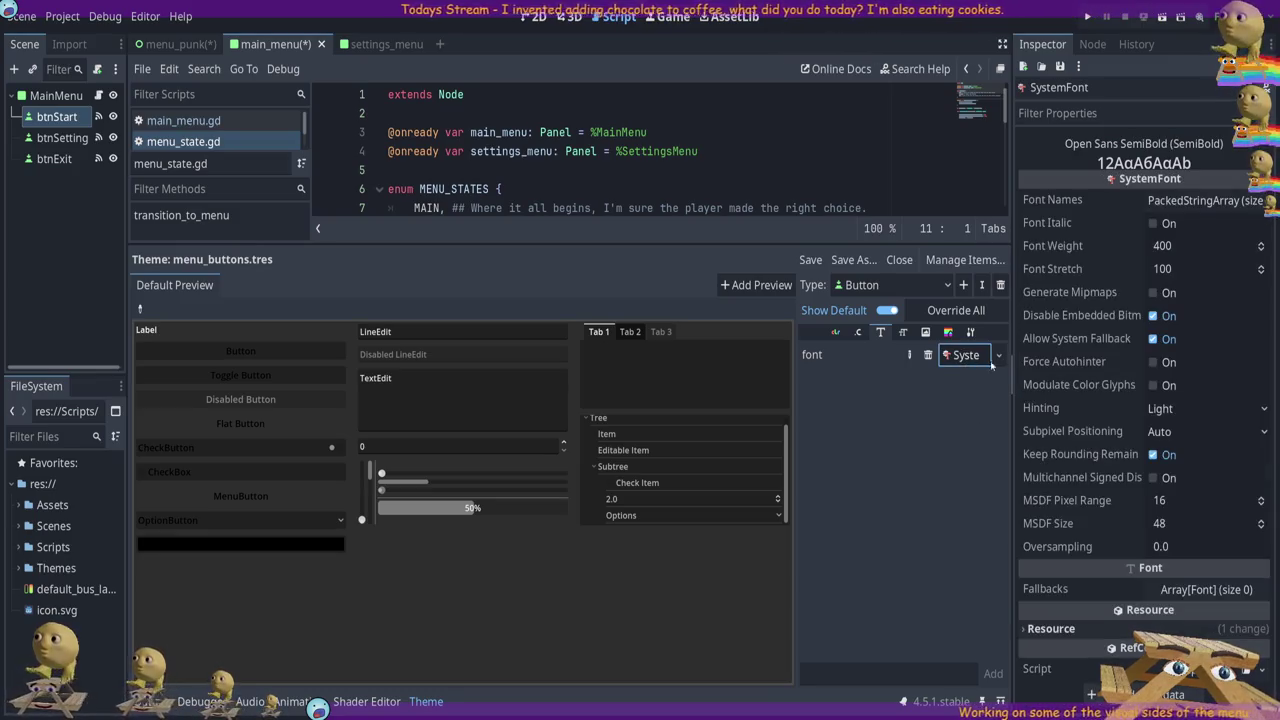
pyautogui.click(1028, 628)
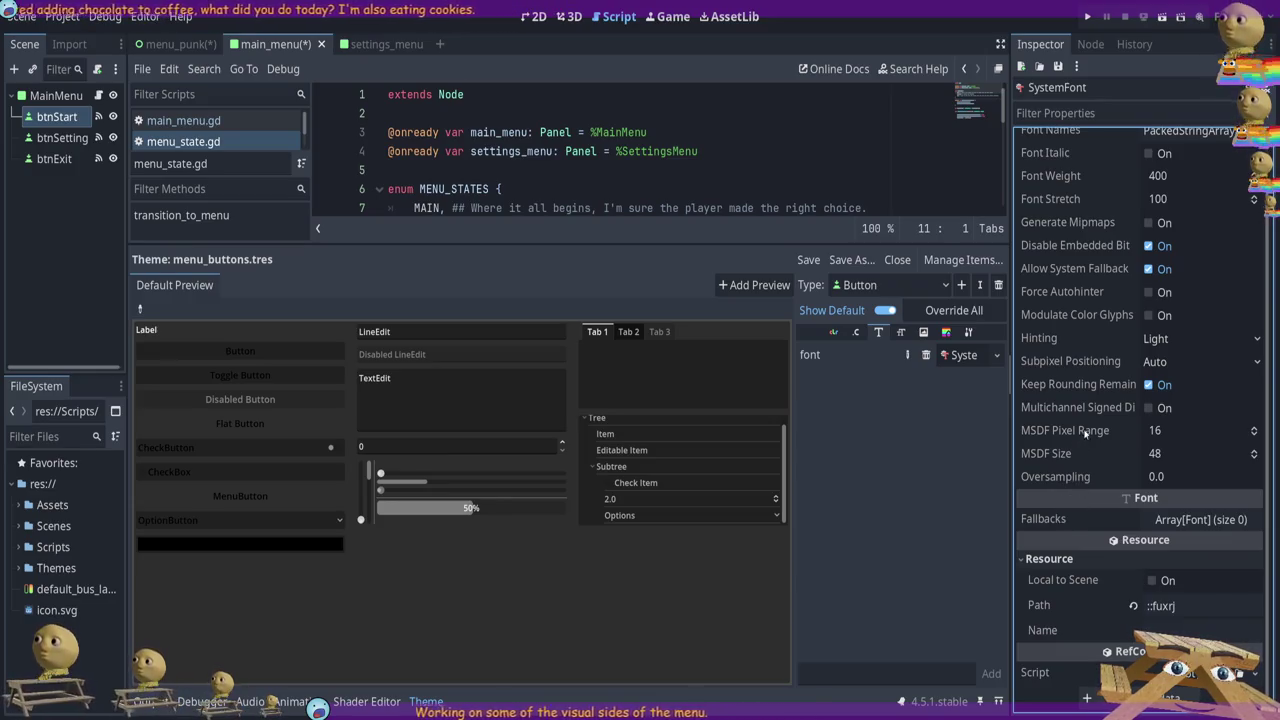
pyautogui.scroll(2, 1125, 316)
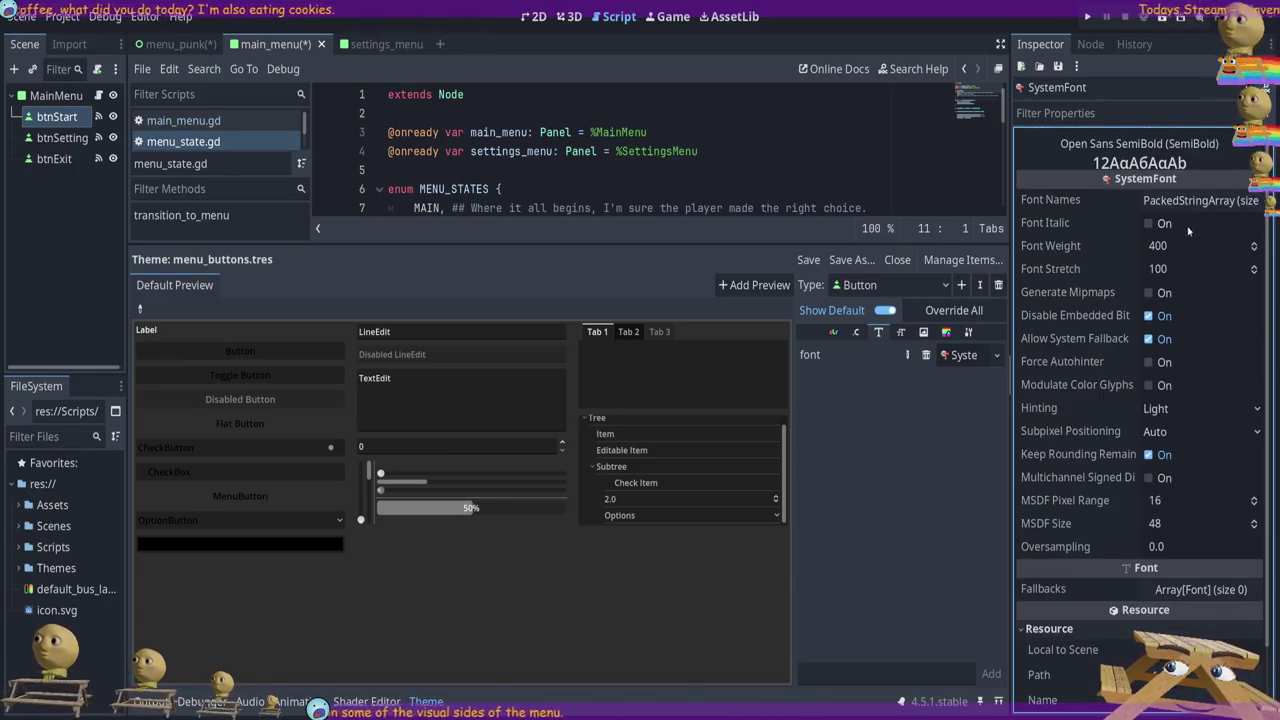
pyautogui.click(1203, 201)
pyautogui.click(1203, 201)
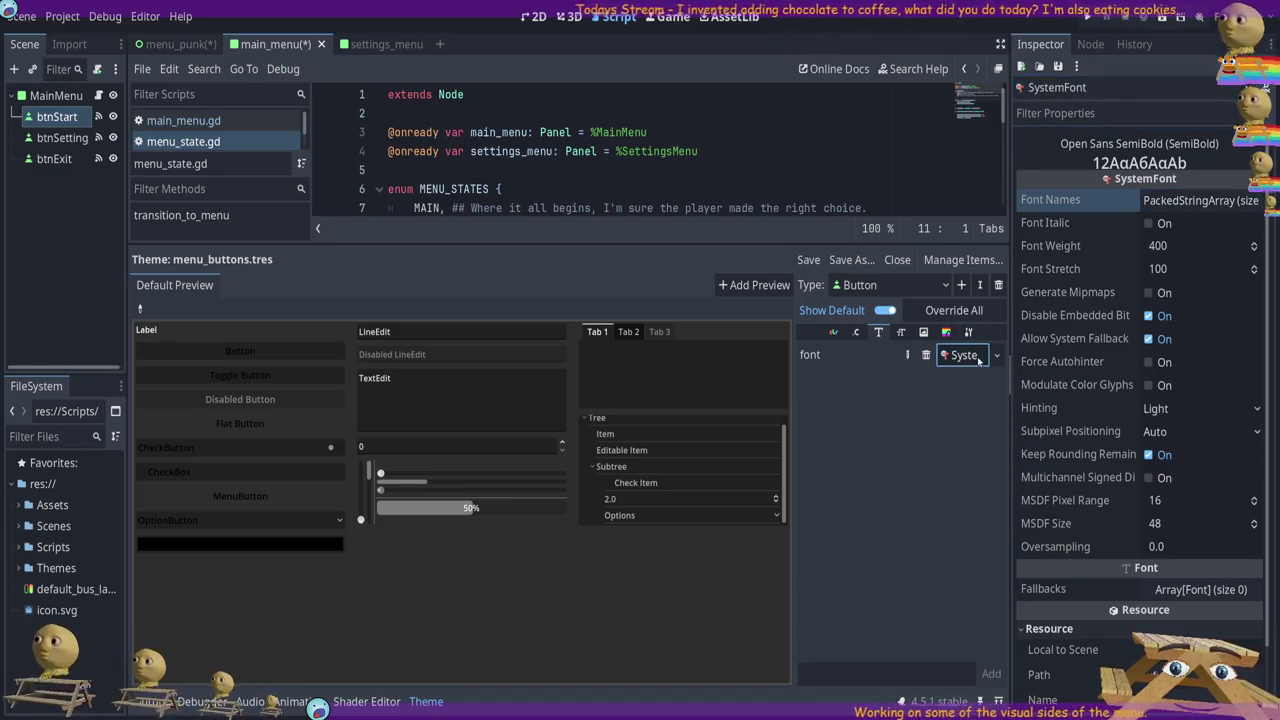
pyautogui.hotkey('ctrl', 'z')
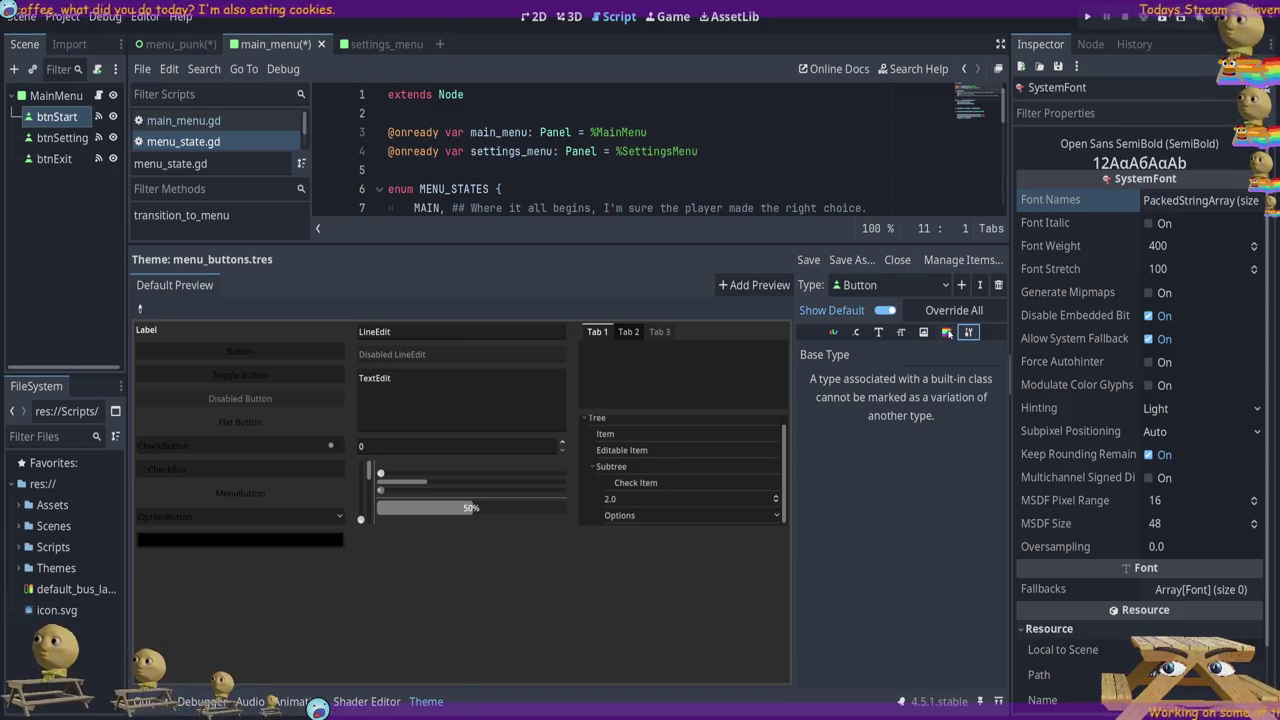
# Clear the Button font entry so the preview buttons fall back to the default font
pyautogui.click(879, 333)
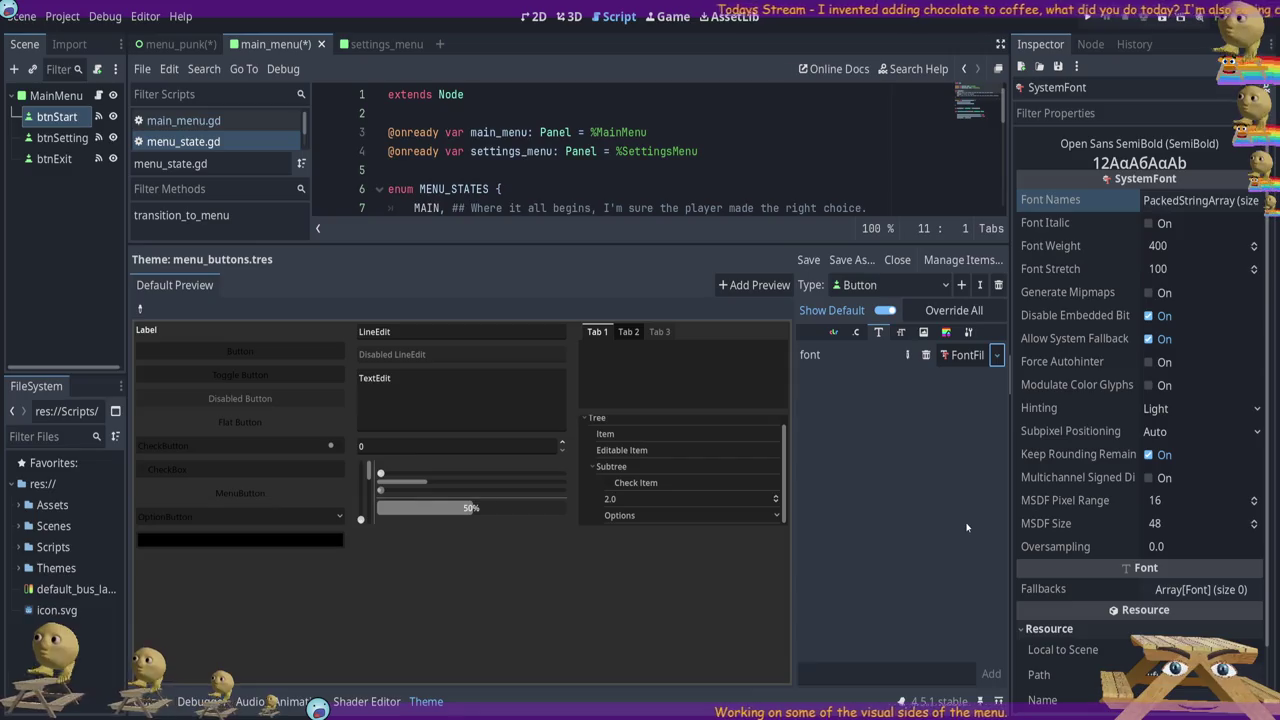
pyautogui.click(996, 355)
pyautogui.click(958, 407)
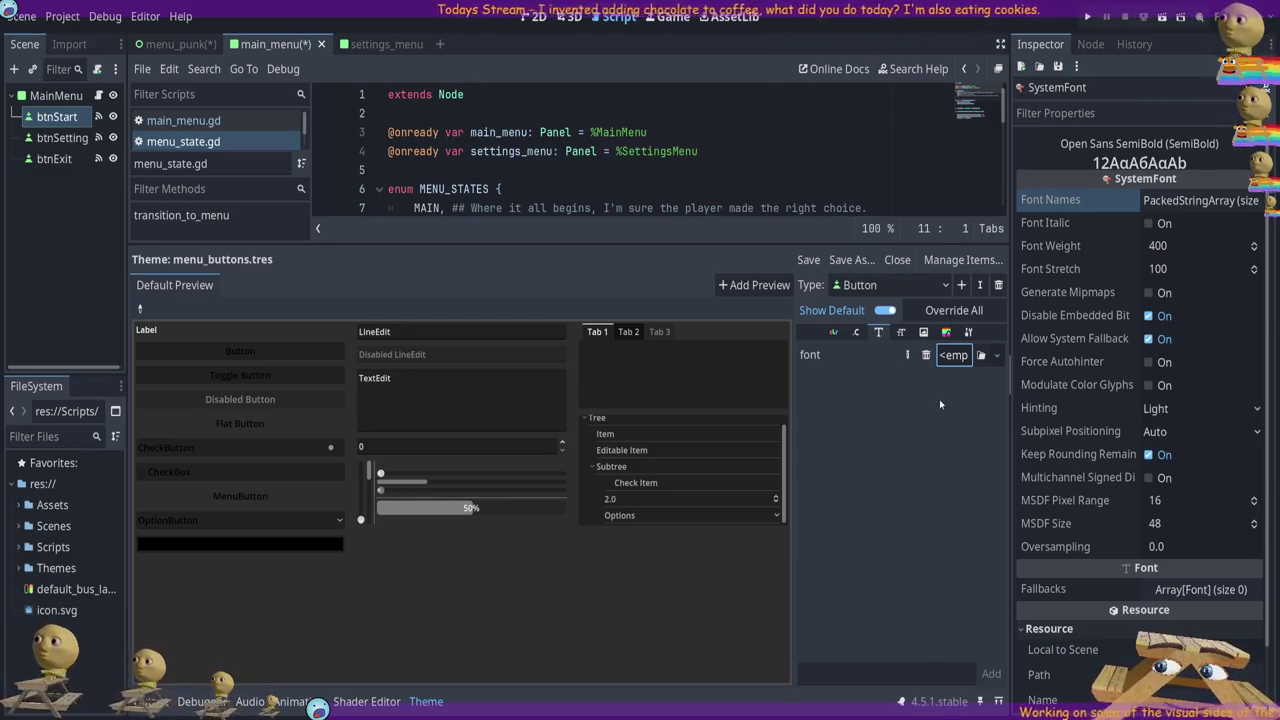
# Drop a FontFile onto the Button font entry and inspect its Resource details
pyautogui.moveTo(939, 399); pyautogui.dragTo(978, 348)
pyautogui.click(972, 354)
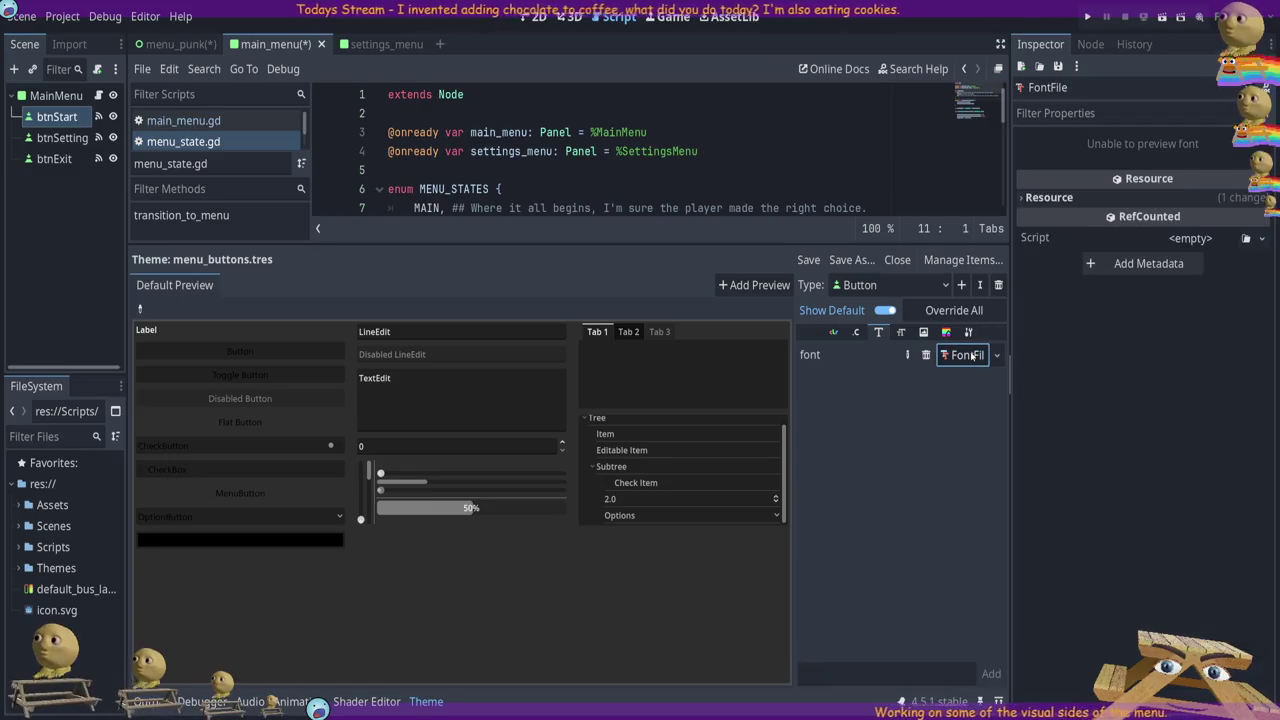
pyautogui.click(1064, 198)
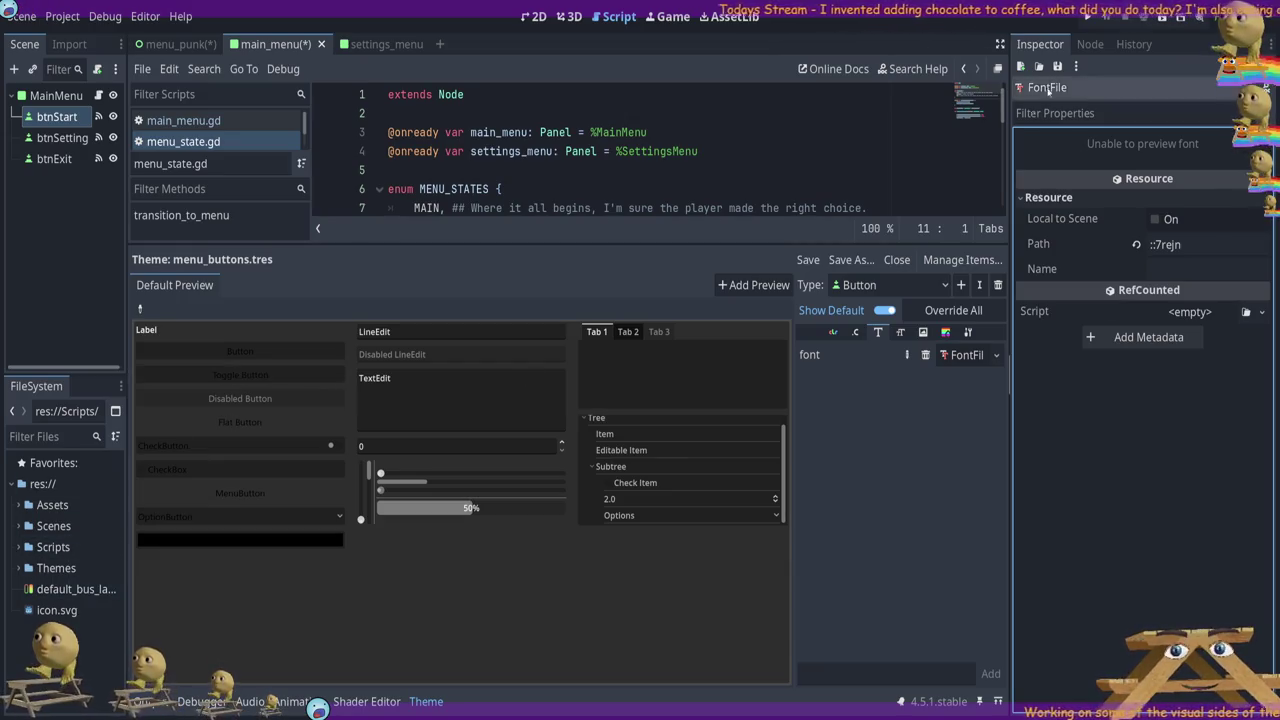
pyautogui.click(1006, 414)
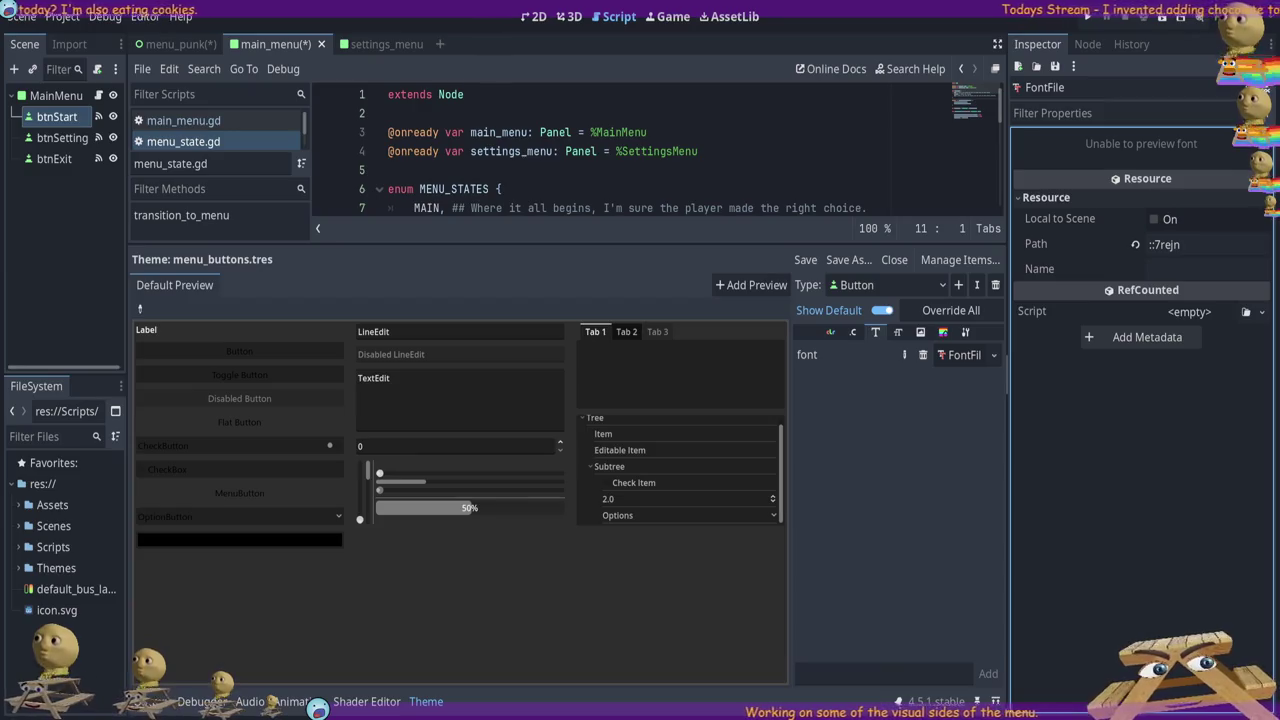
pyautogui.hotkey('ctrl', 'F1')
# Browse the Button type's Color, Constant, Icon, StyleBox and Base Type tabs in the Theme editor
pyautogui.scroll(-1, 568, 168)
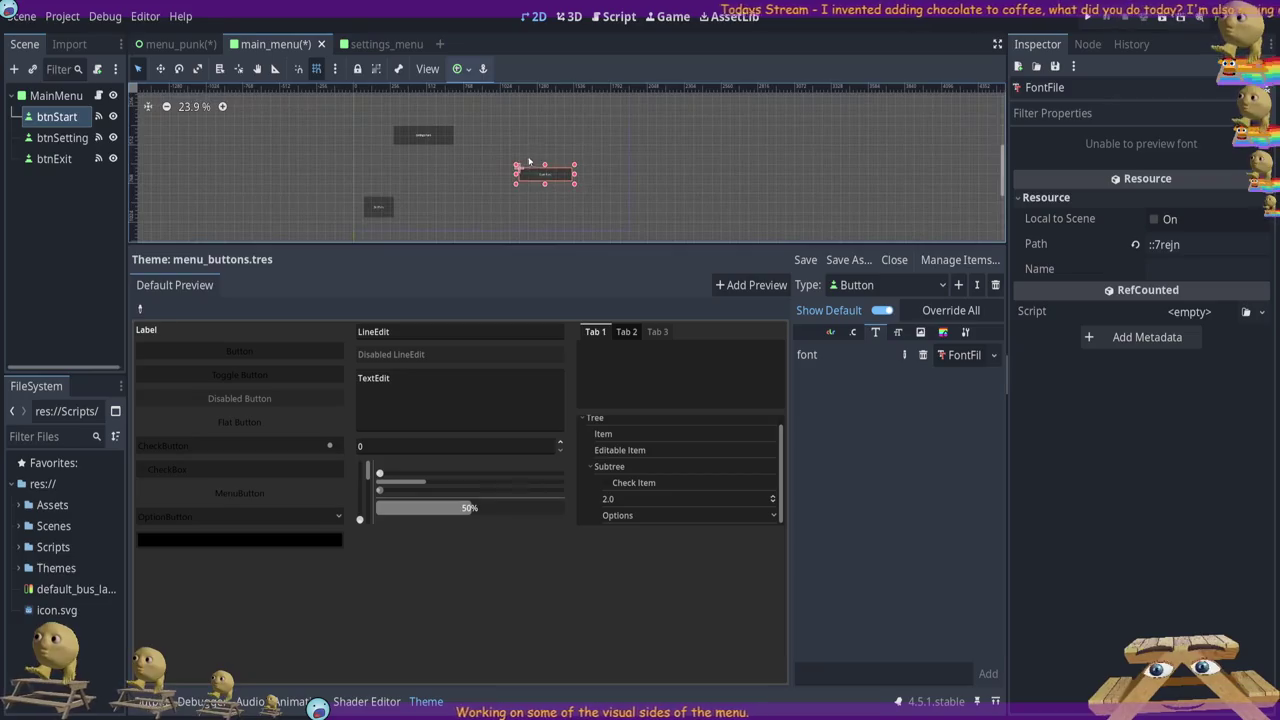
pyautogui.scroll(6, 520, 160)
pyautogui.scroll(2, 500, 173)
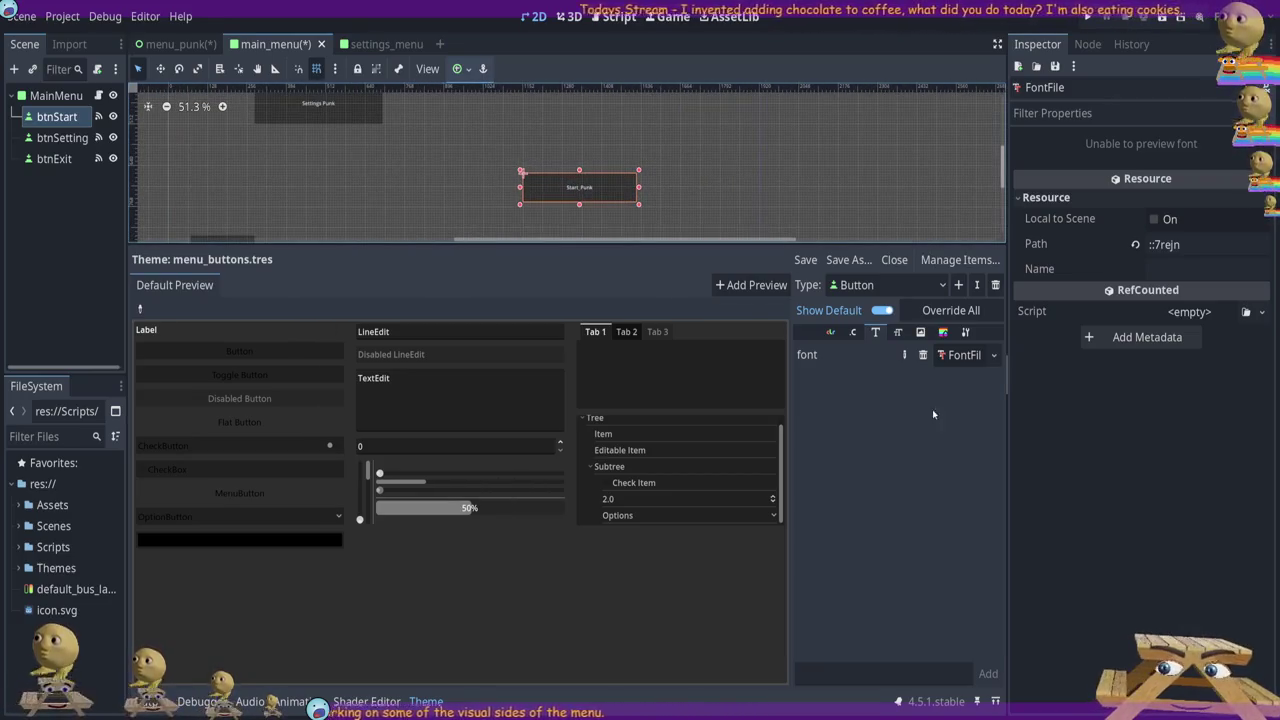
pyautogui.click(936, 314)
pyautogui.click(830, 332)
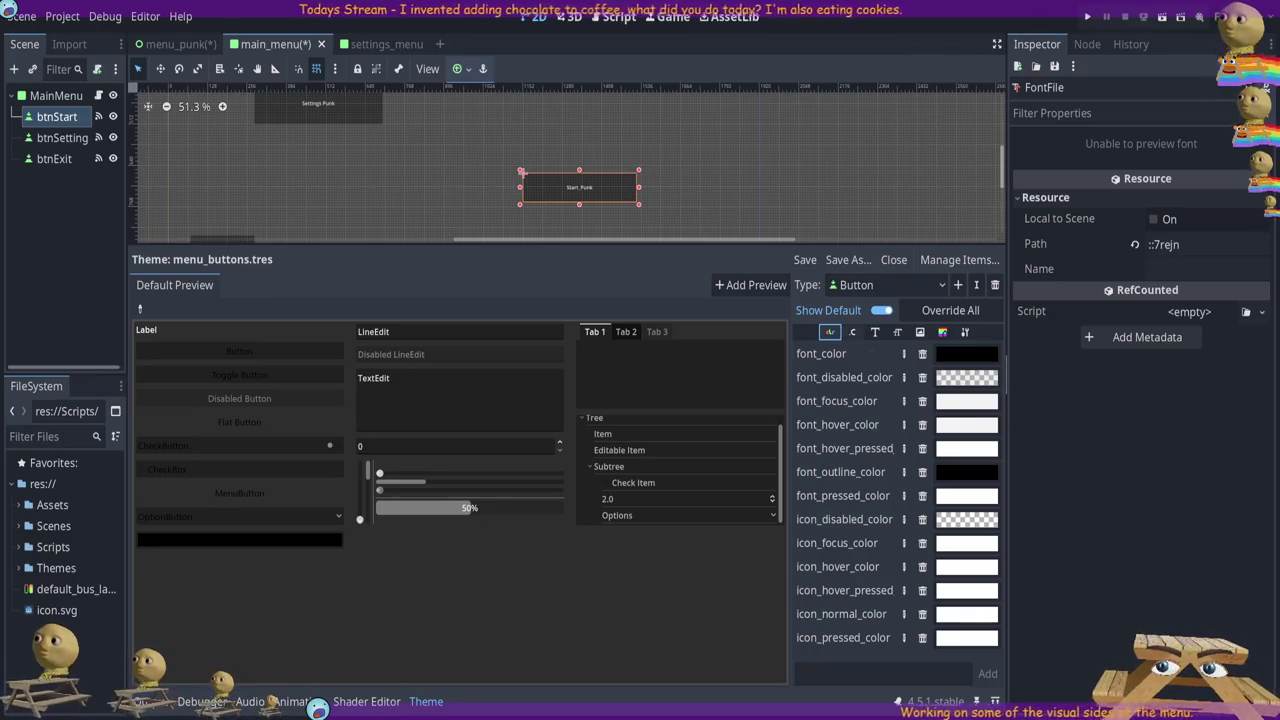
pyautogui.click(853, 333)
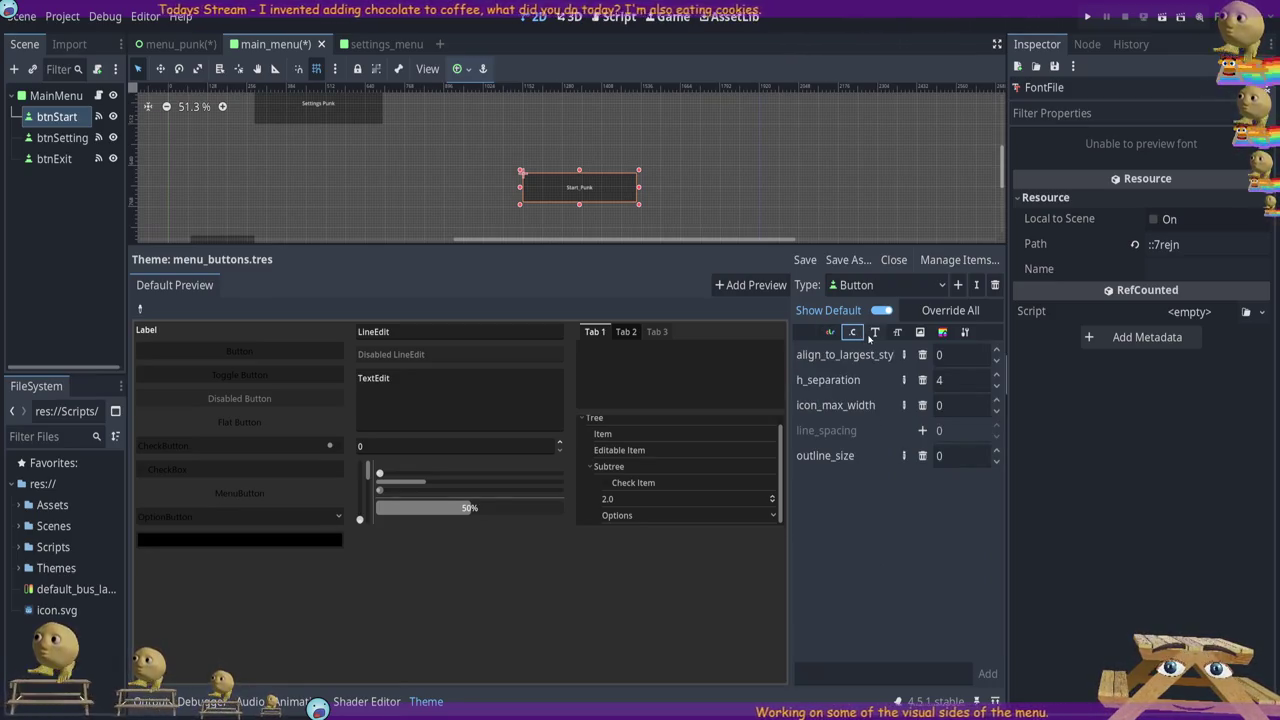
pyautogui.click(917, 333)
pyautogui.click(942, 333)
pyautogui.click(965, 333)
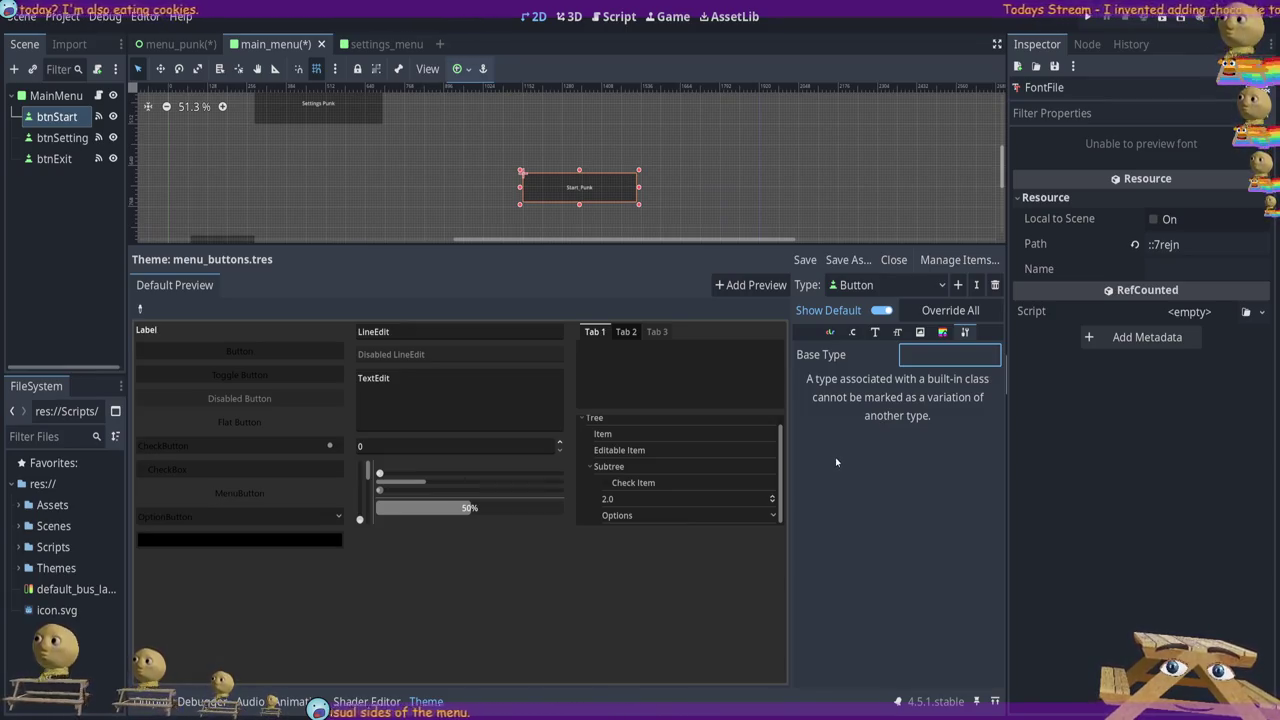
pyautogui.click(943, 333)
# Review the Button's font size, font, constant and color items, ending on the StyleBox entries
pyautogui.click(897, 332)
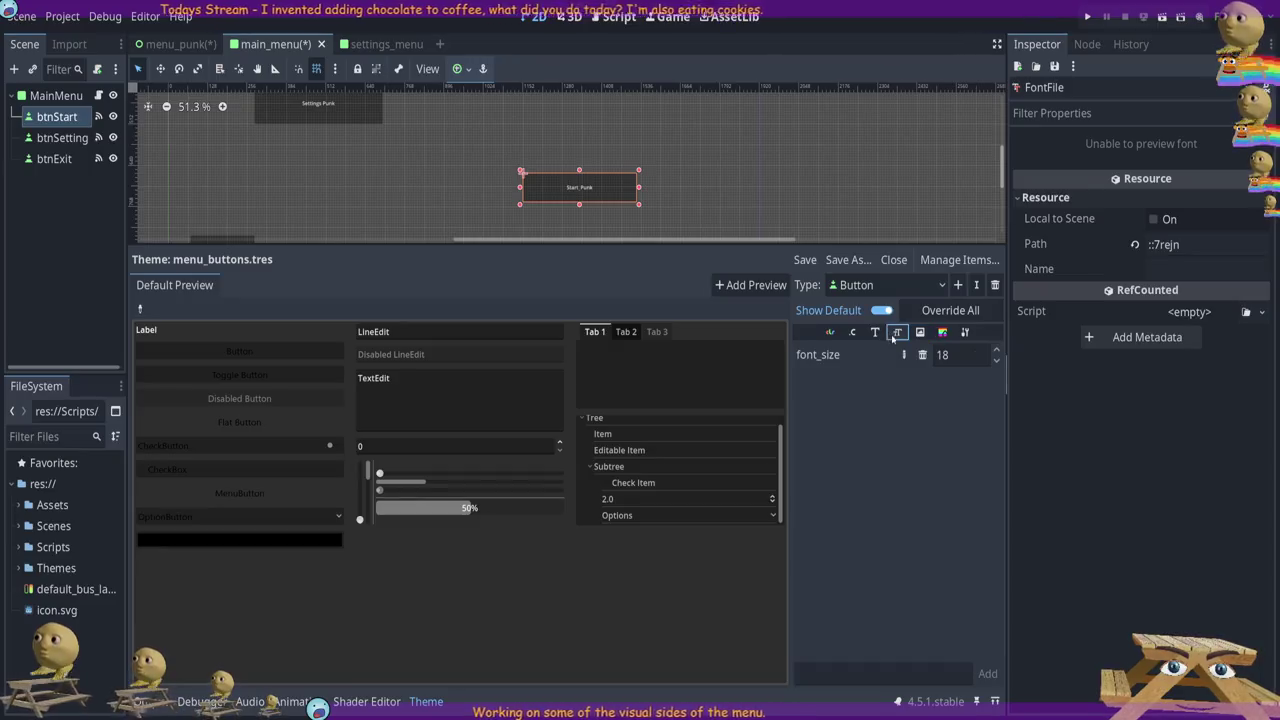
pyautogui.click(875, 332)
pyautogui.click(852, 332)
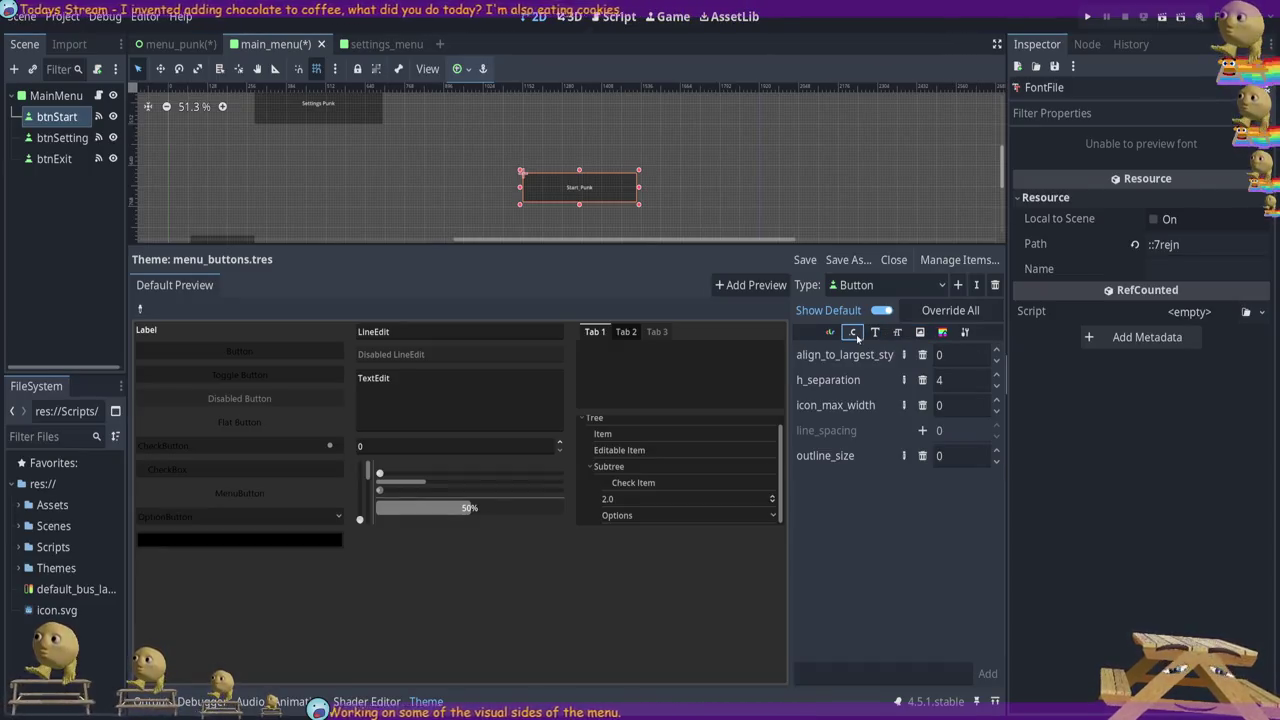
pyautogui.click(830, 333)
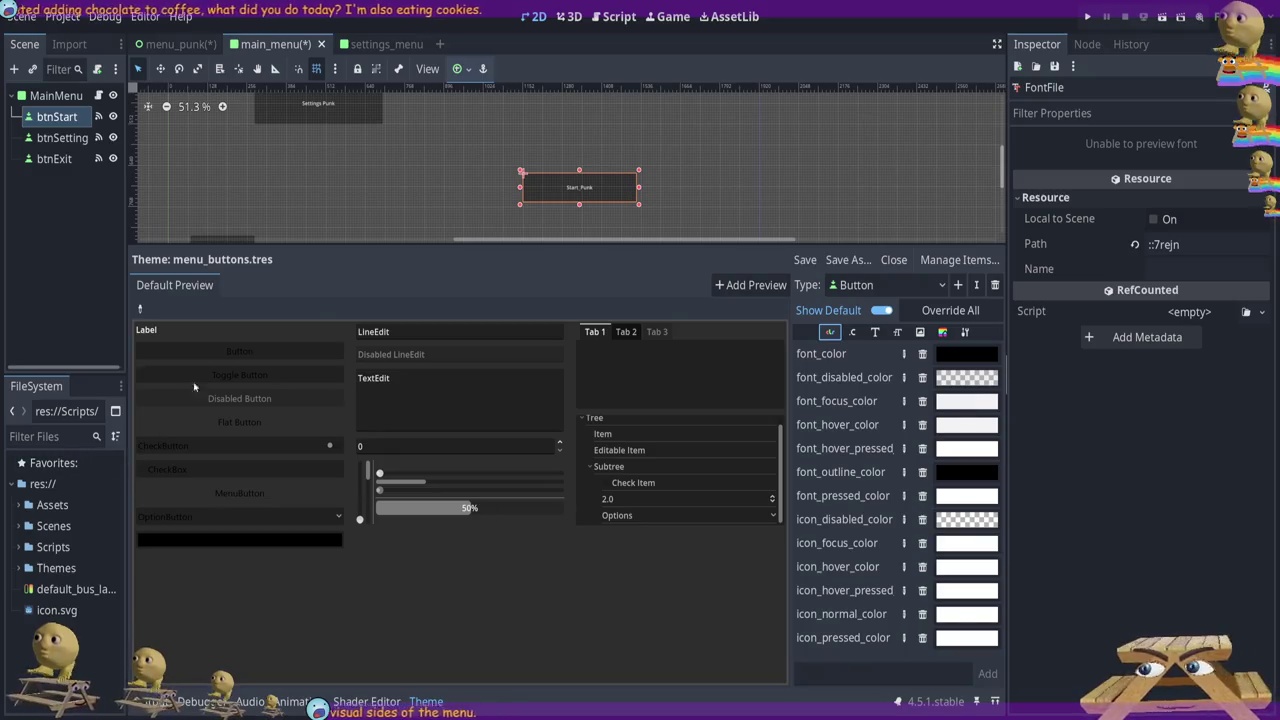
pyautogui.click(247, 350)
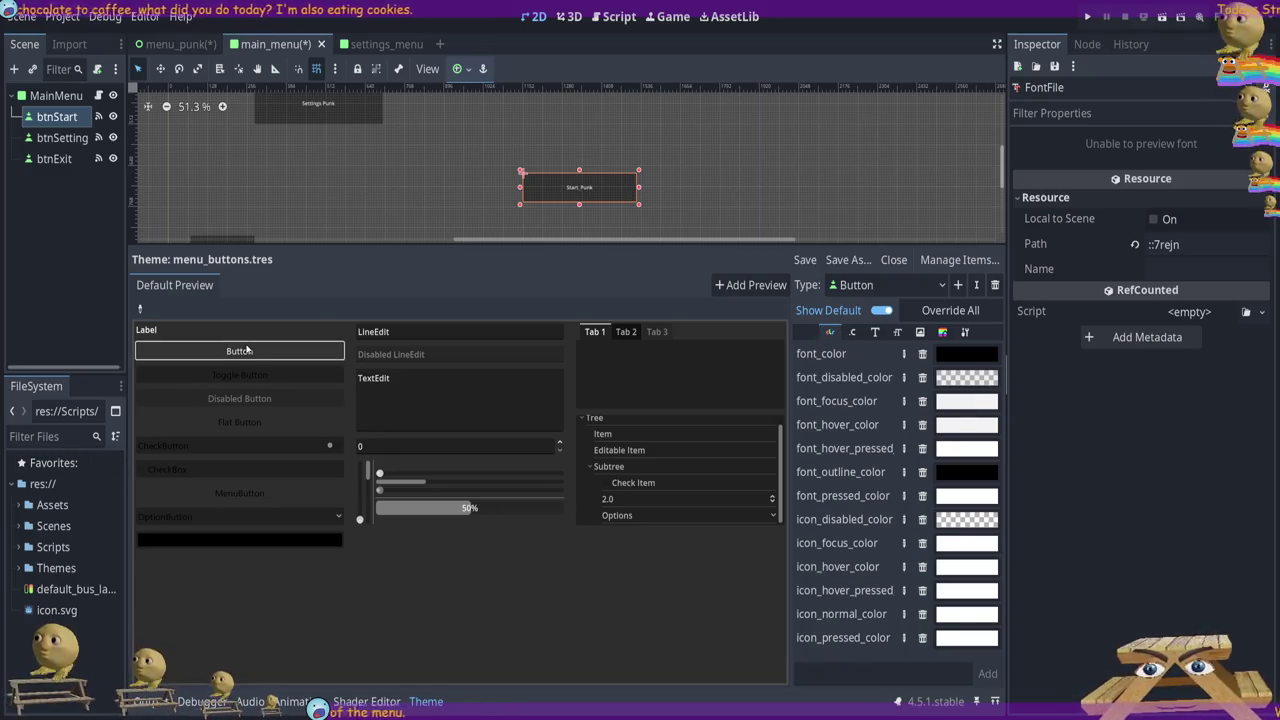
pyautogui.click(853, 333)
pyautogui.click(875, 333)
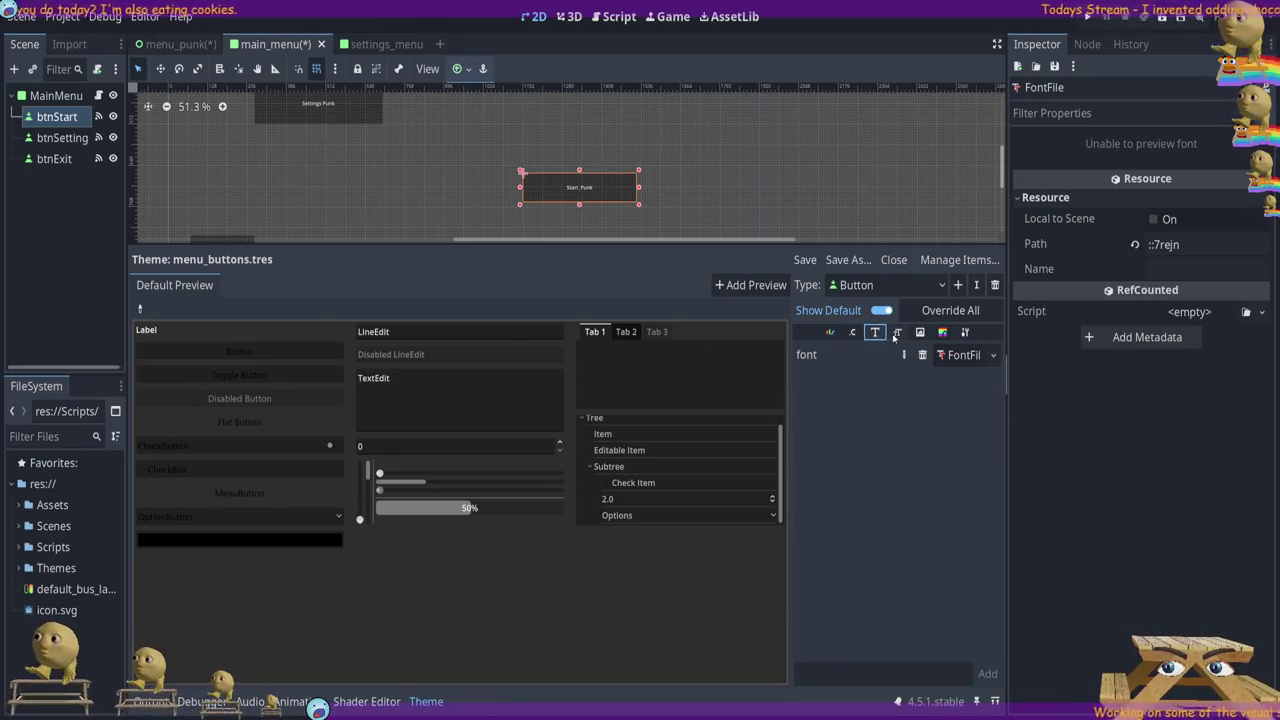
pyautogui.click(943, 333)
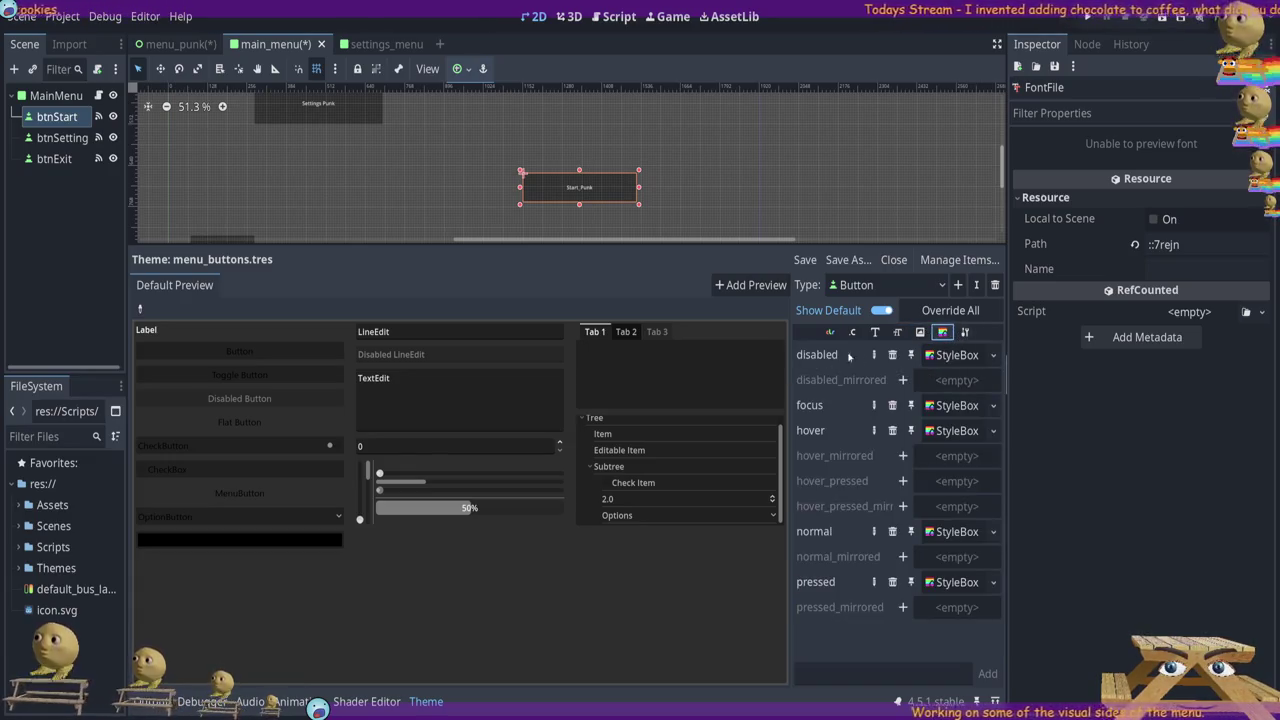
# Open the disabled StyleBoxFlat and expand its Corner Radius section
pyautogui.click(964, 357)
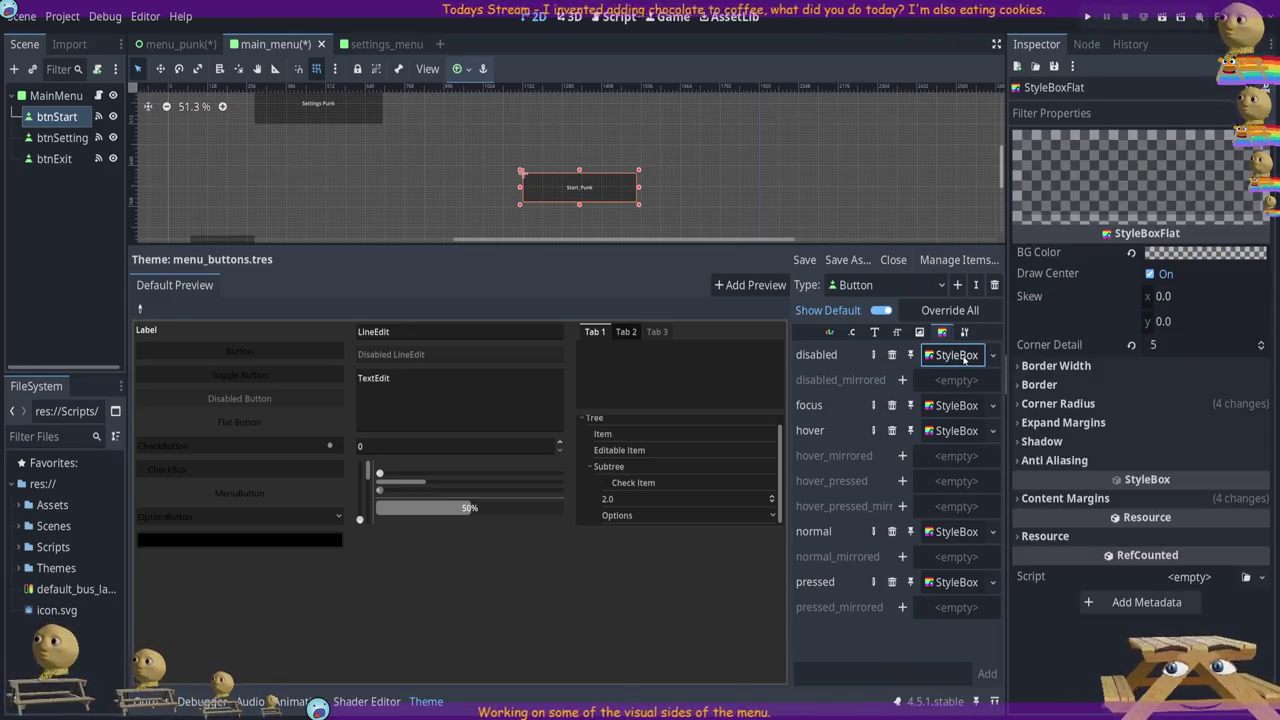
pyautogui.click(1070, 368)
pyautogui.click(1060, 366)
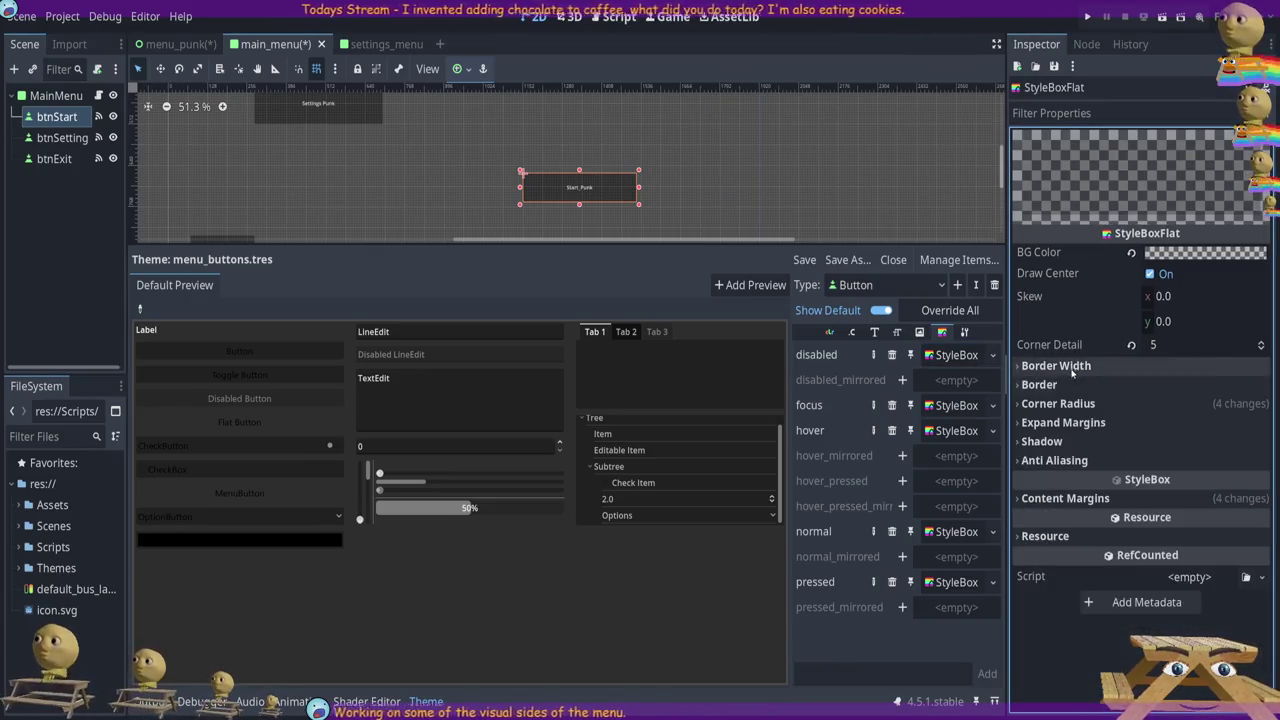
pyautogui.click(1060, 385)
pyautogui.click(1062, 385)
pyautogui.click(1064, 405)
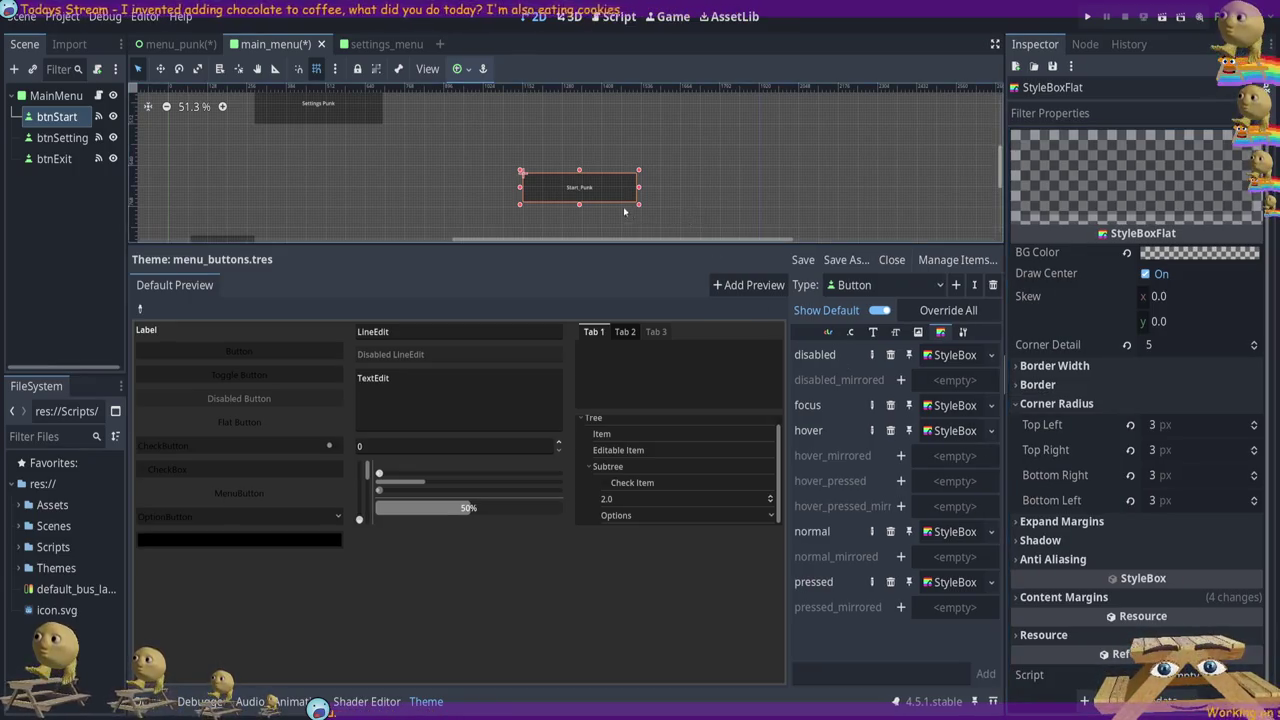
# Set the disabled stylebox's corner radii to 5 px and save the main_menu scene
pyautogui.click(1255, 423)
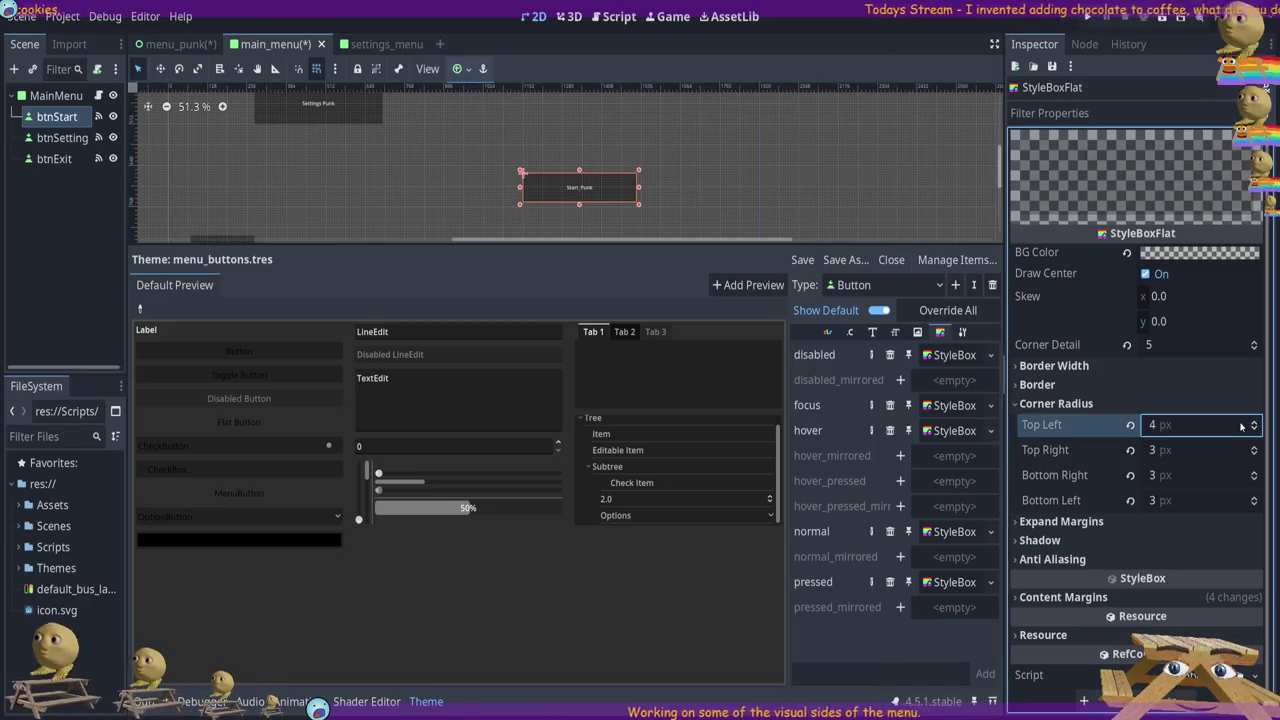
pyautogui.click(1255, 423)
pyautogui.click(1255, 423)
pyautogui.click(1255, 423)
pyautogui.click(1255, 423)
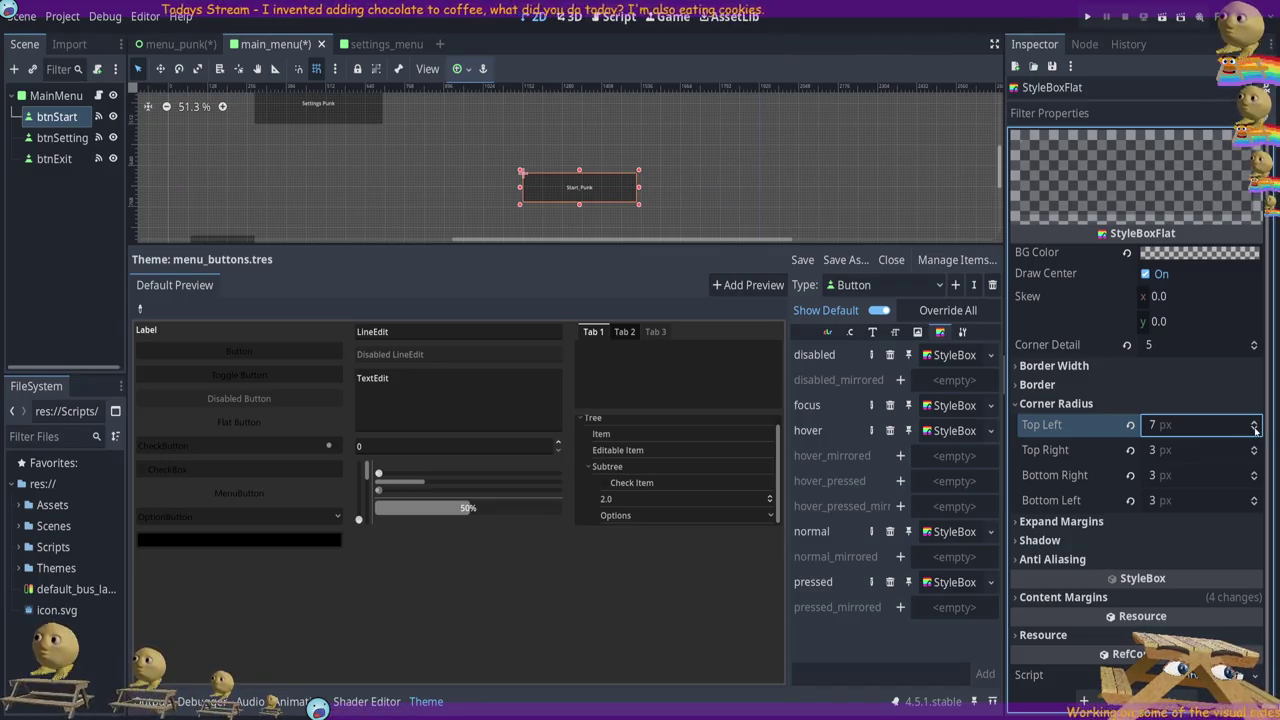
pyautogui.click(1255, 428)
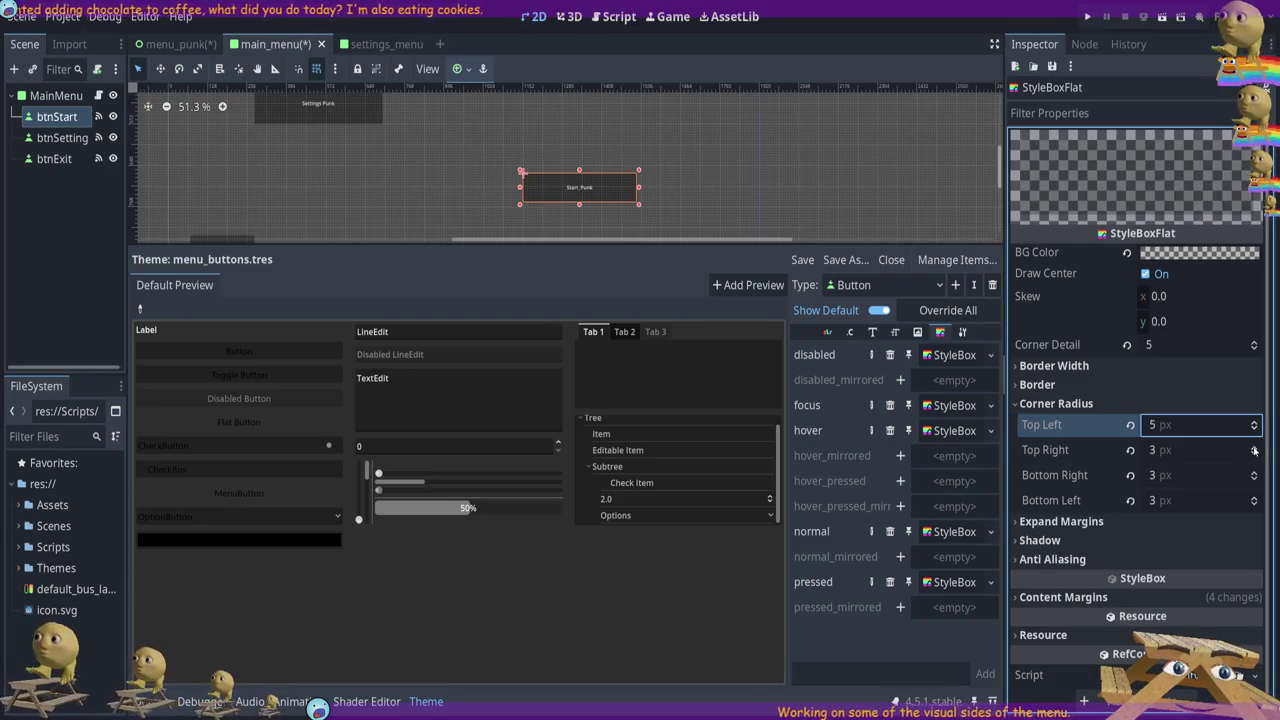
pyautogui.click(1254, 448)
pyautogui.click(1254, 448)
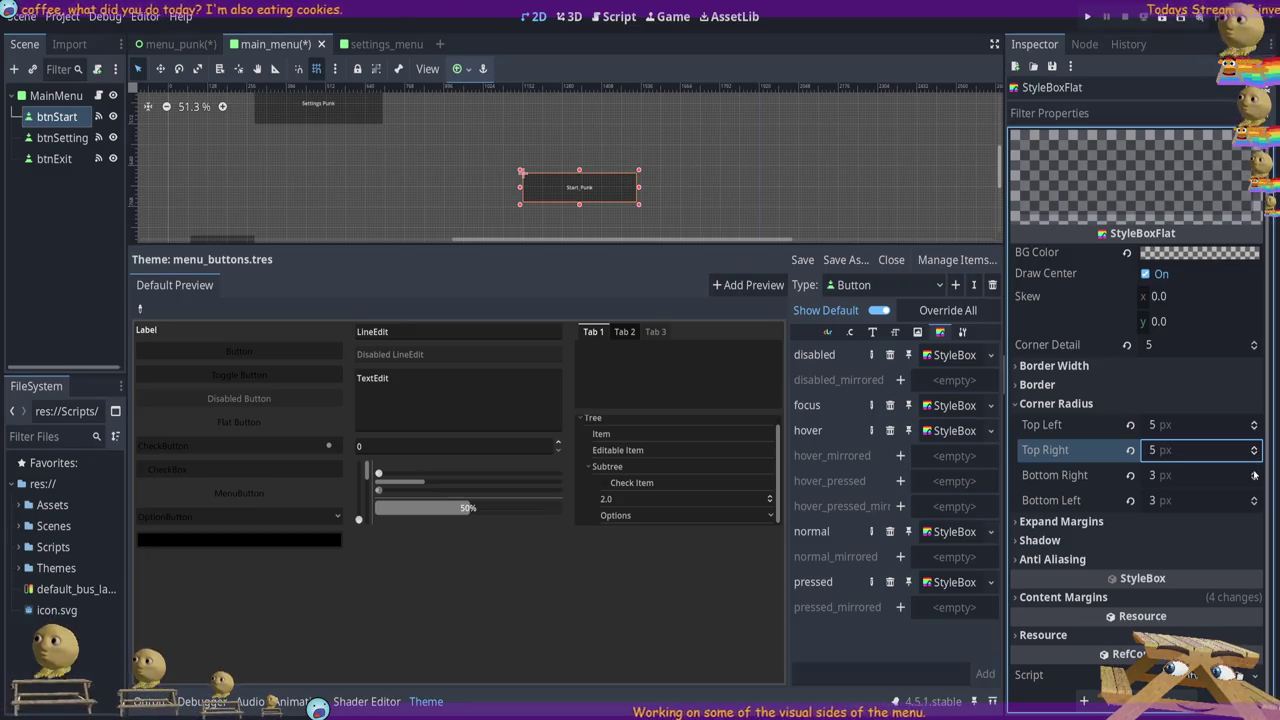
pyautogui.click(1254, 473)
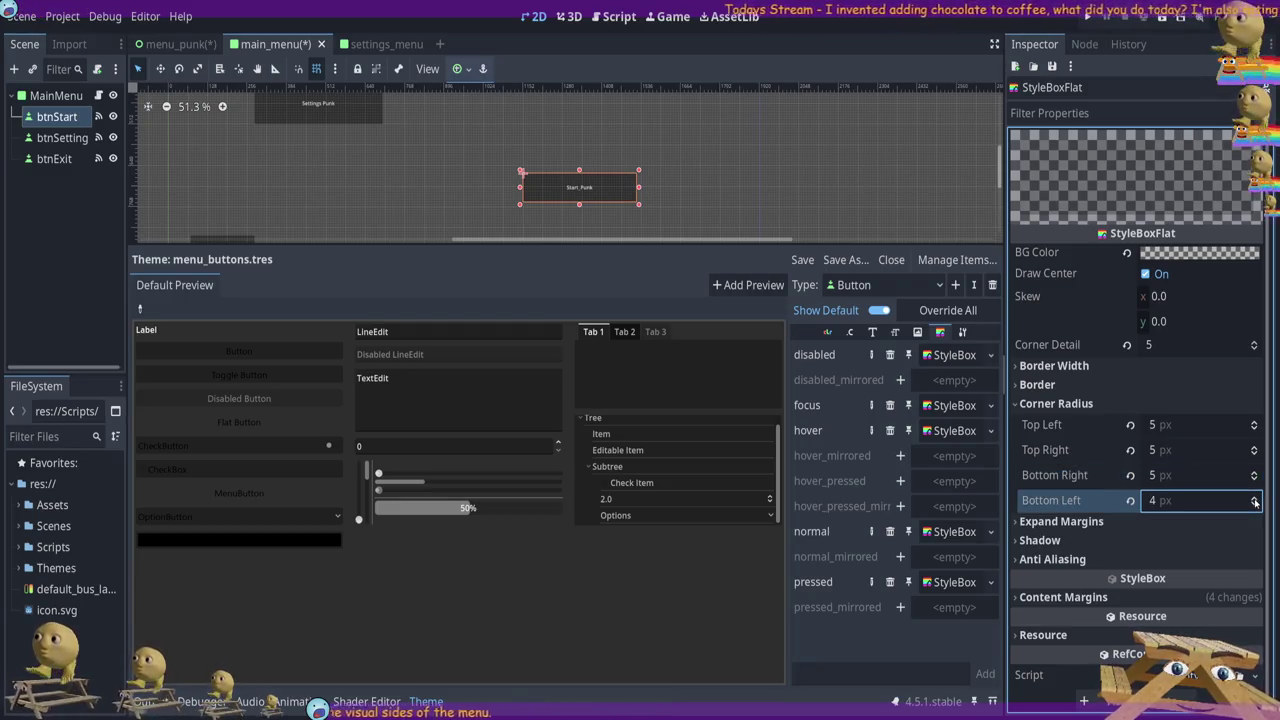
pyautogui.hotkey('ctrl', 's')
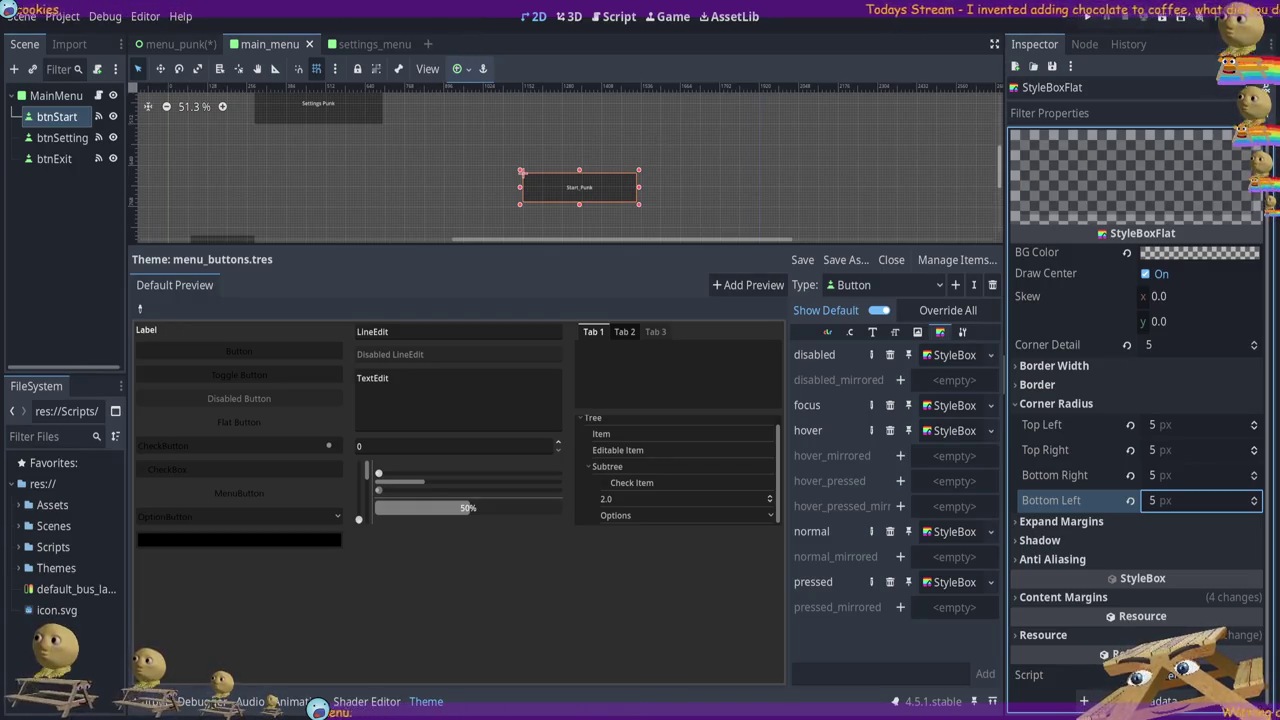
# Give the disabled stylebox expand margins of left 1, top 2, right 1 and bottom 1 px
pyautogui.click(1150, 522)
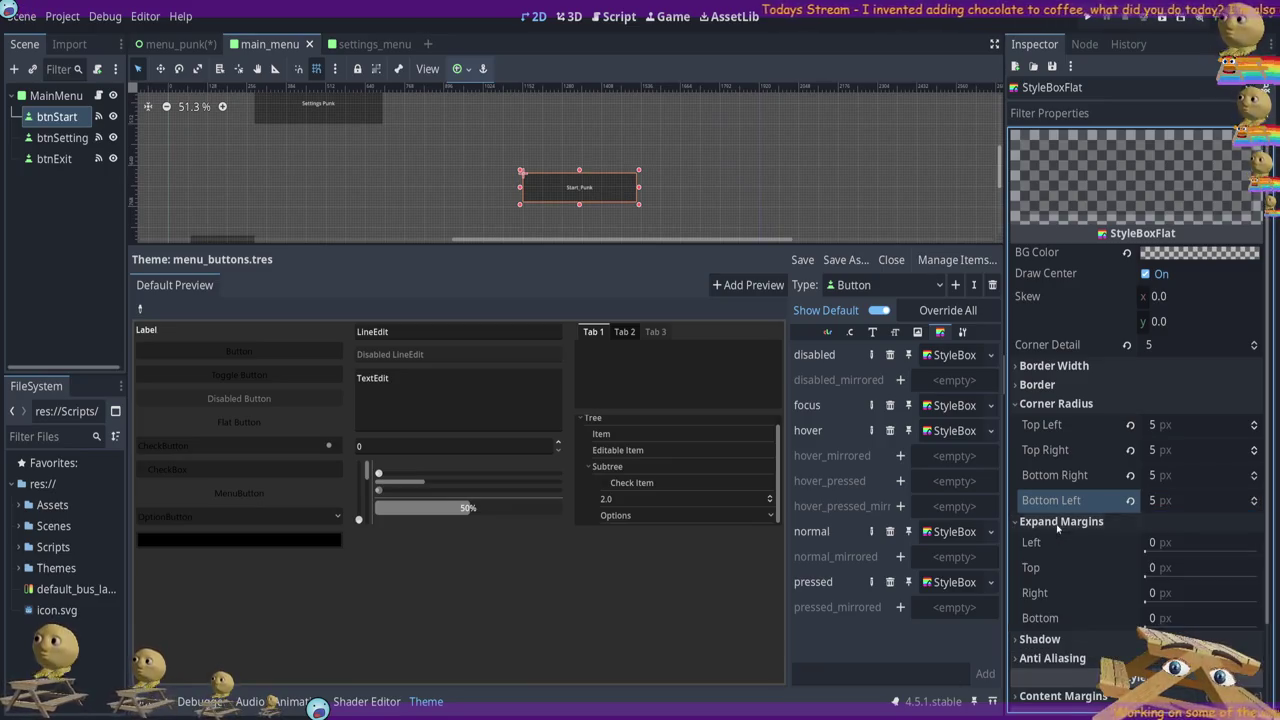
pyautogui.click(1166, 545)
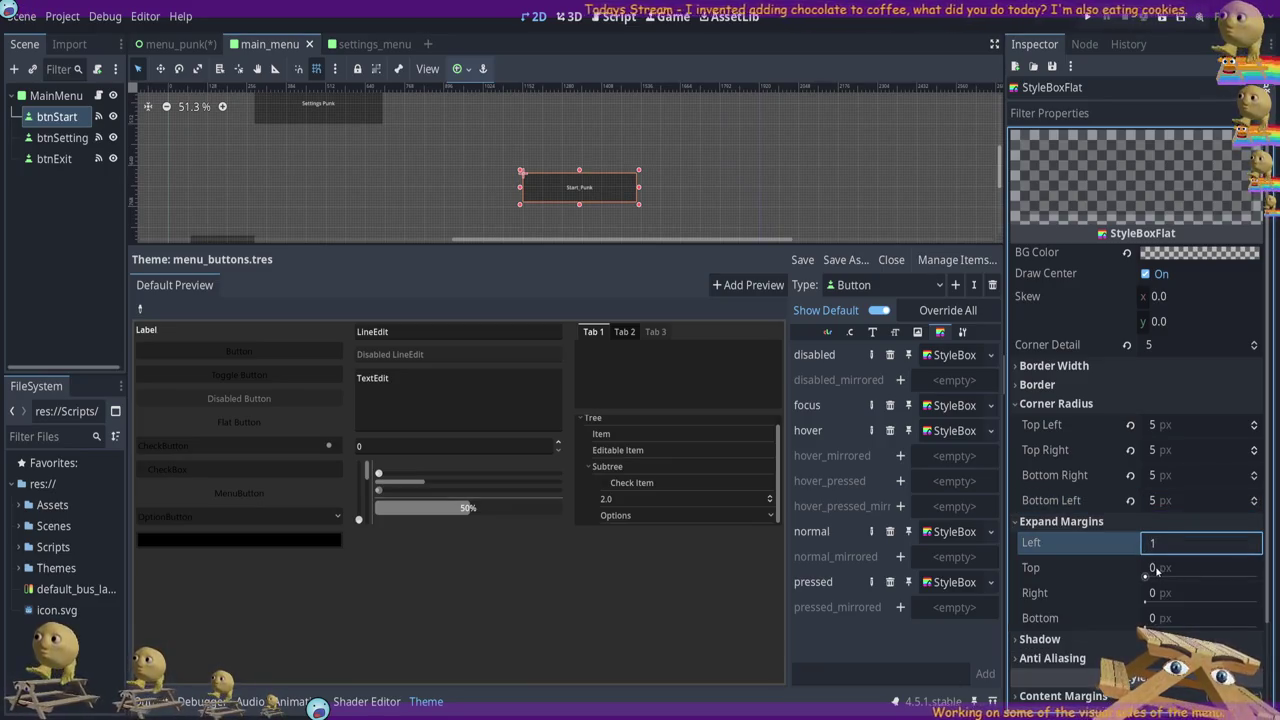
pyautogui.write('1')
pyautogui.click(1160, 568)
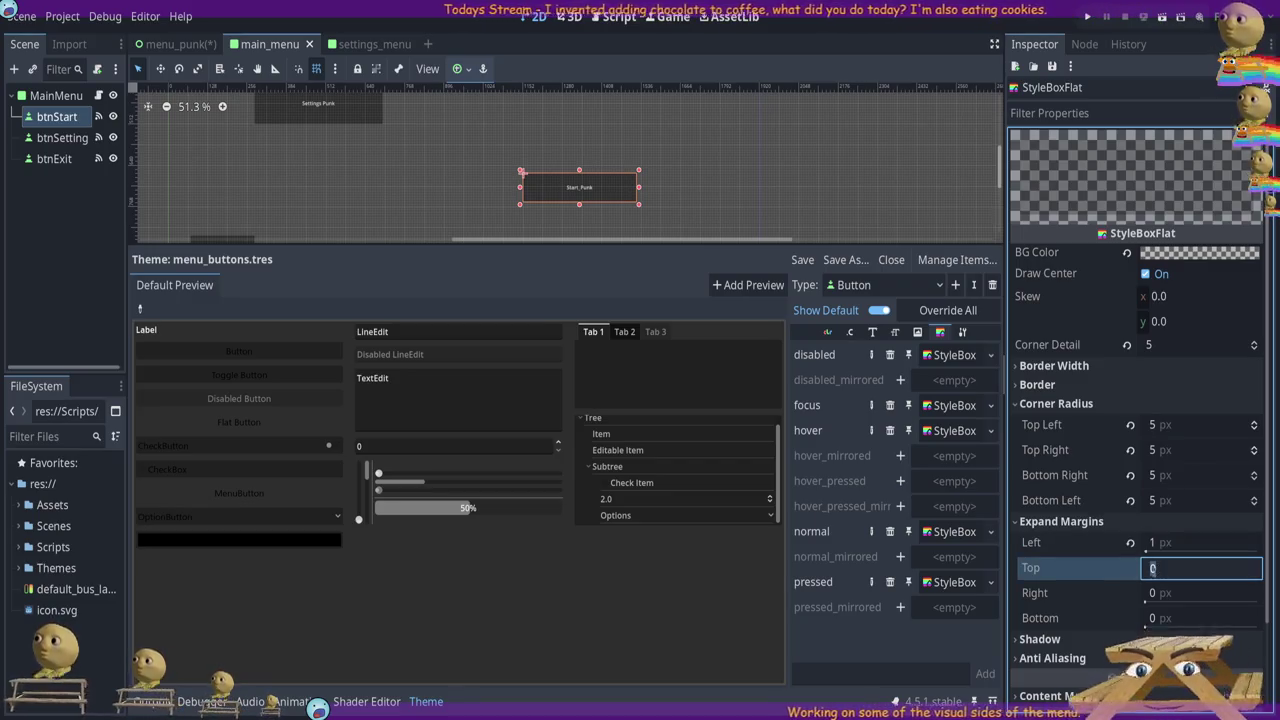
pyautogui.write('2')
pyautogui.click(1153, 593)
pyautogui.write('1')
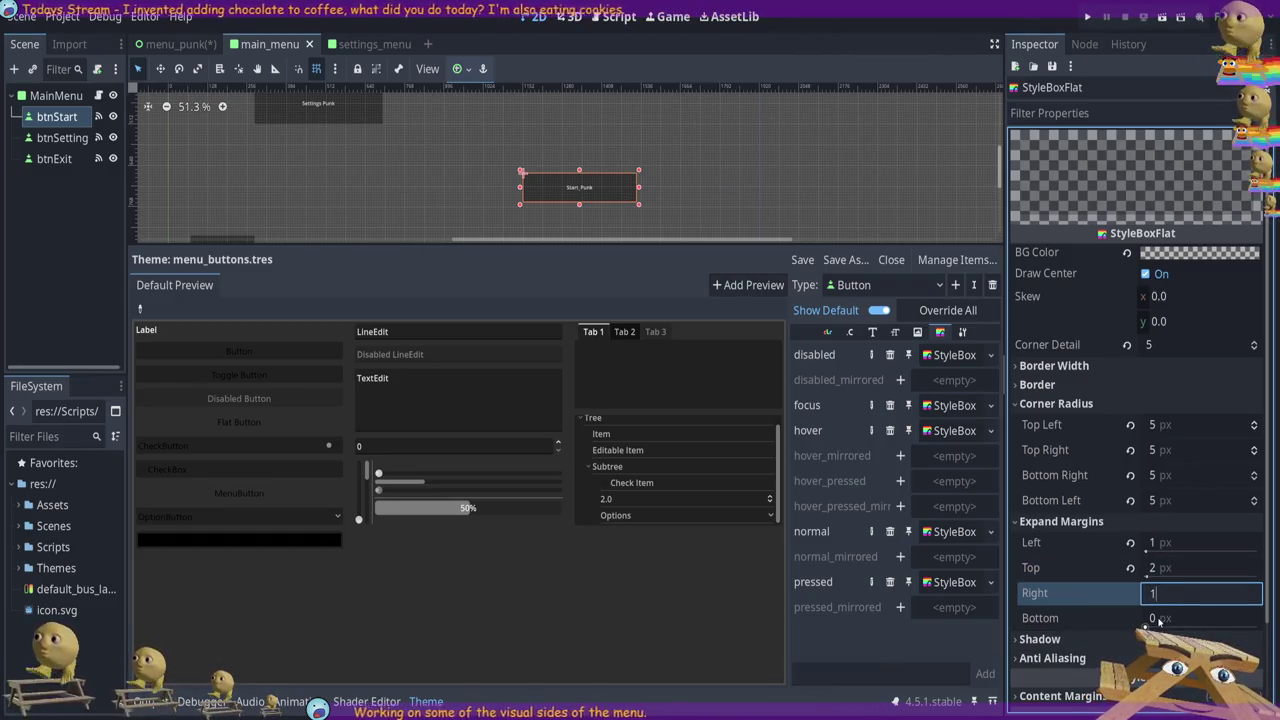
pyautogui.click(1155, 618)
pyautogui.write('1')
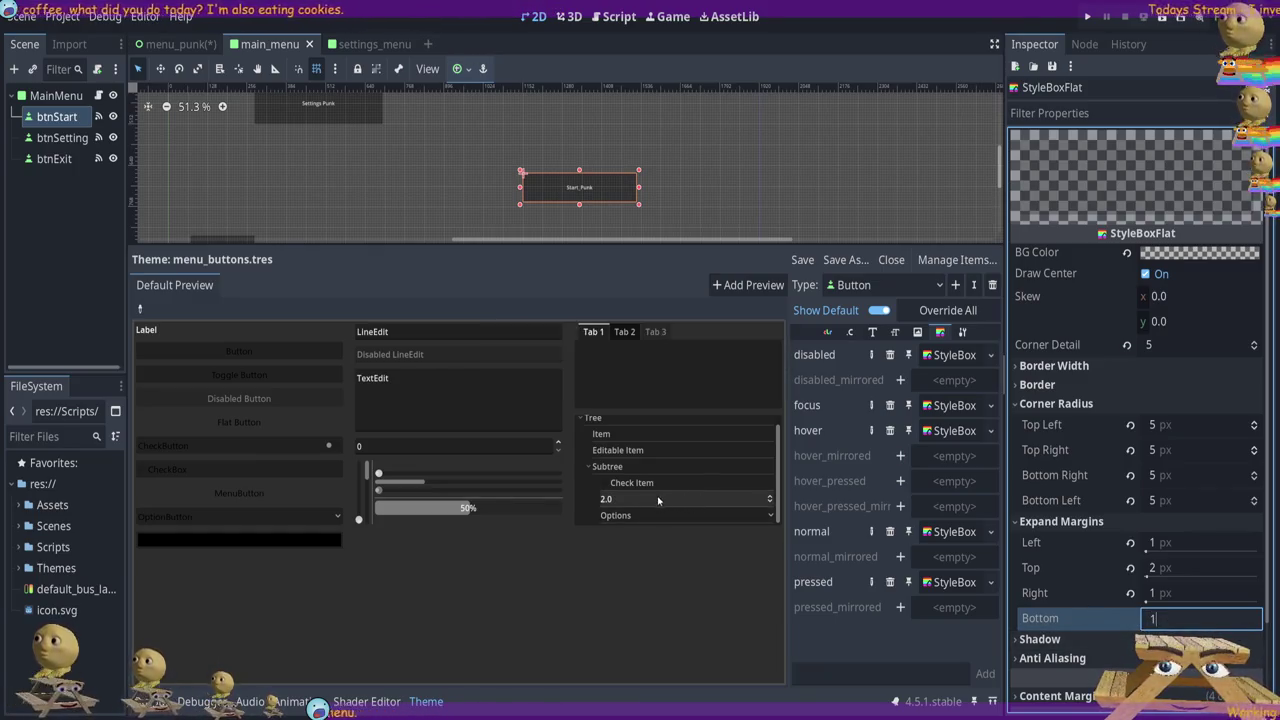
pyautogui.click(943, 312)
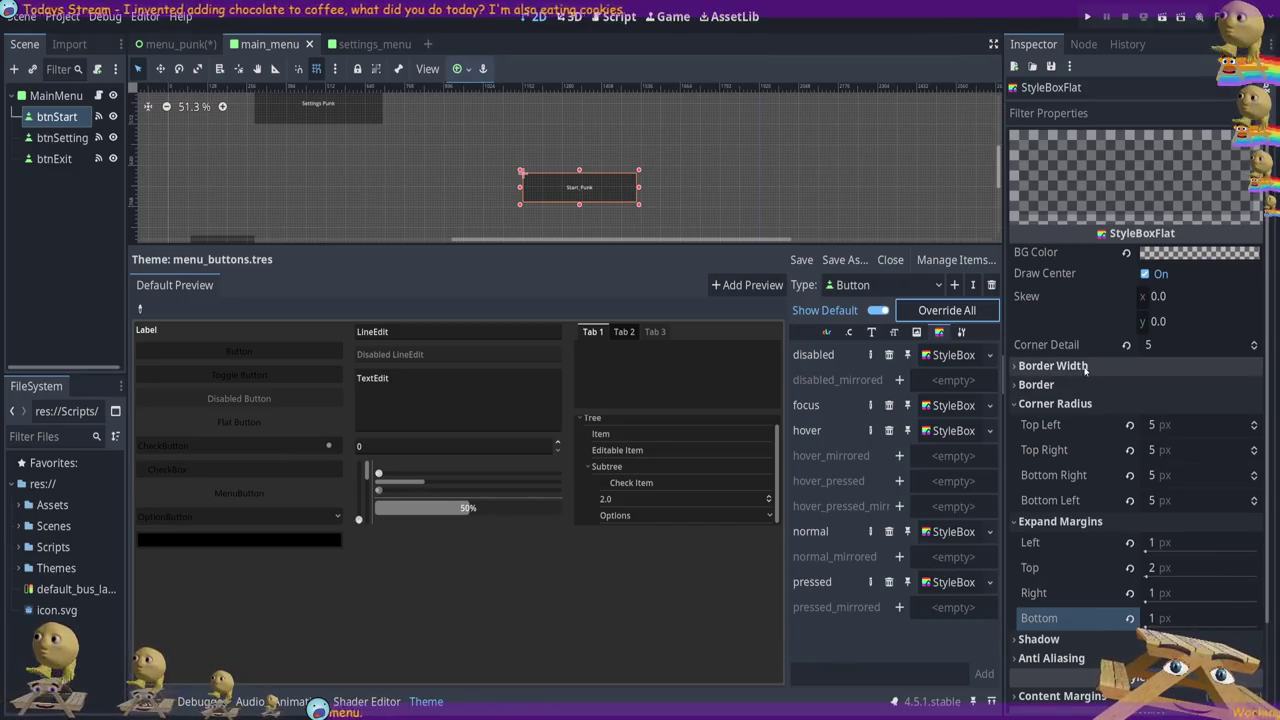
pyautogui.click(1047, 384)
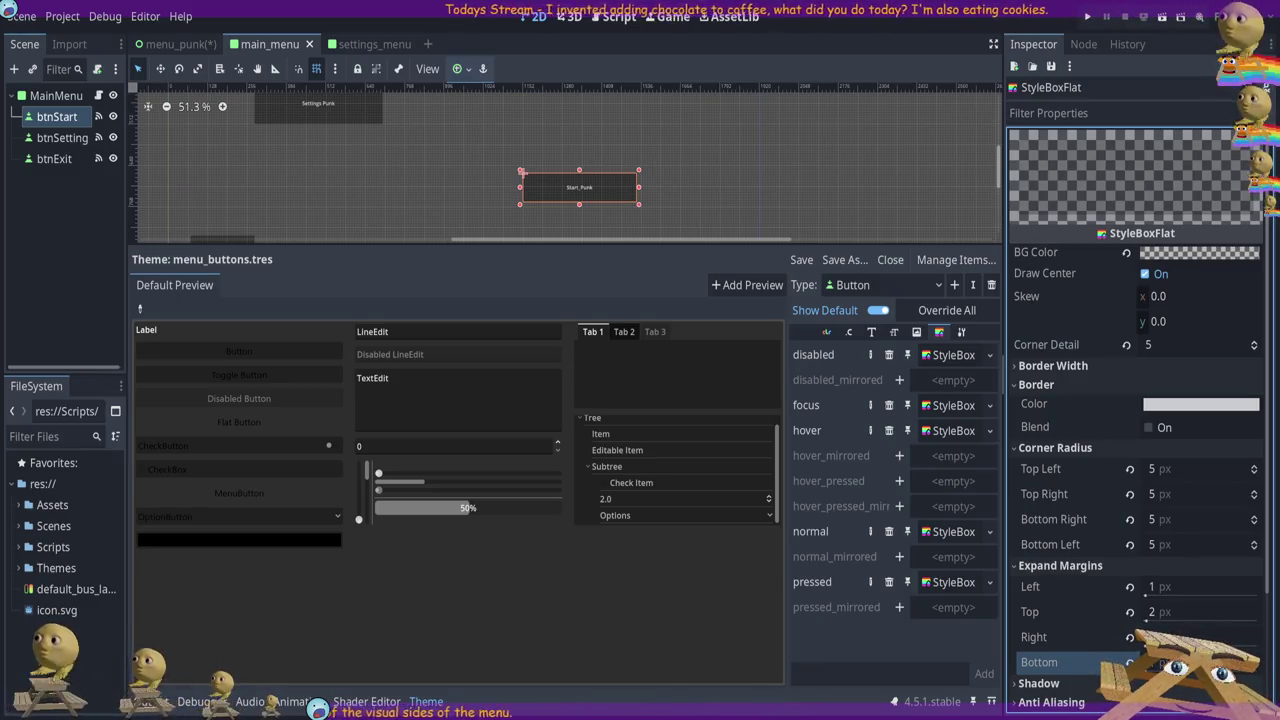
# Change the disabled stylebox's Corner Detail from 5 to 8
pyautogui.click(1107, 344)
pyautogui.write('8')
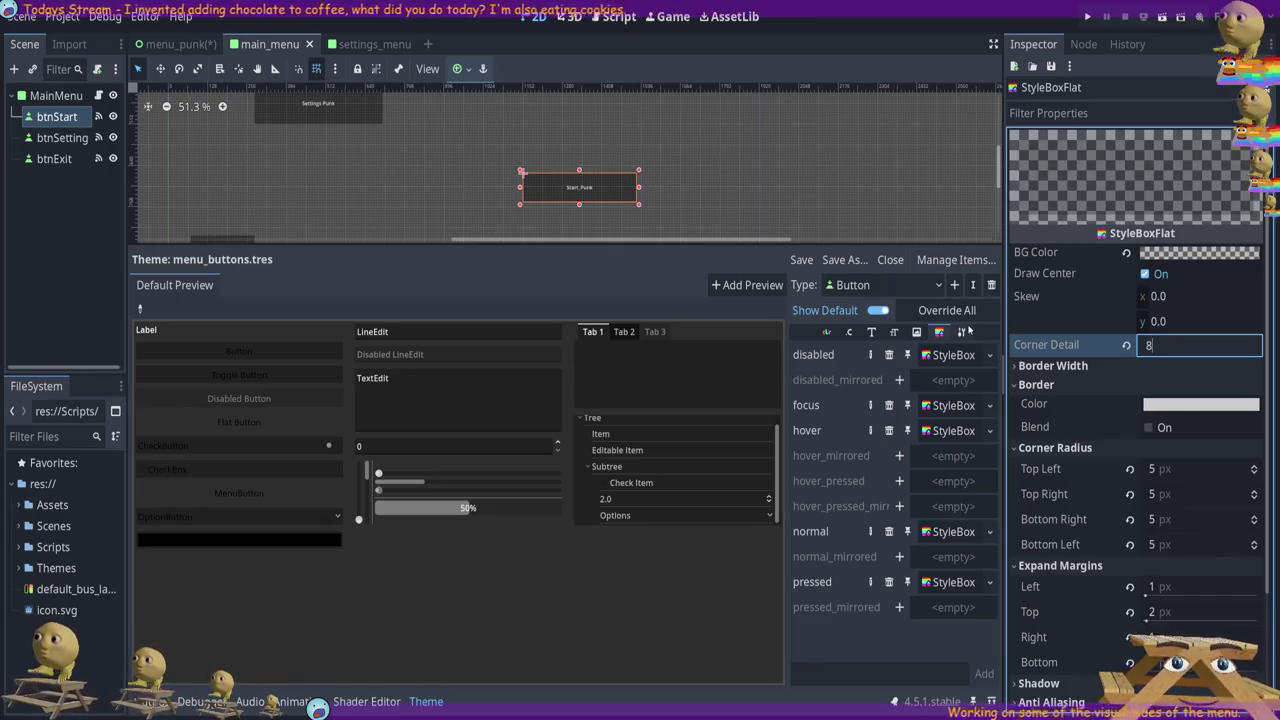
pyautogui.press('Return')
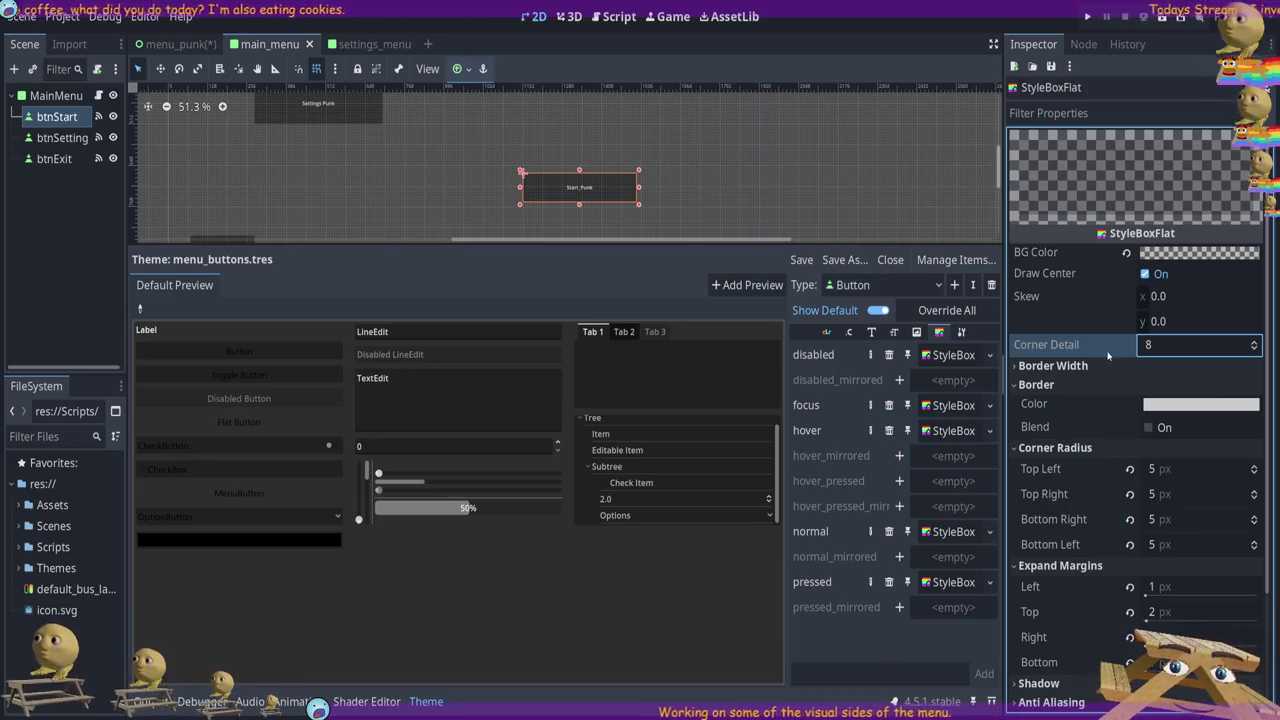
pyautogui.click(942, 311)
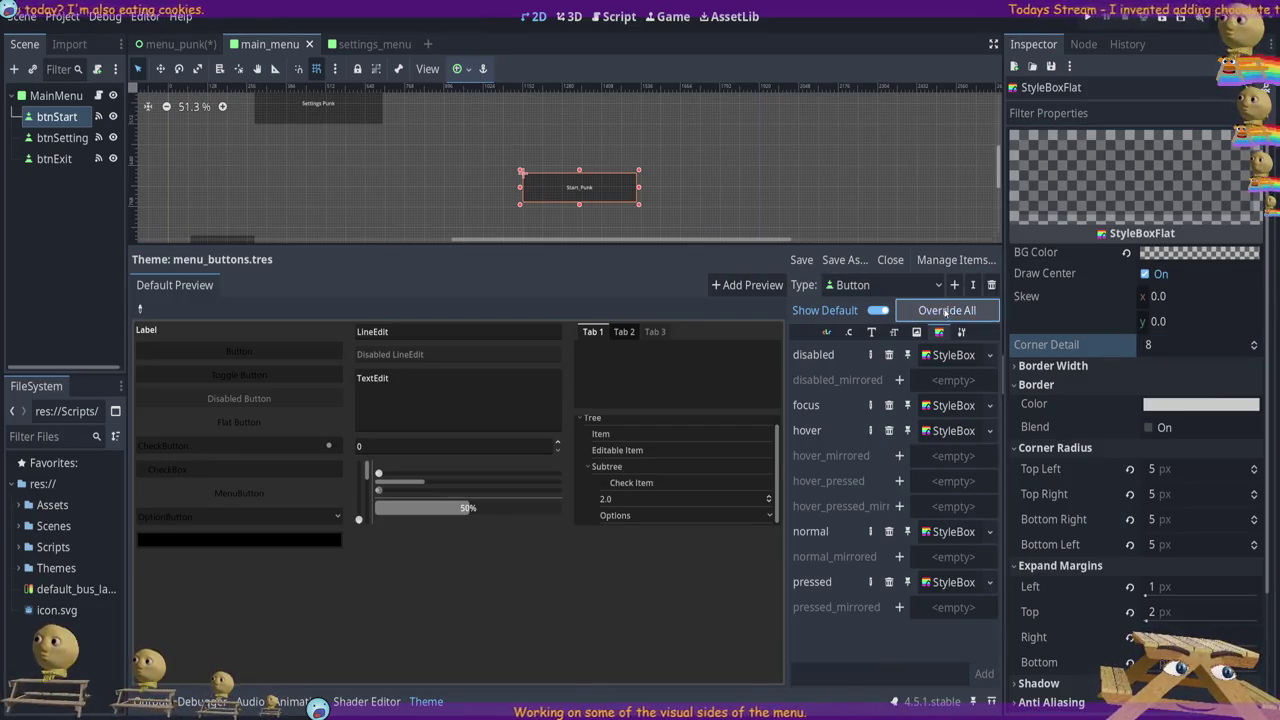
pyautogui.scroll(1, 680, 470)
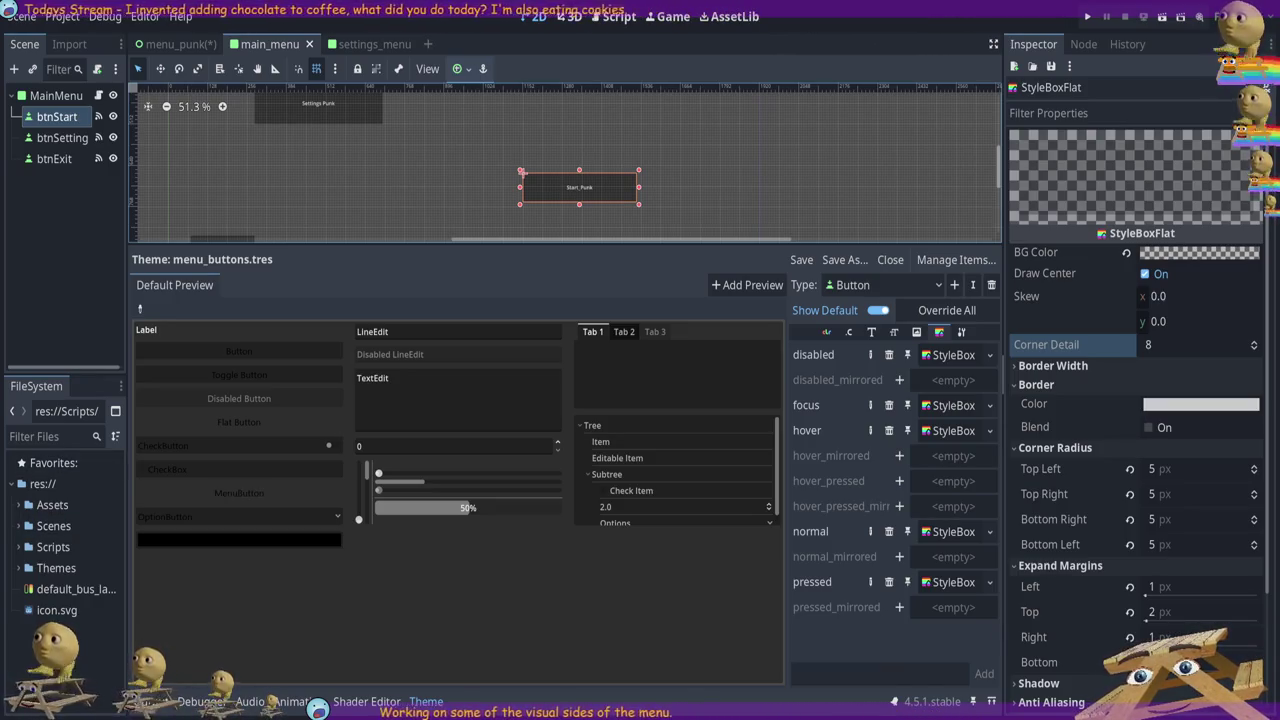
# Expand the stylebox's Resource details, then bring the hover style box into the Inspector
pyautogui.scroll(-3, 1135, 400)
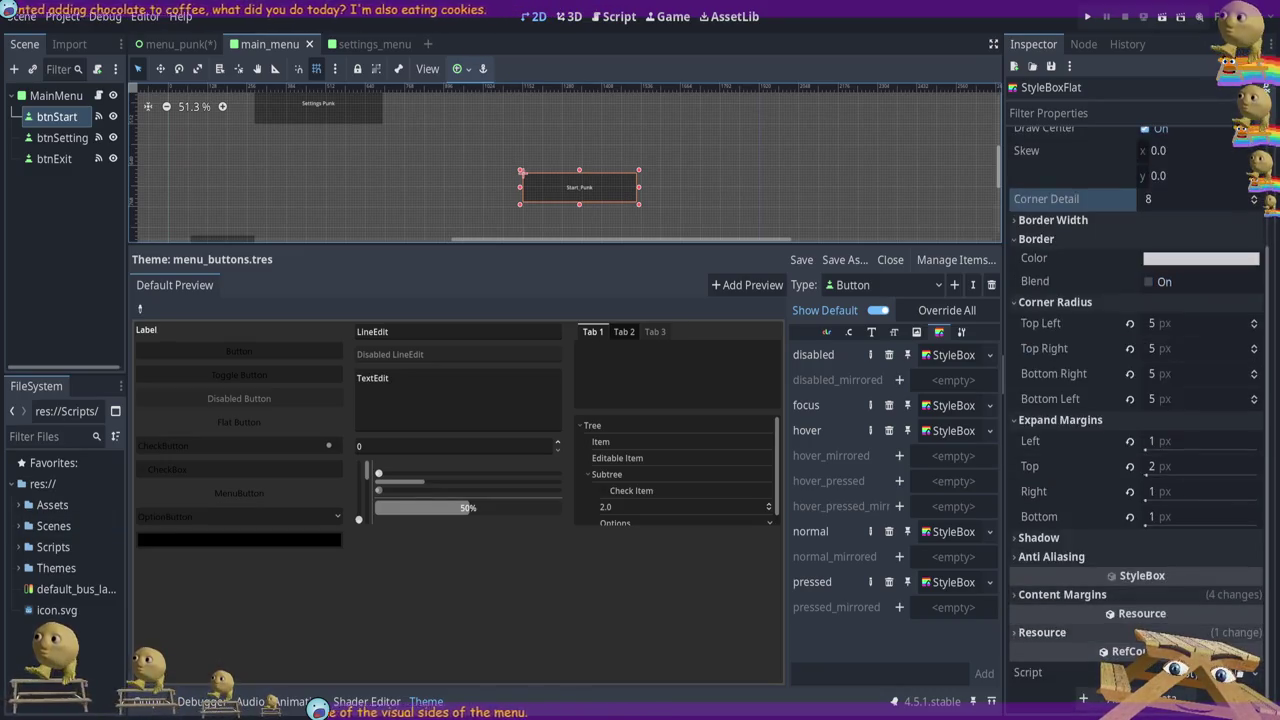
pyautogui.click(1066, 632)
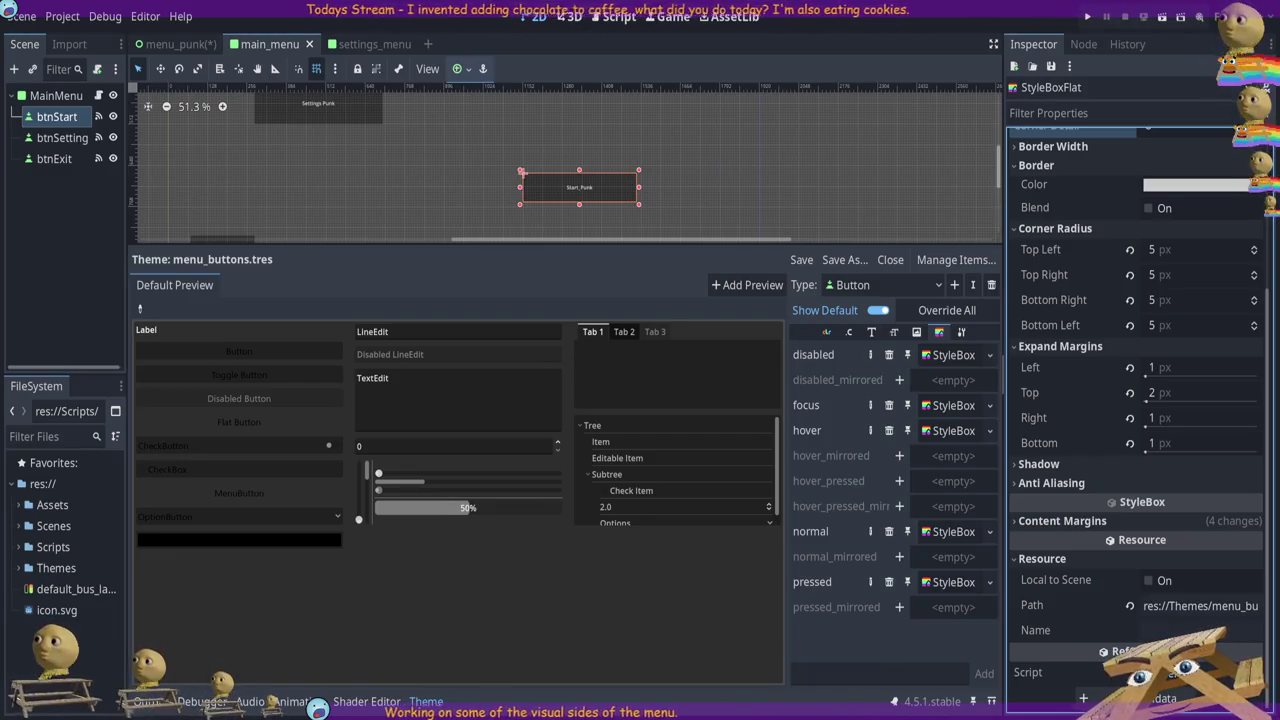
pyautogui.scroll(2, 1100, 465)
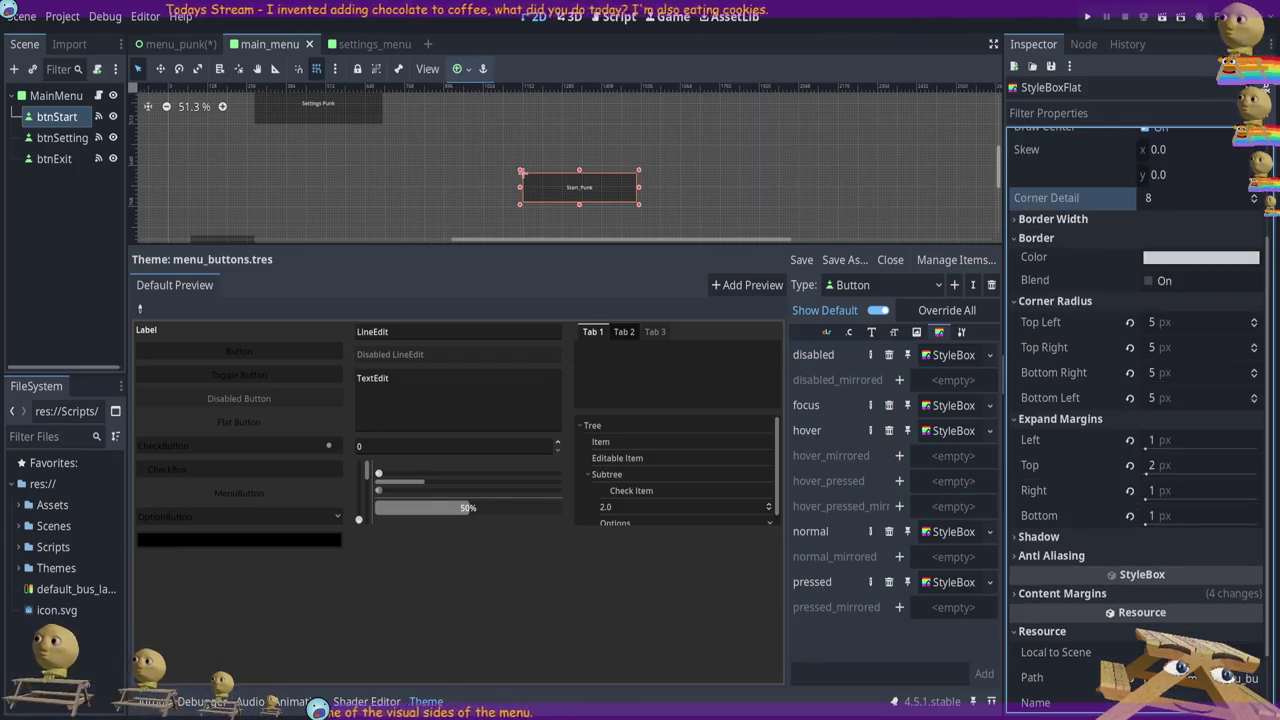
pyautogui.scroll(4, 1135, 400)
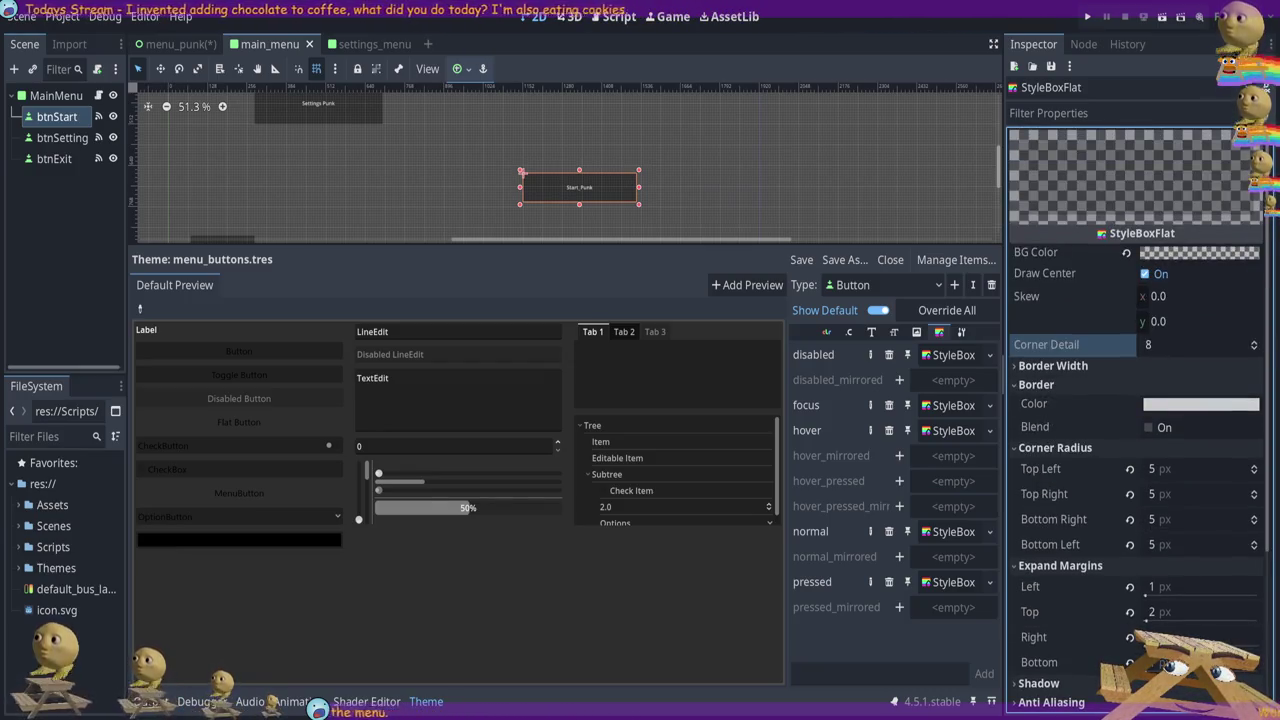
pyautogui.scroll(-6, 1130, 443)
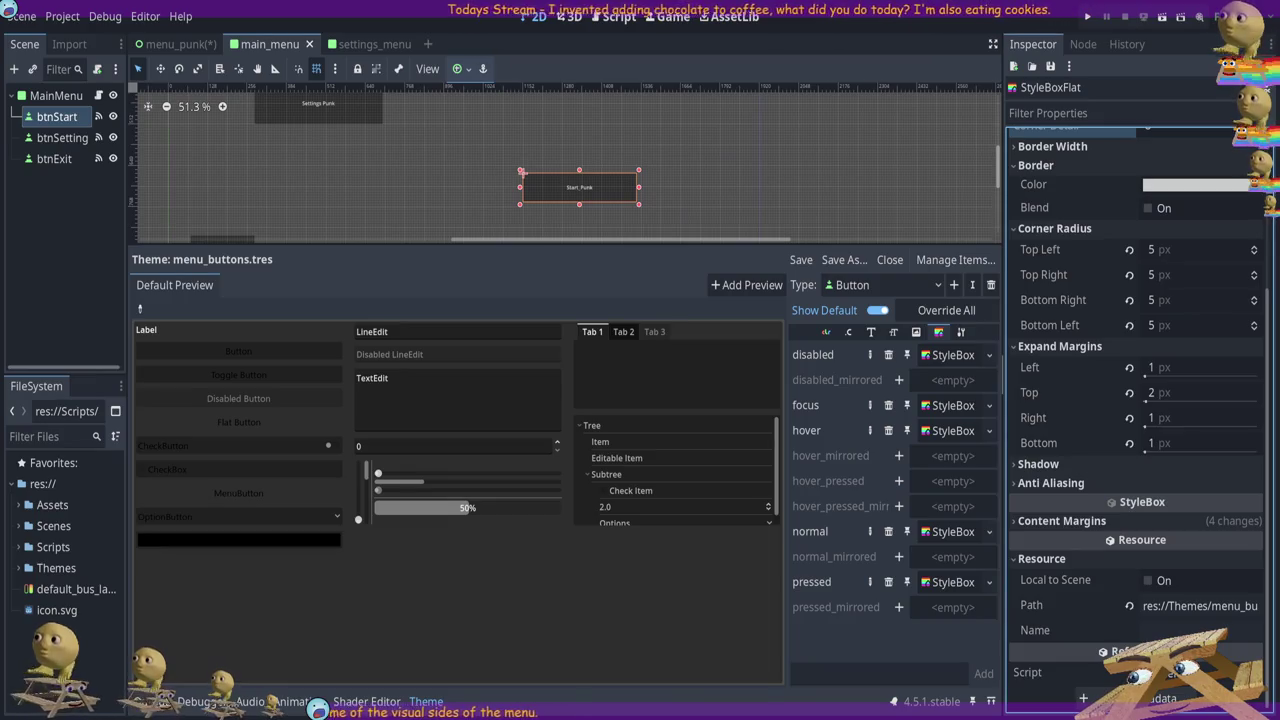
pyautogui.click(945, 432)
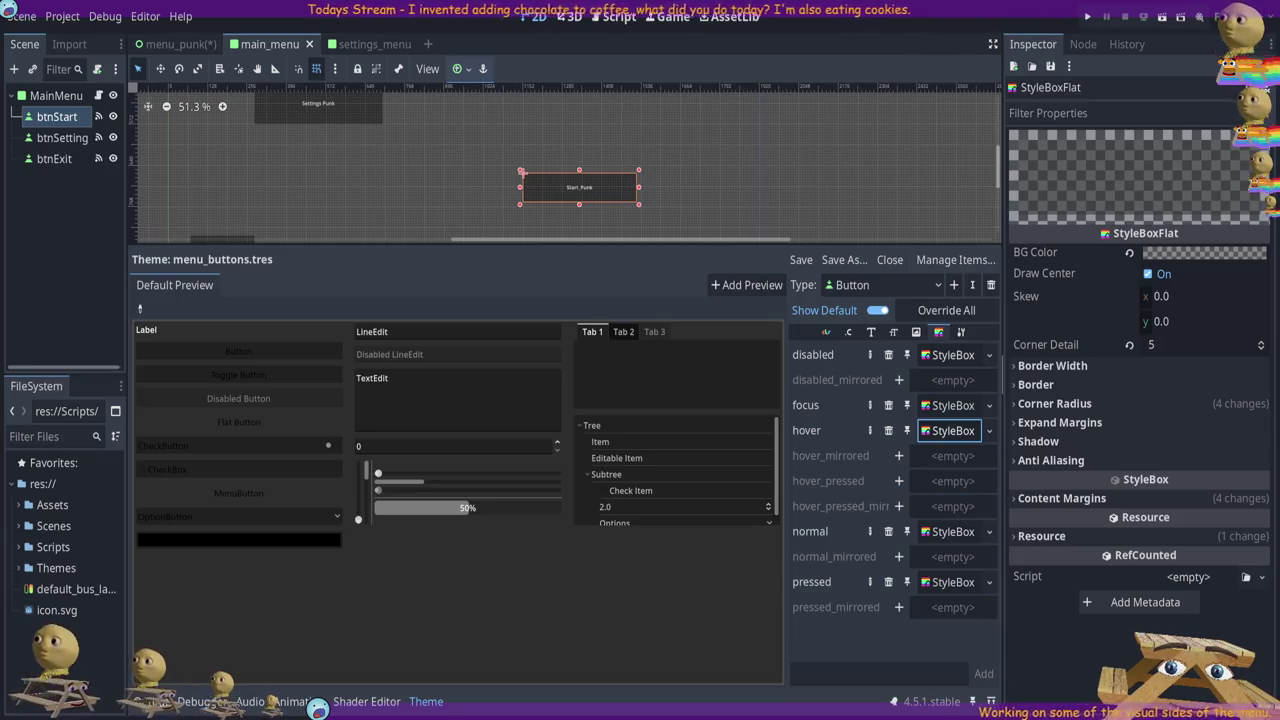
# Move from the disabled to the normal style box and expand its Border Width values
pyautogui.click(955, 355)
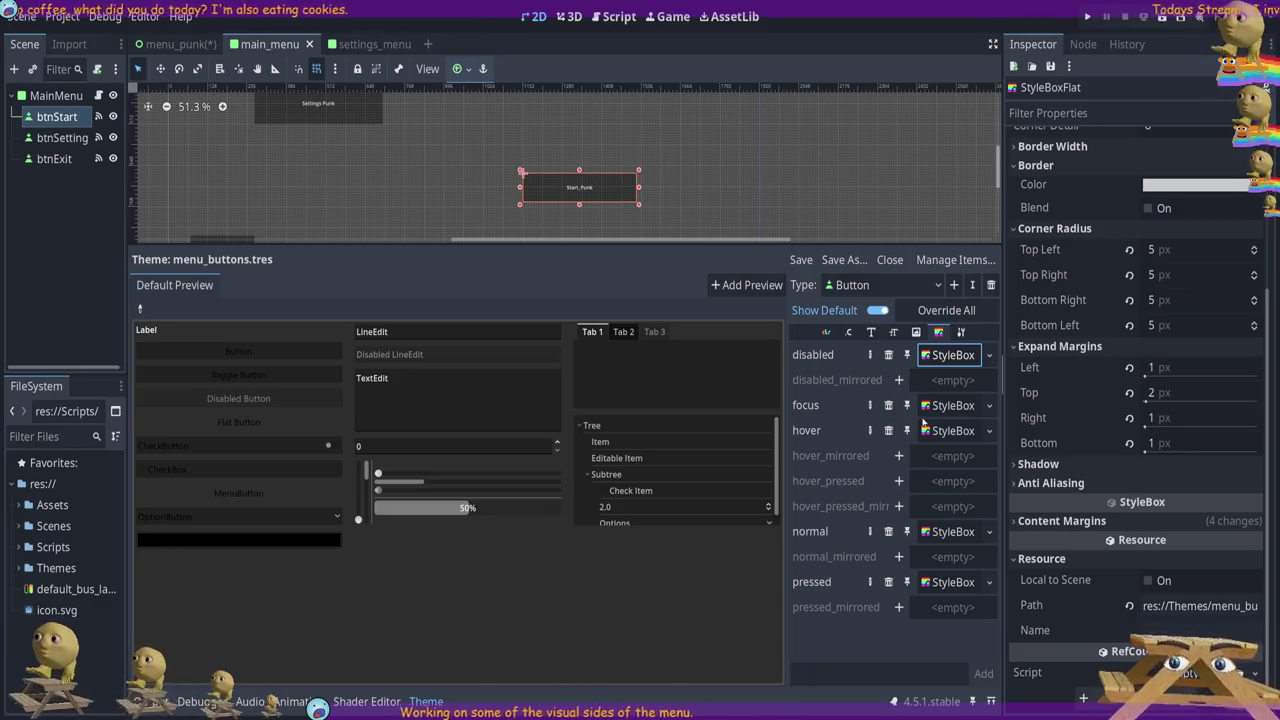
pyautogui.click(949, 533)
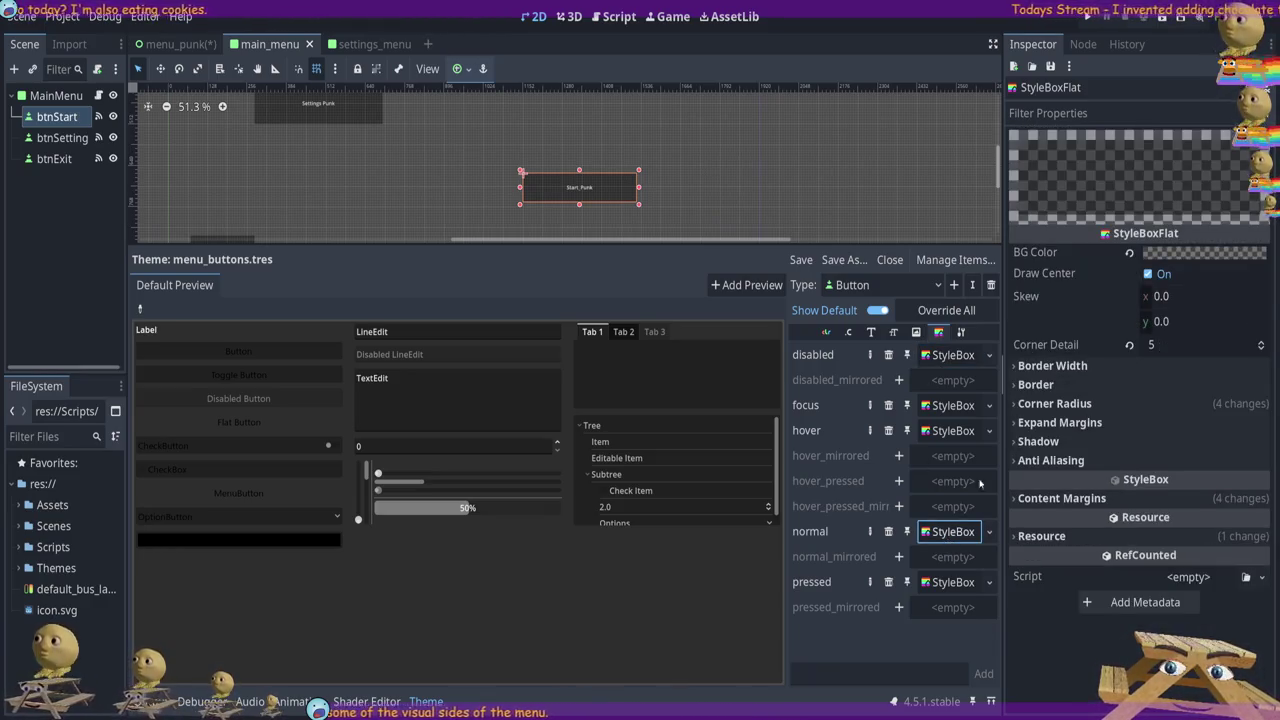
pyautogui.click(1084, 366)
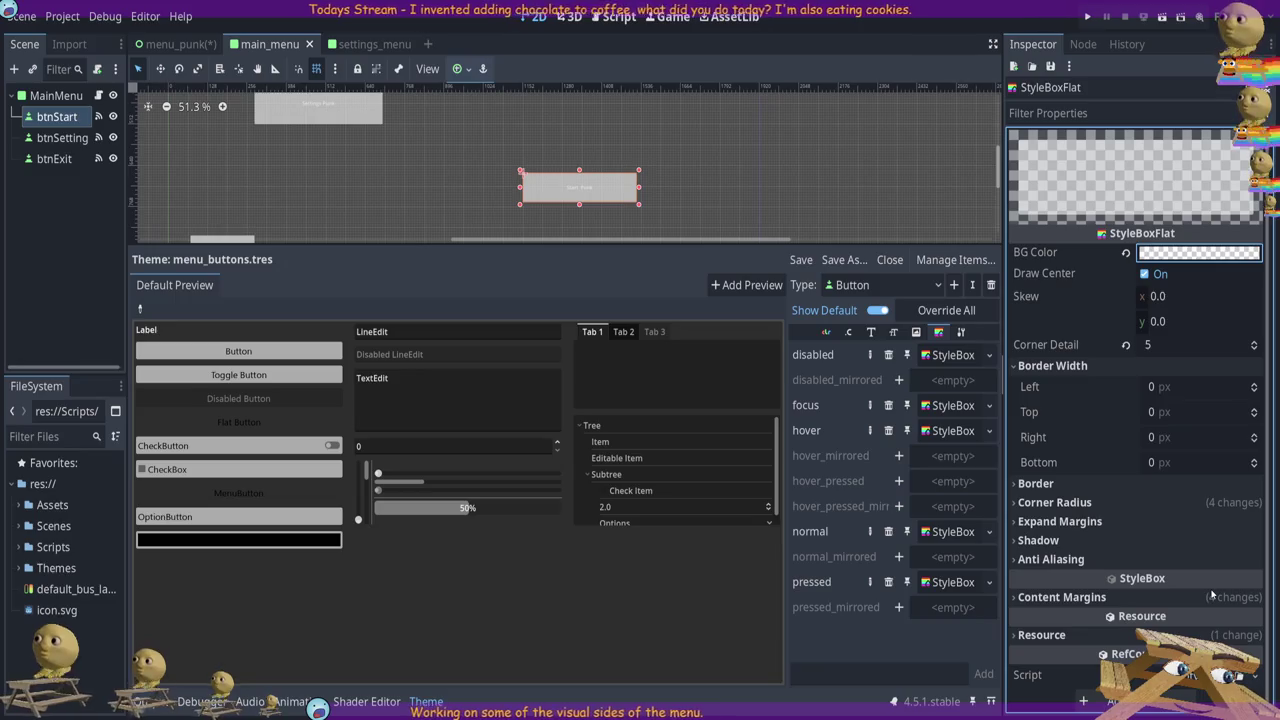
# Give the normal style box a white background and 2 px border widths on every side
pyautogui.hotkey('ctrl', 'z')
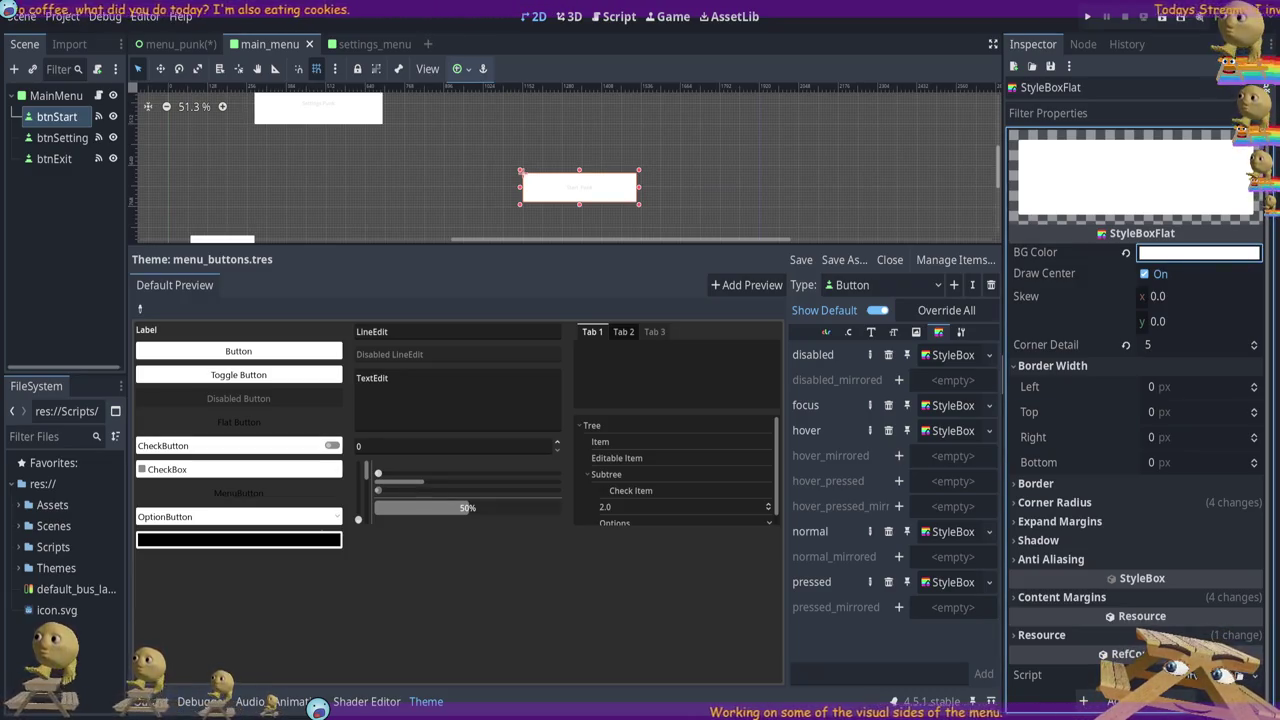
pyautogui.click(1160, 387)
pyautogui.press('Tab')
pyautogui.write('2')
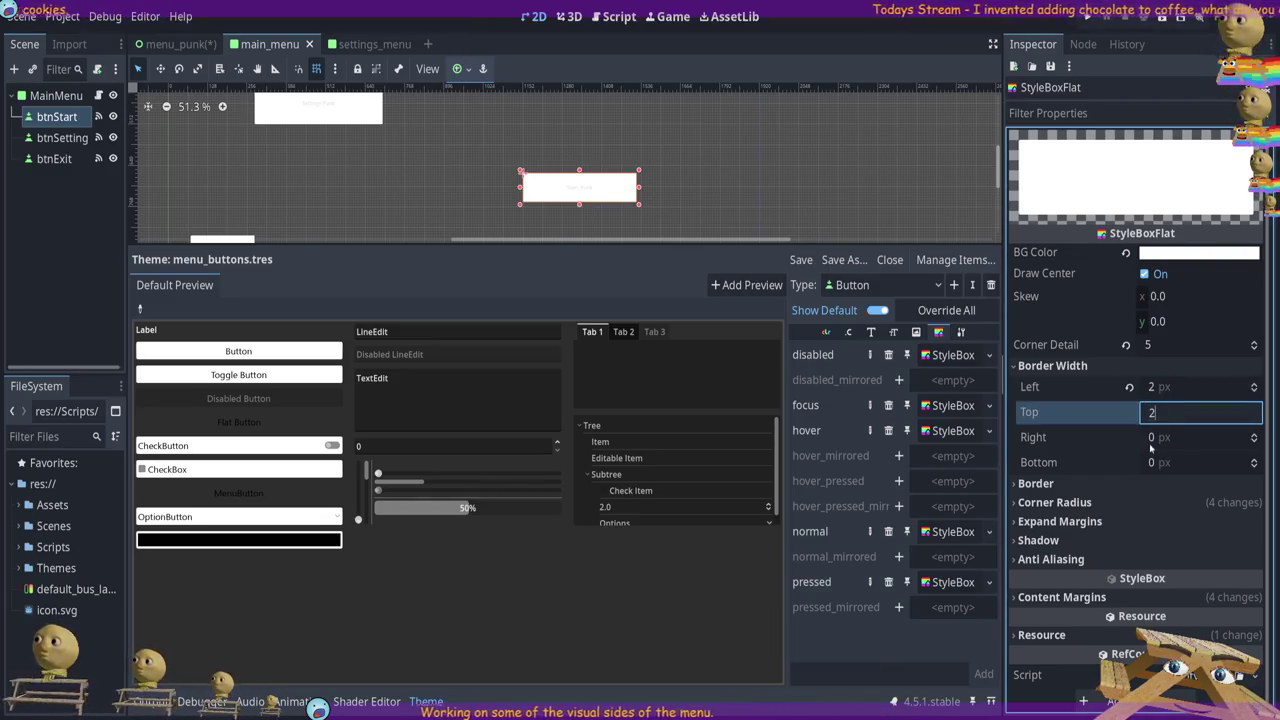
pyautogui.press('Tab')
pyautogui.write('2')
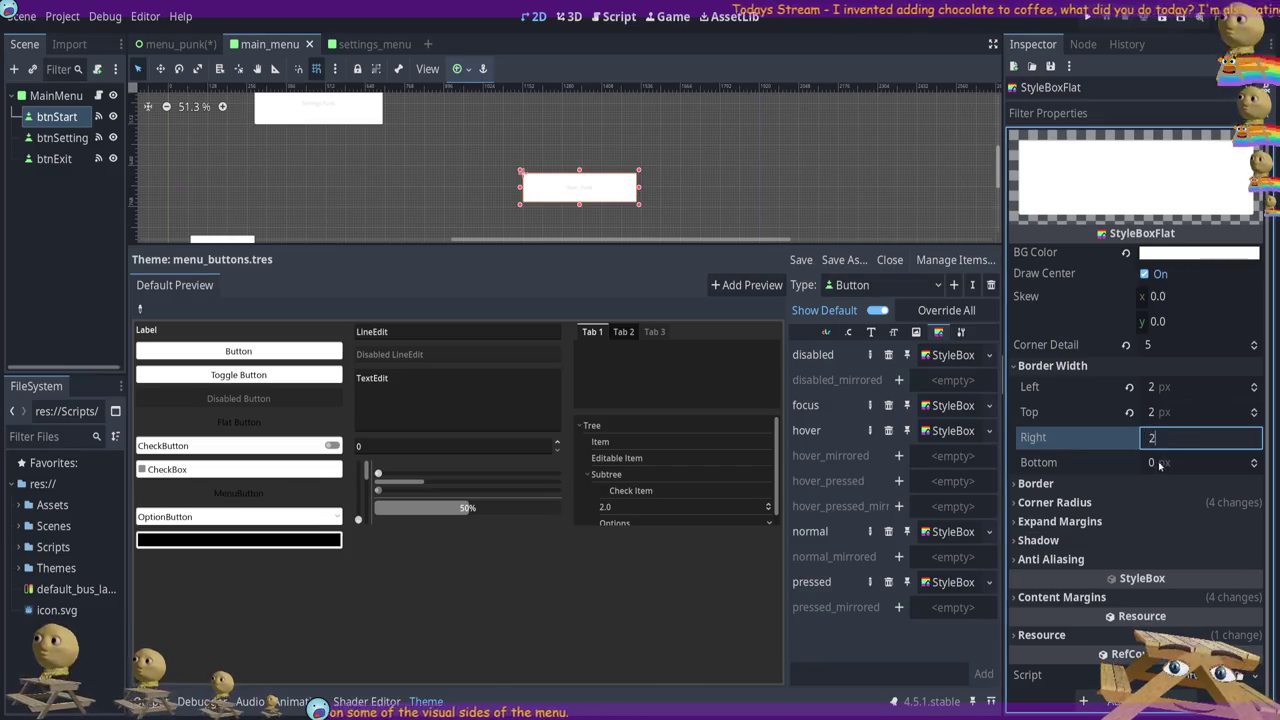
pyautogui.press('Tab')
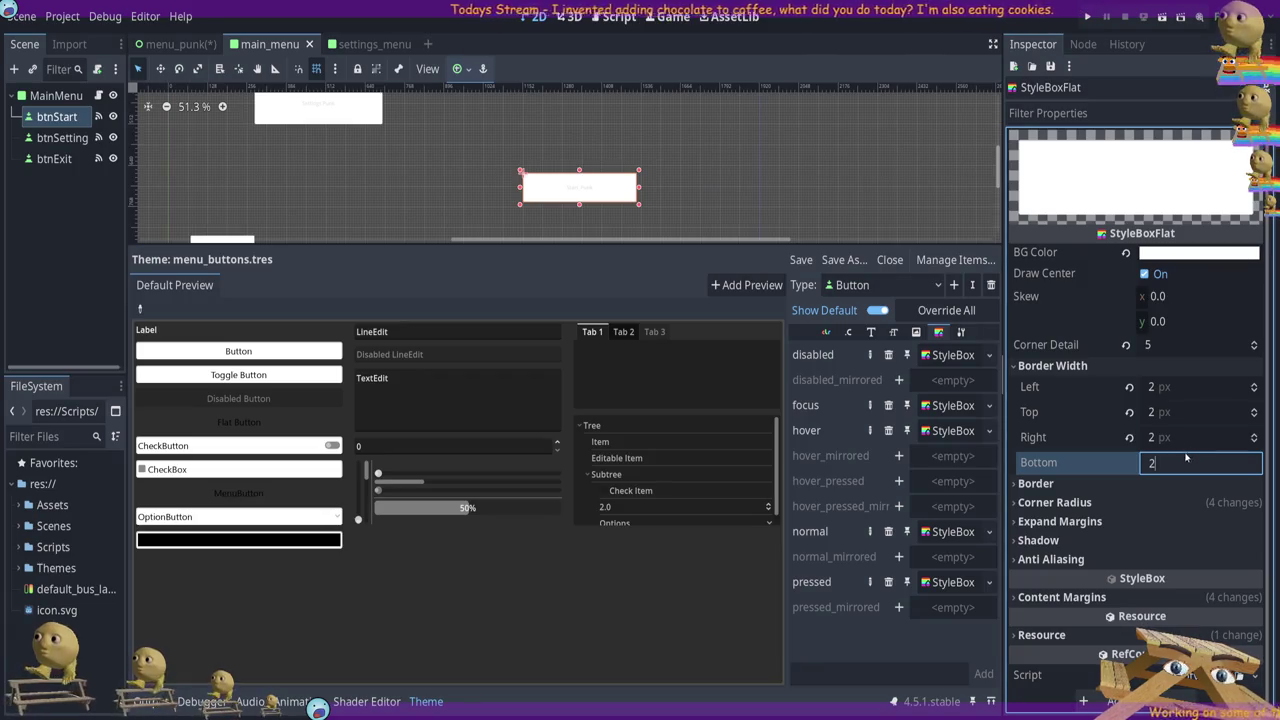
pyautogui.click(1186, 437)
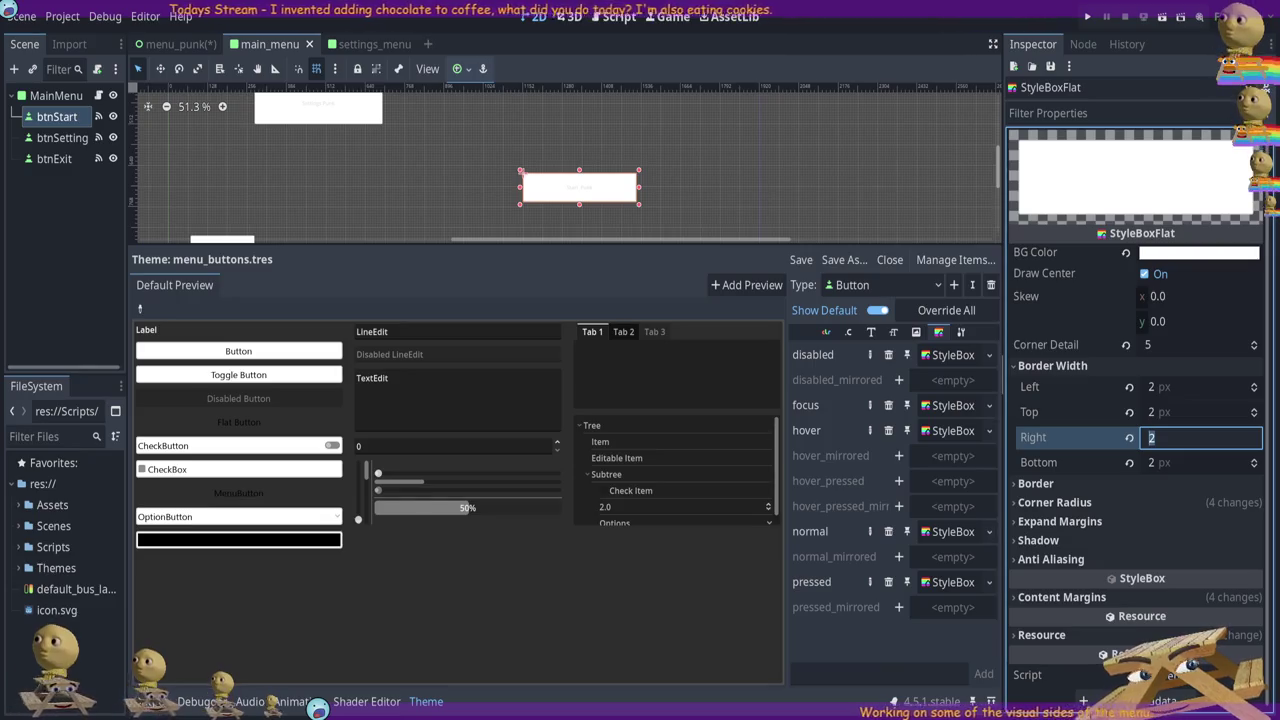
# Set Corner Detail to 8 with a black border colour, and expand Corner Radius
pyautogui.click(1163, 345)
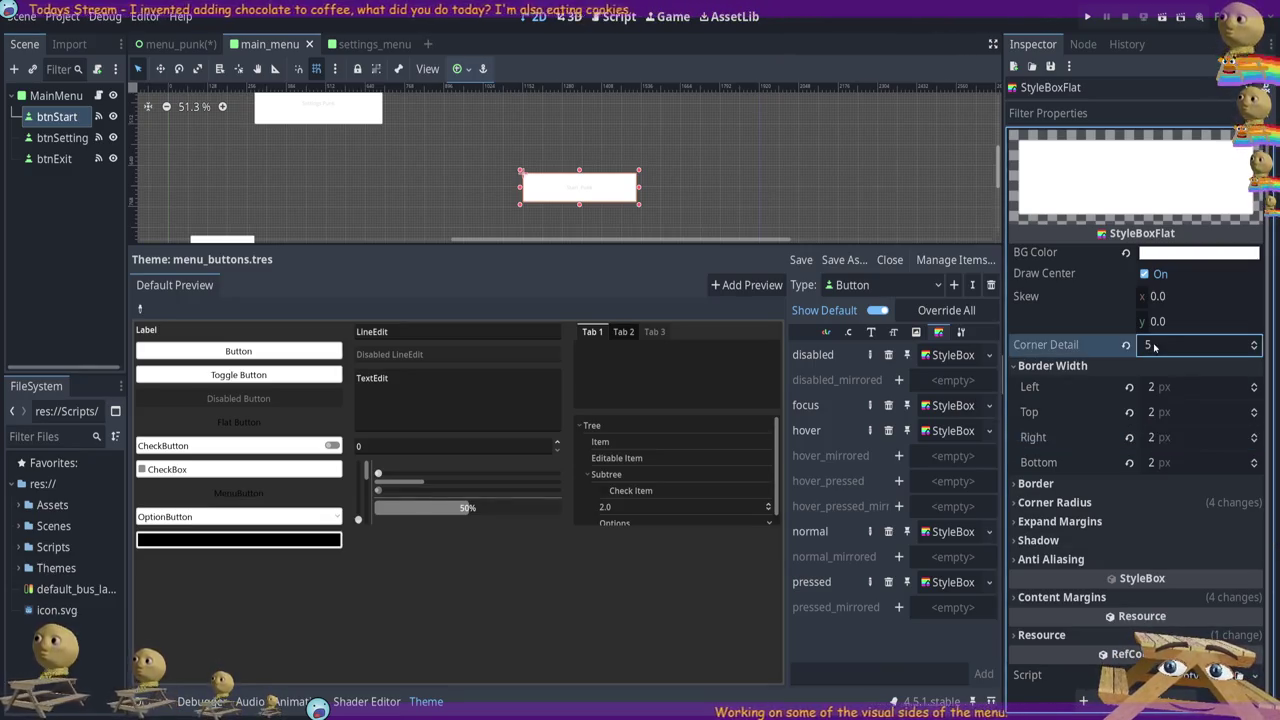
pyautogui.write('8')
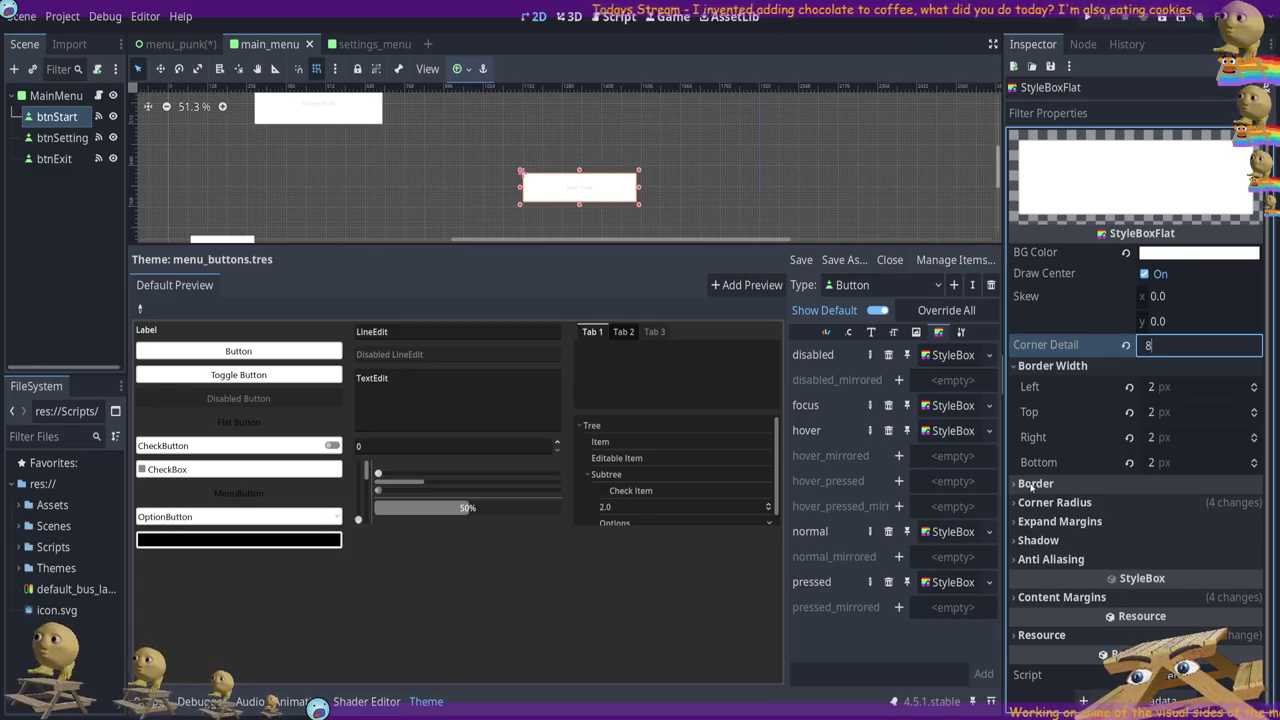
pyautogui.click(1035, 483)
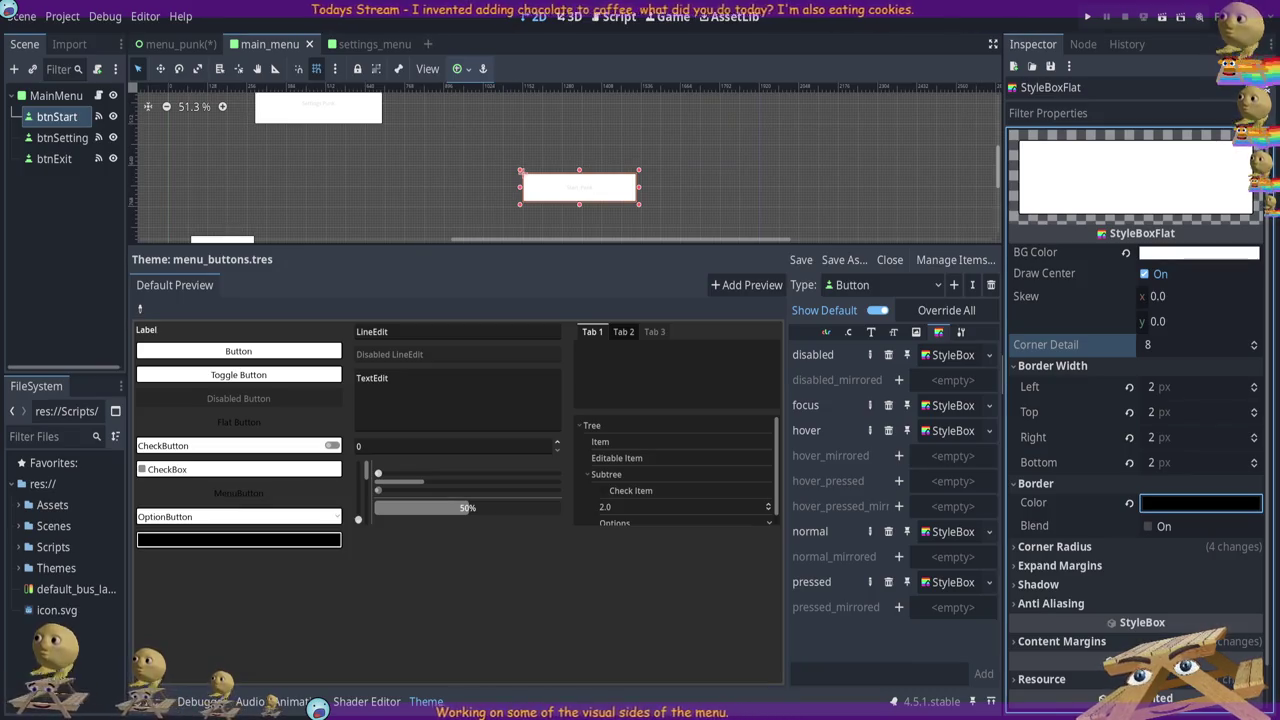
pyautogui.click(1150, 547)
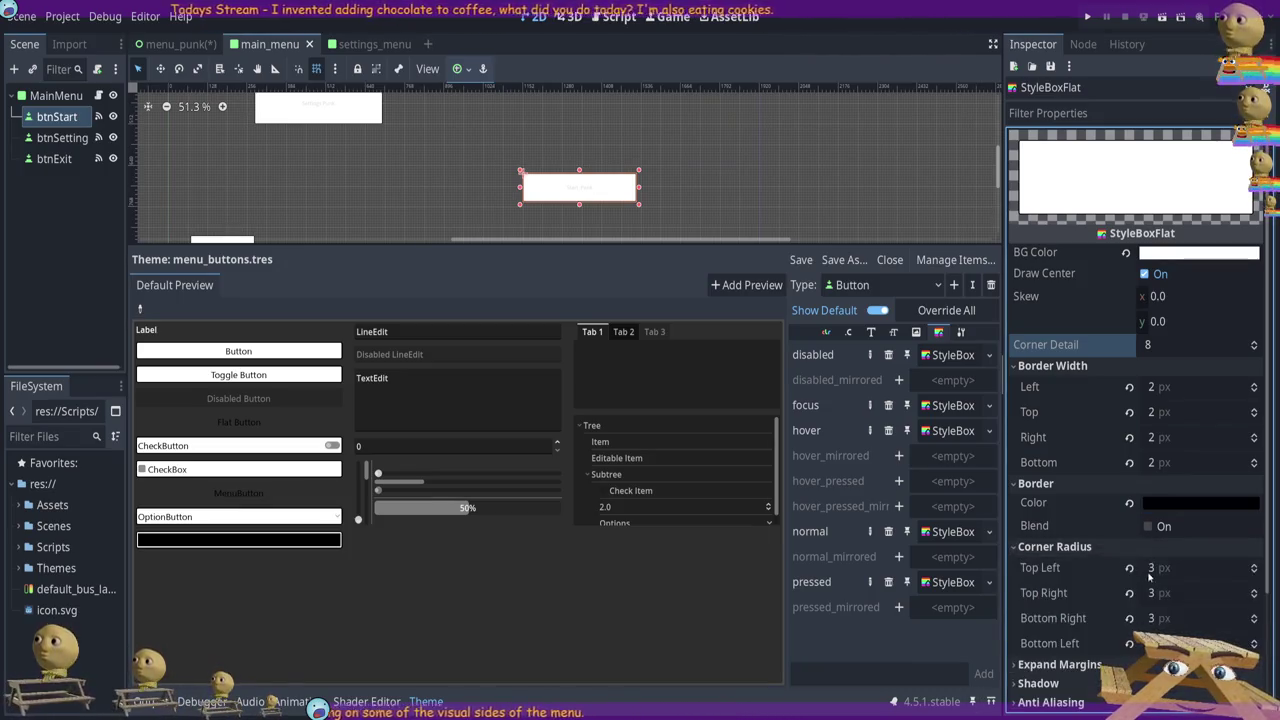
# Set top-left, top-right, bottom-right and bottom-left corner radii of the normal style box to 5 px
pyautogui.click(1158, 568)
pyautogui.write('4')
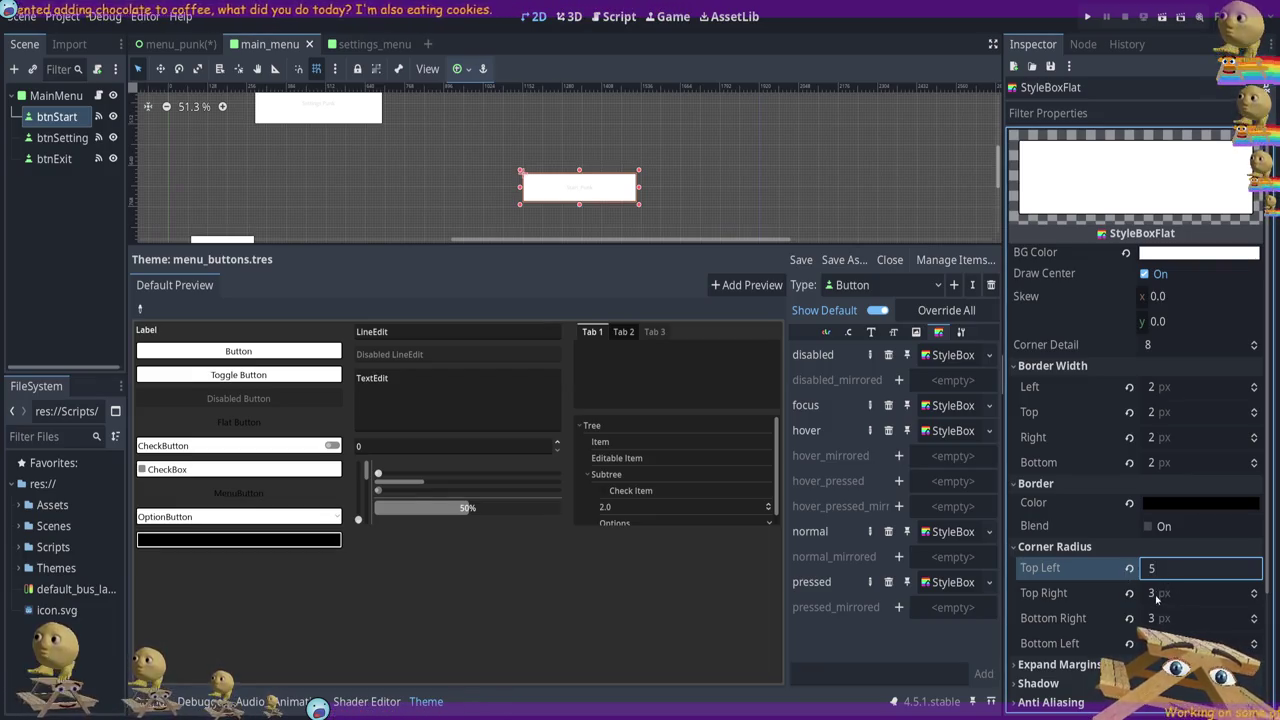
pyautogui.click(1156, 594)
pyautogui.write('5')
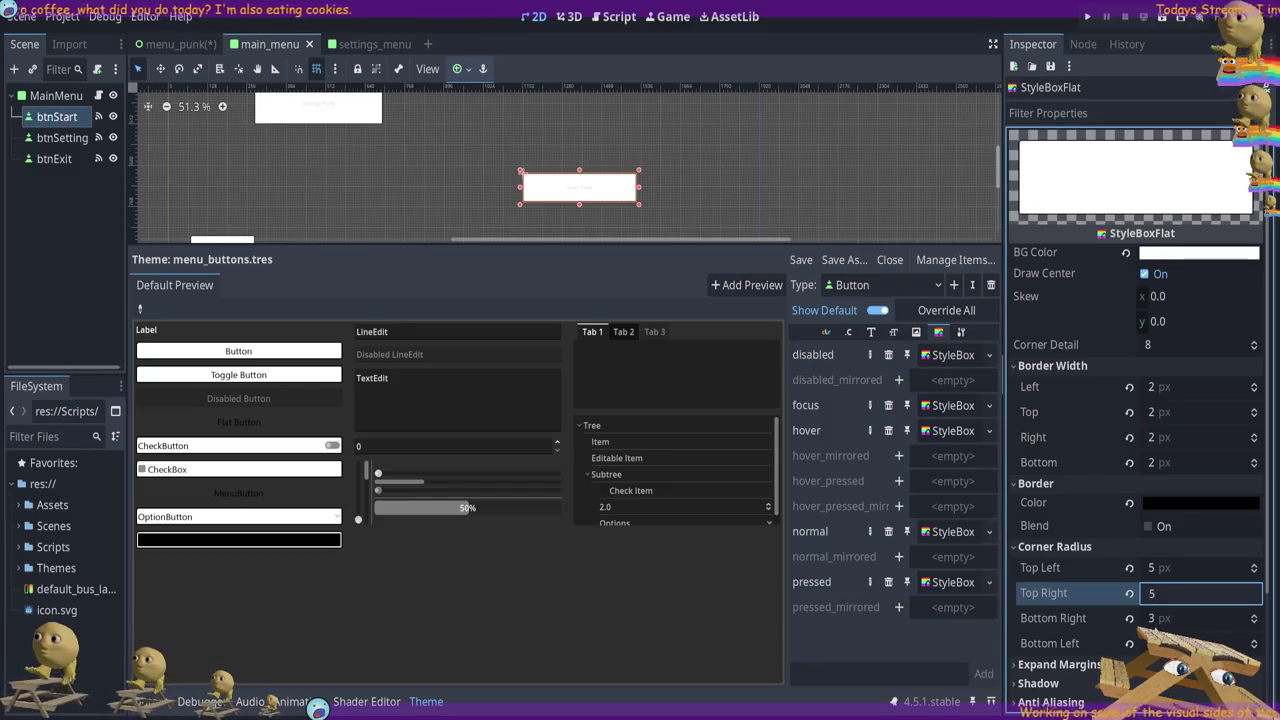
pyautogui.click(1156, 619)
pyautogui.write('5')
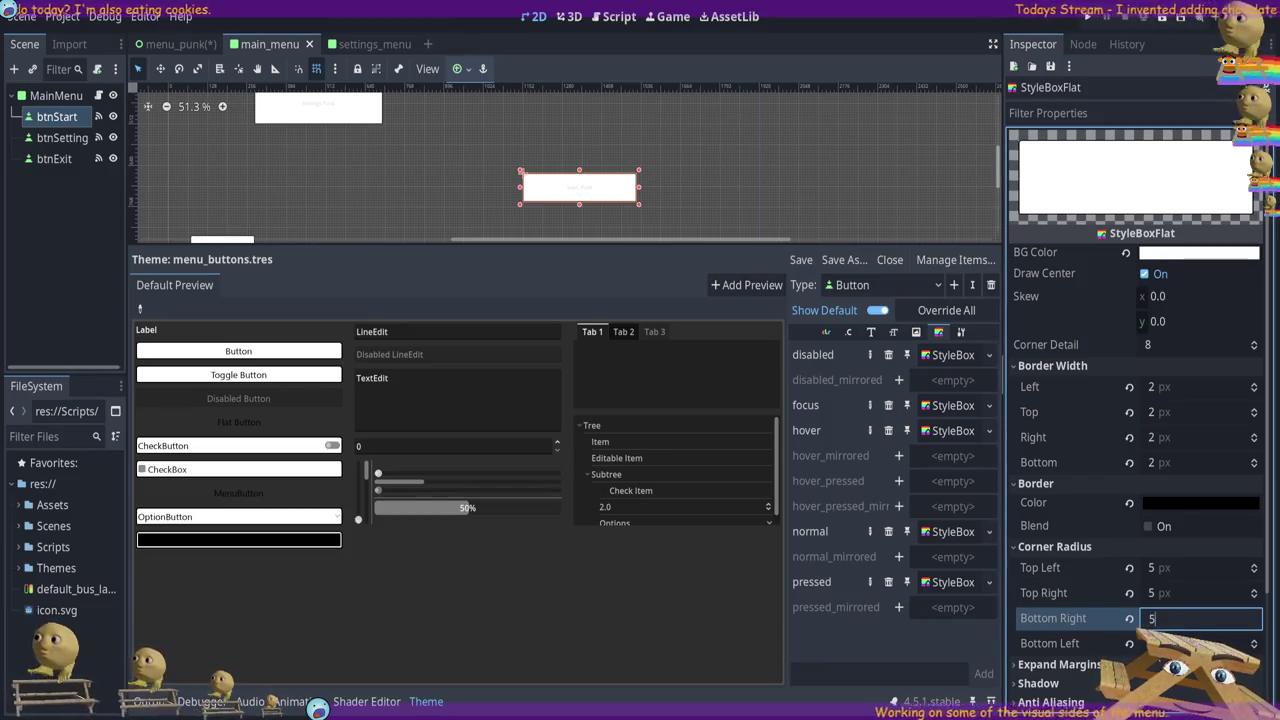
pyautogui.click(1156, 644)
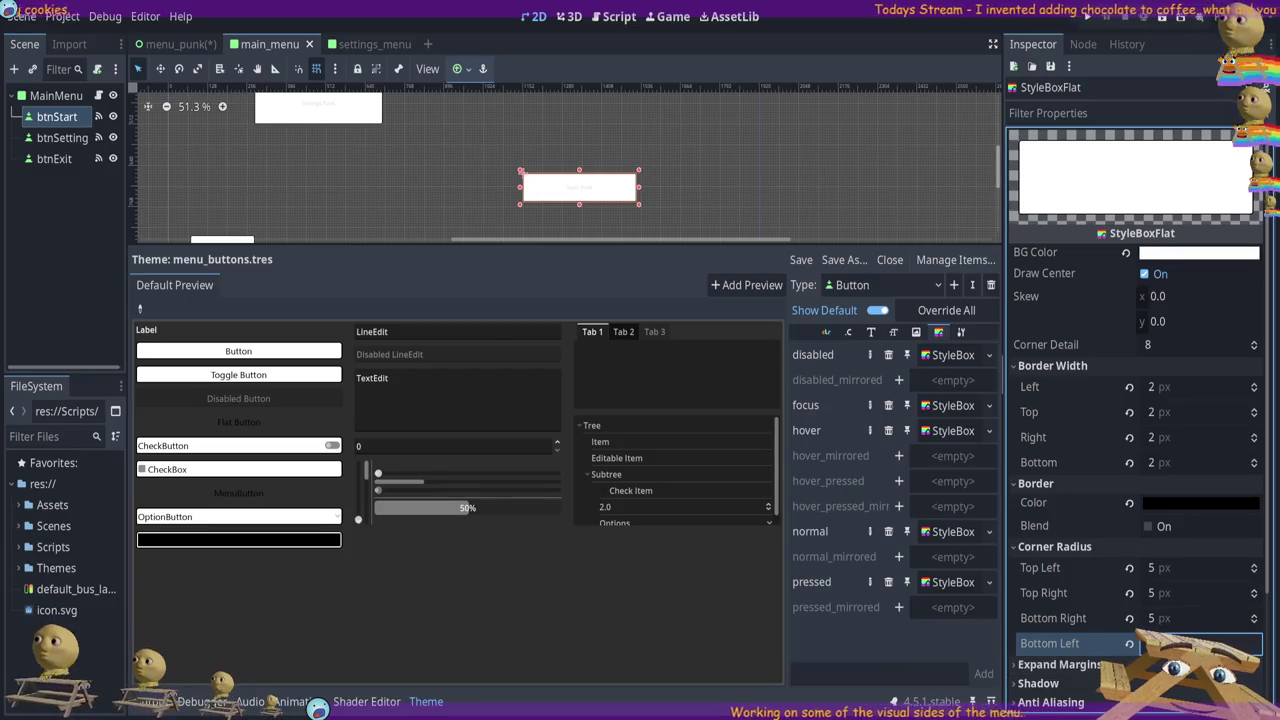
pyautogui.click(1188, 625)
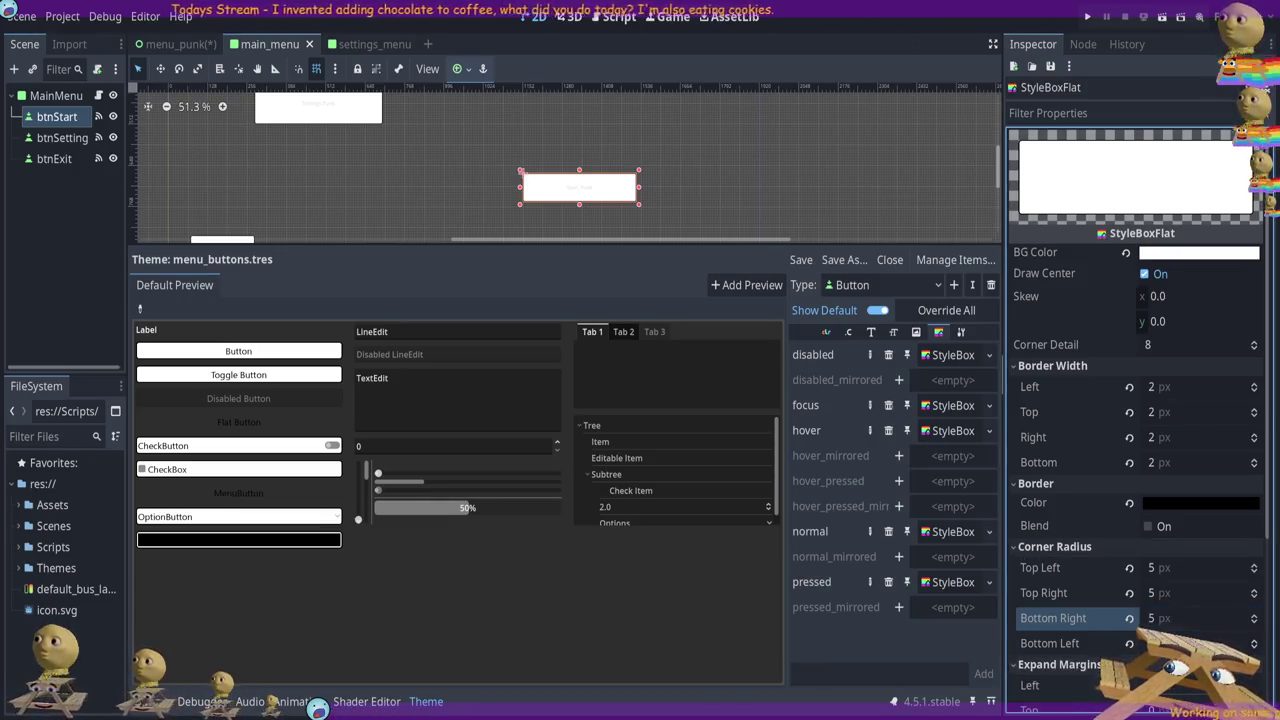
pyautogui.scroll(-5, 1140, 420)
pyautogui.click(1158, 441)
# Set the normal style box's expand margins to 1 px on all four sides
pyautogui.write('1')
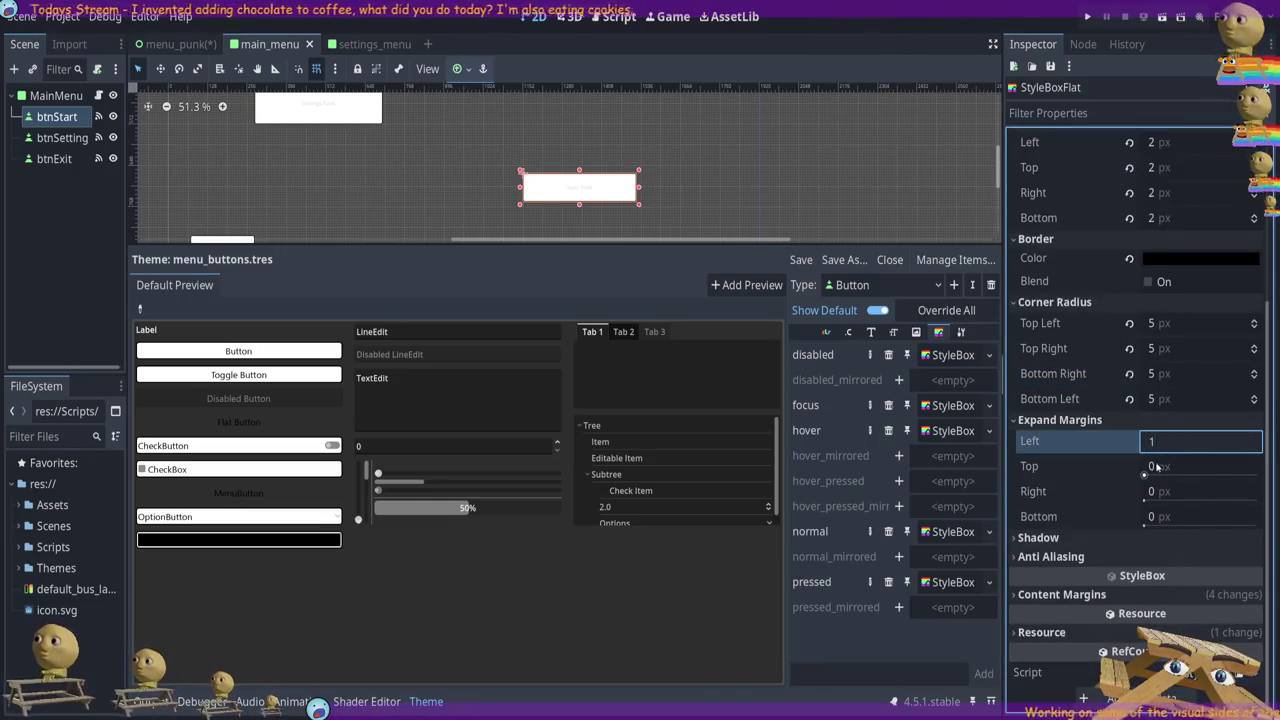
pyautogui.click(1156, 467)
pyautogui.write('1')
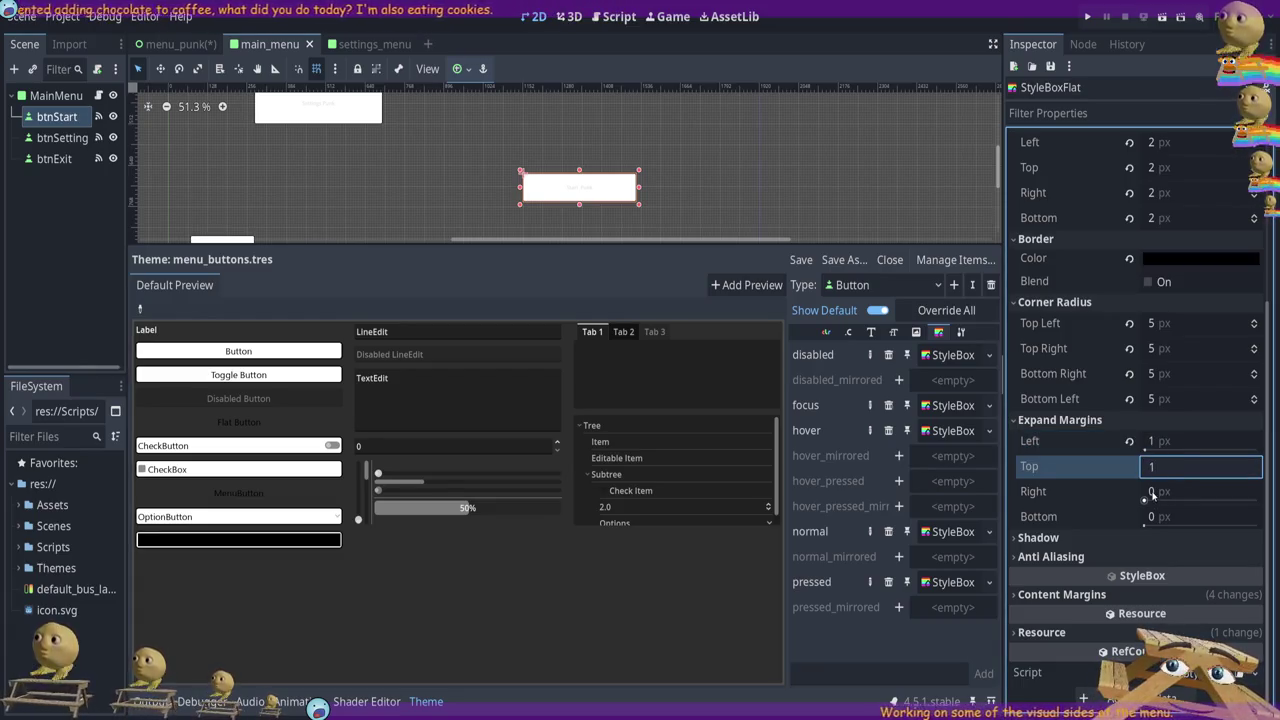
pyautogui.press('Tab')
pyautogui.write('1')
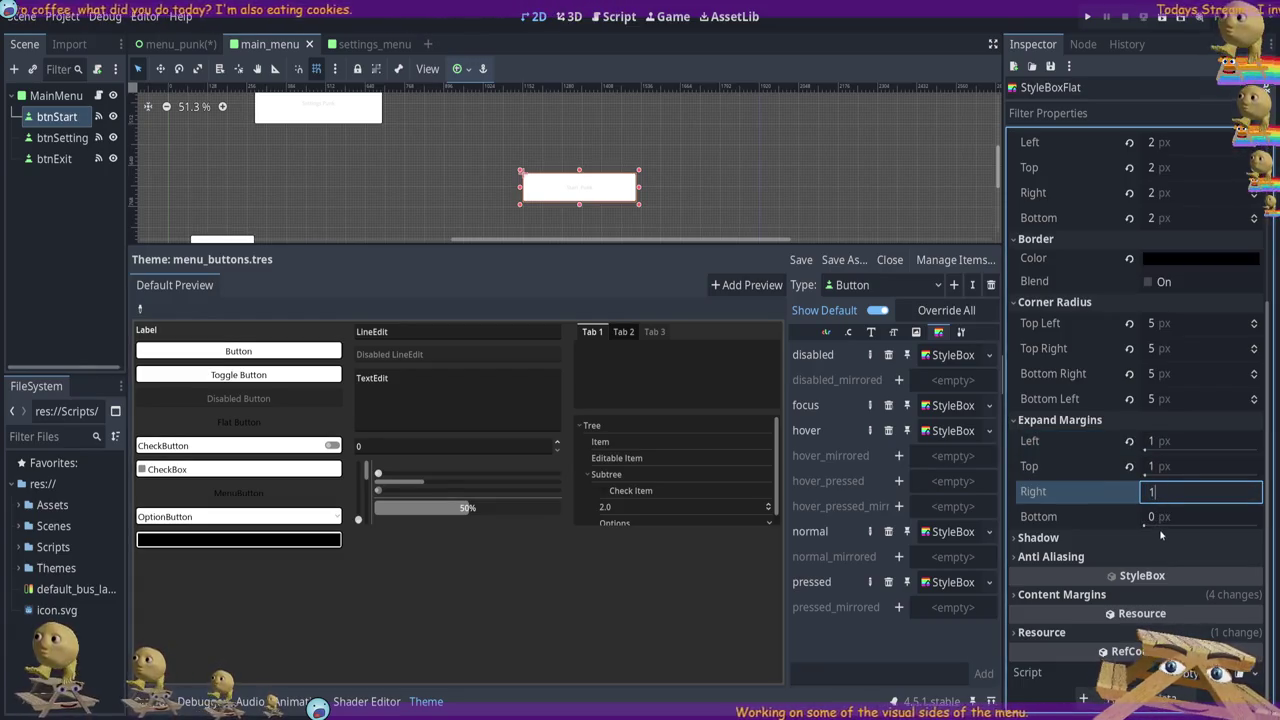
pyautogui.press('Tab')
pyautogui.write('1')
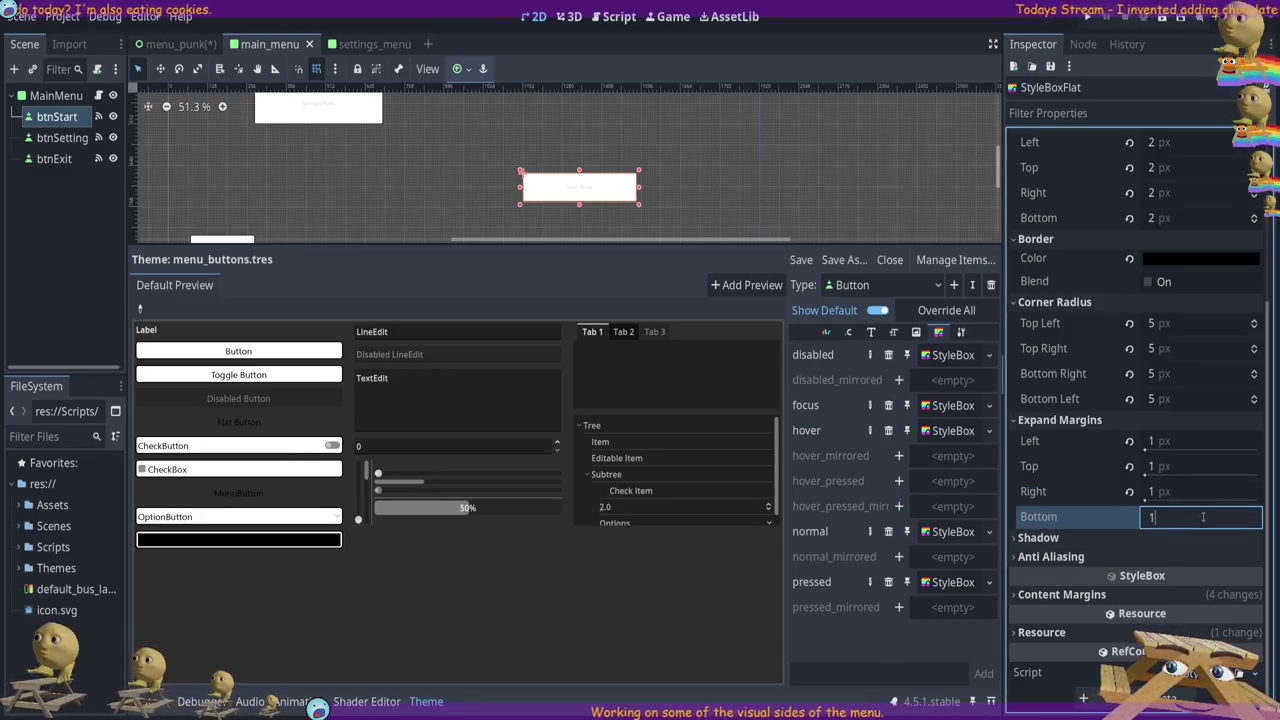
pyautogui.click(1189, 491)
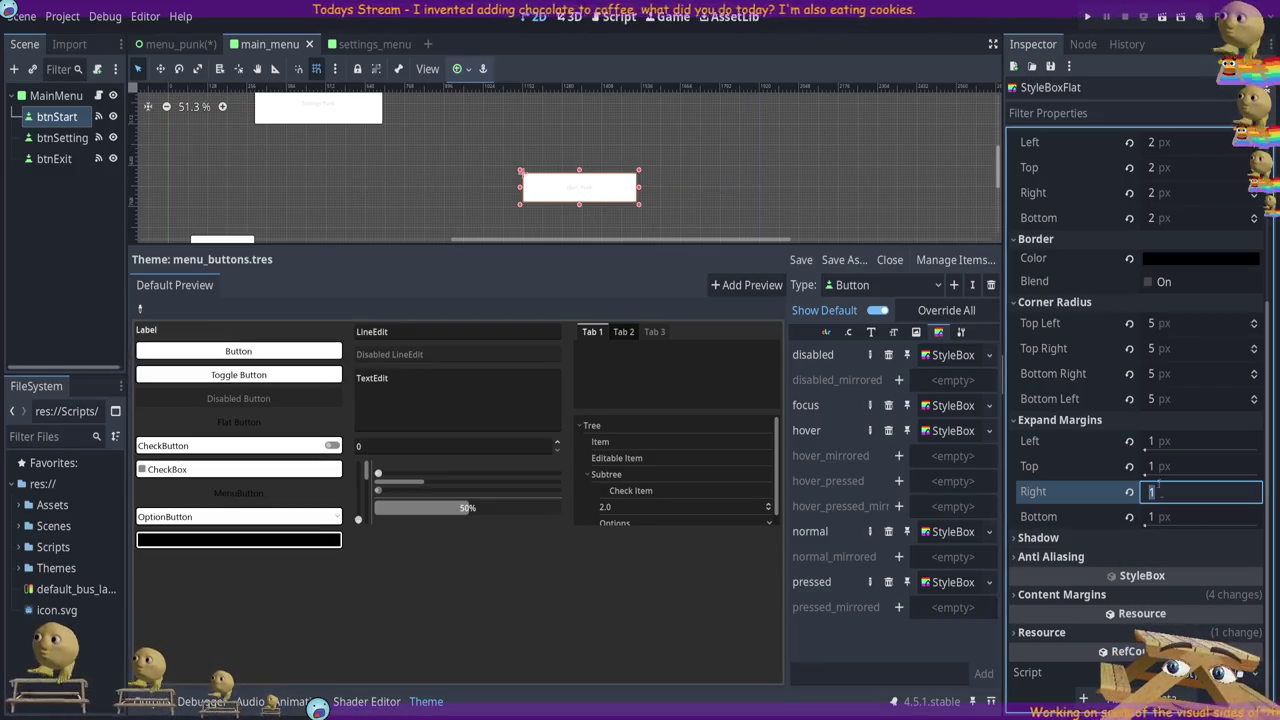
# Raise every expand margin to 2 px and confirm the 5 px Bottom Left corner radius
pyautogui.press('BackSpace')
pyautogui.write('3')
pyautogui.press('BackSpace')
pyautogui.write('2')
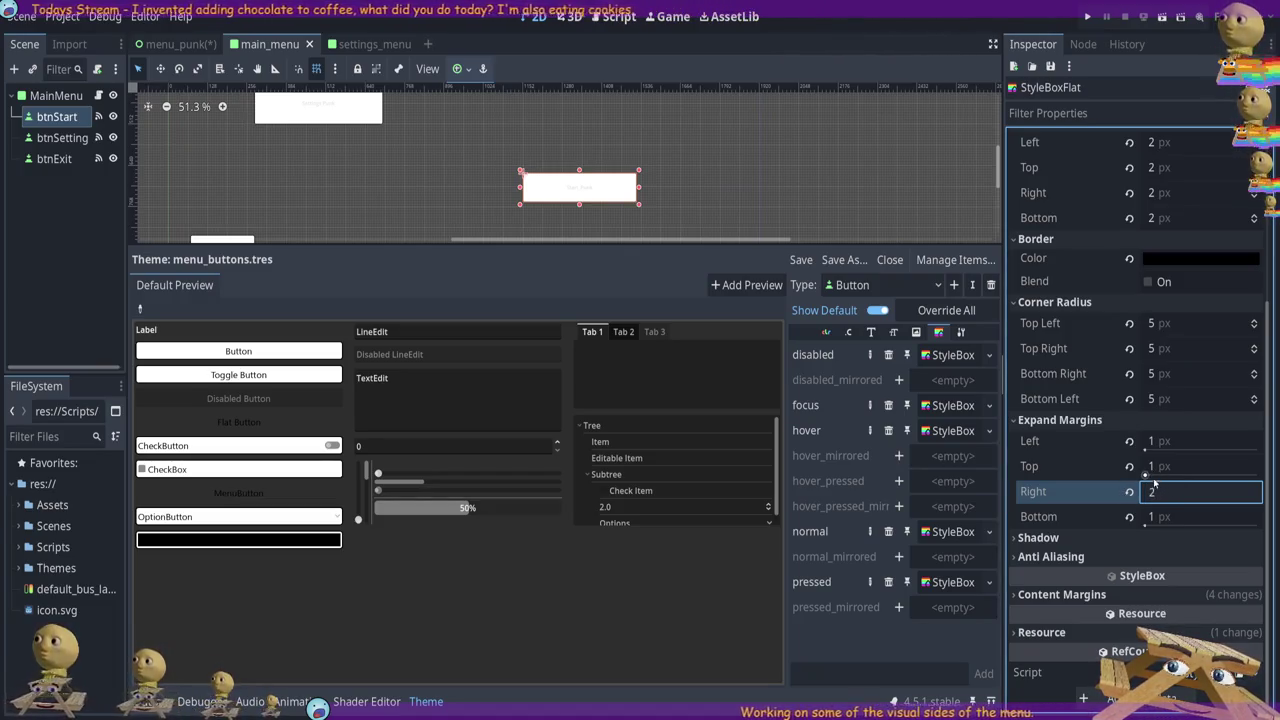
pyautogui.click(1160, 474)
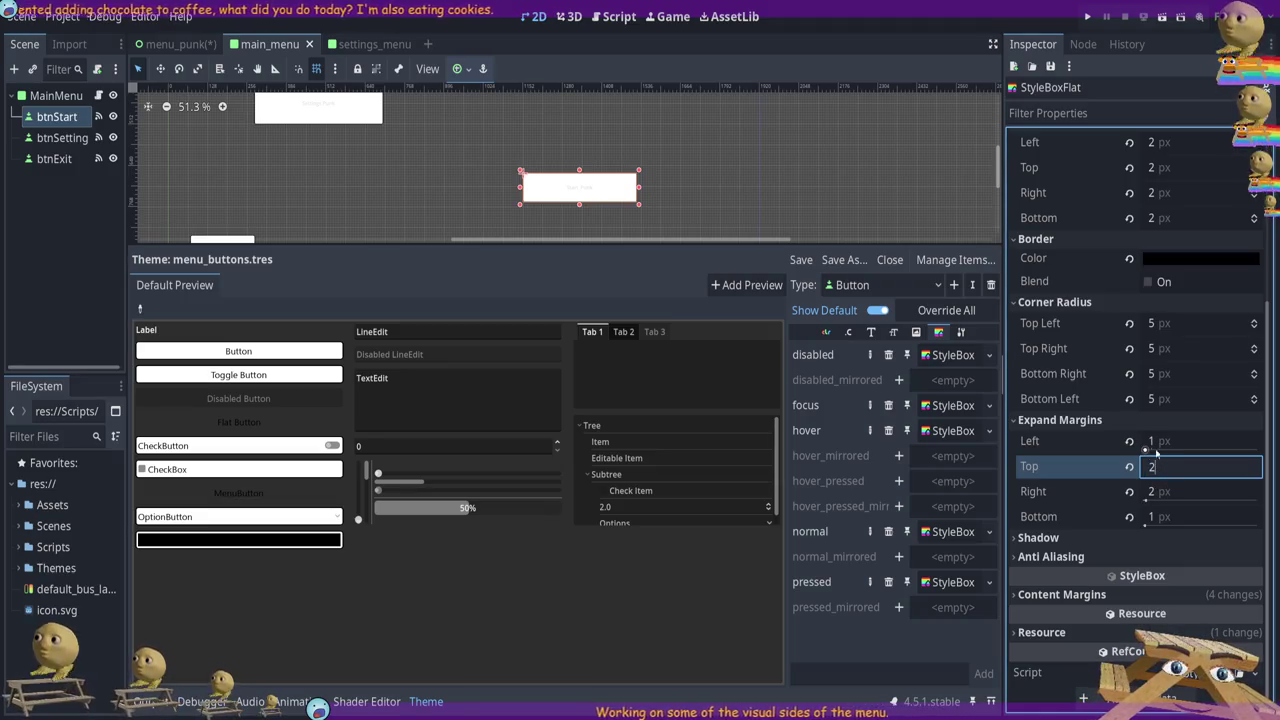
pyautogui.write('2')
pyautogui.hotkey('shift', 'Tab')
pyautogui.write('2')
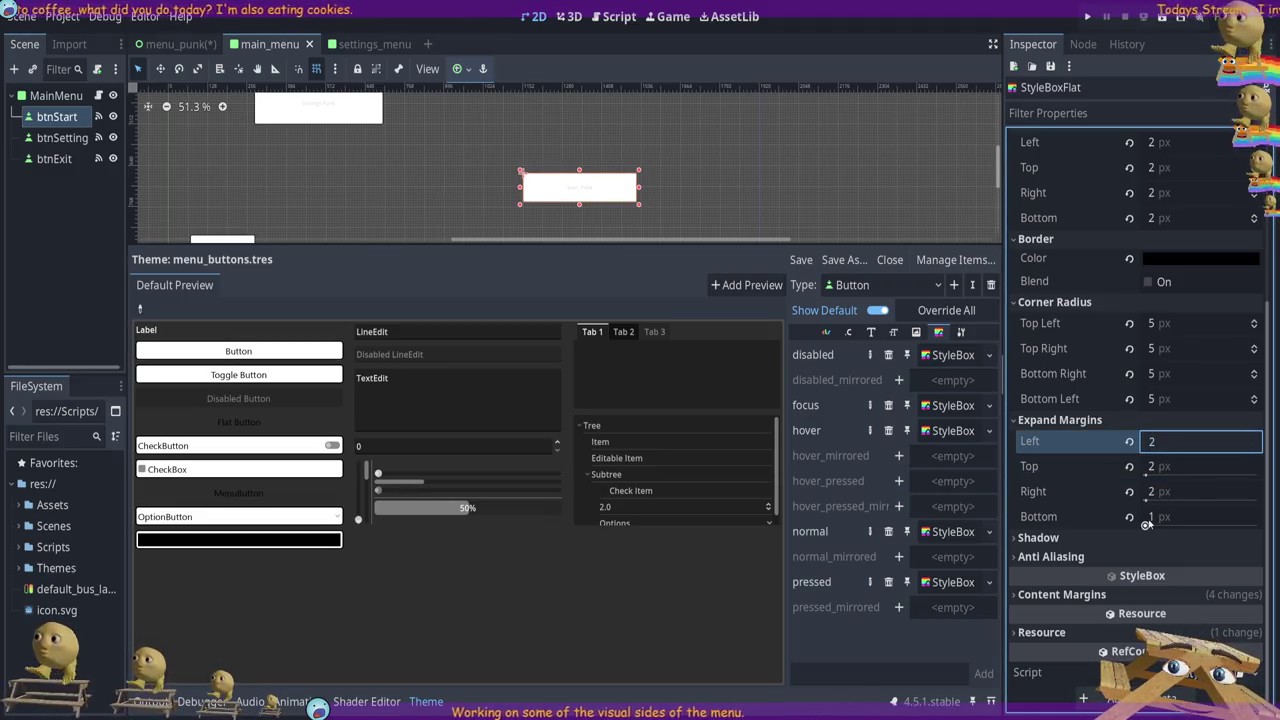
pyautogui.click(1147, 522)
pyautogui.write('2')
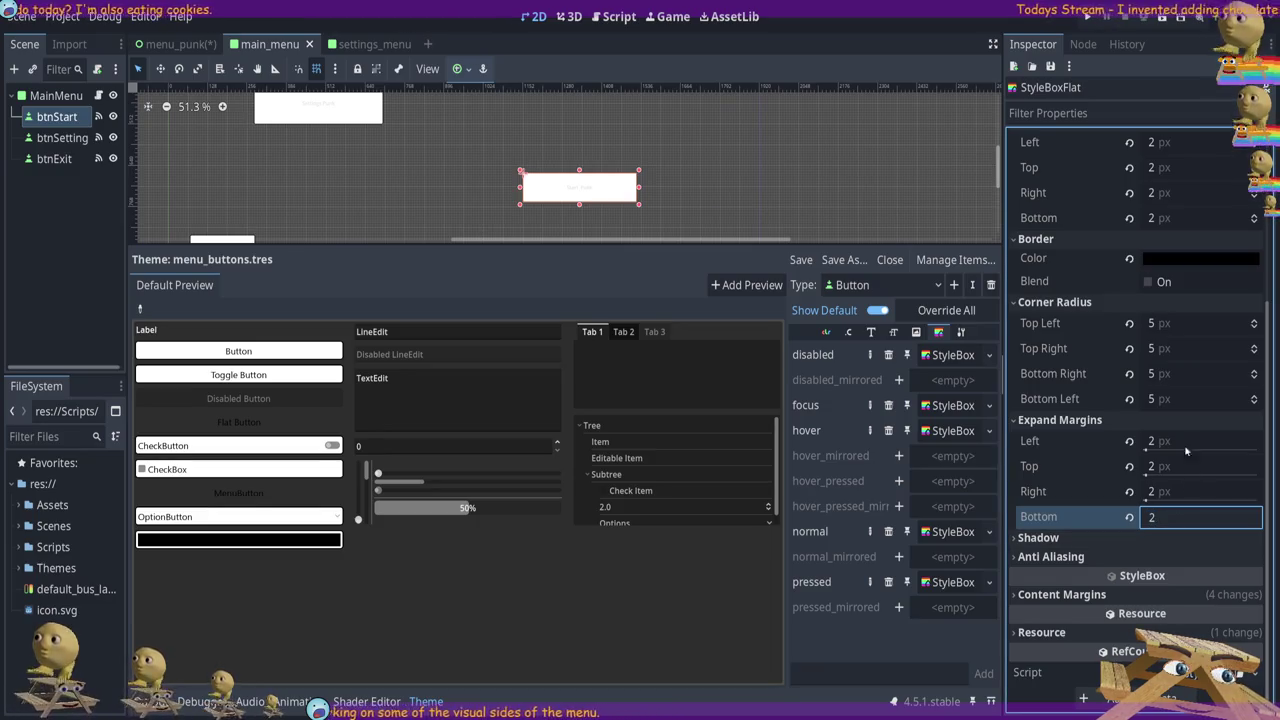
pyautogui.click(1186, 398)
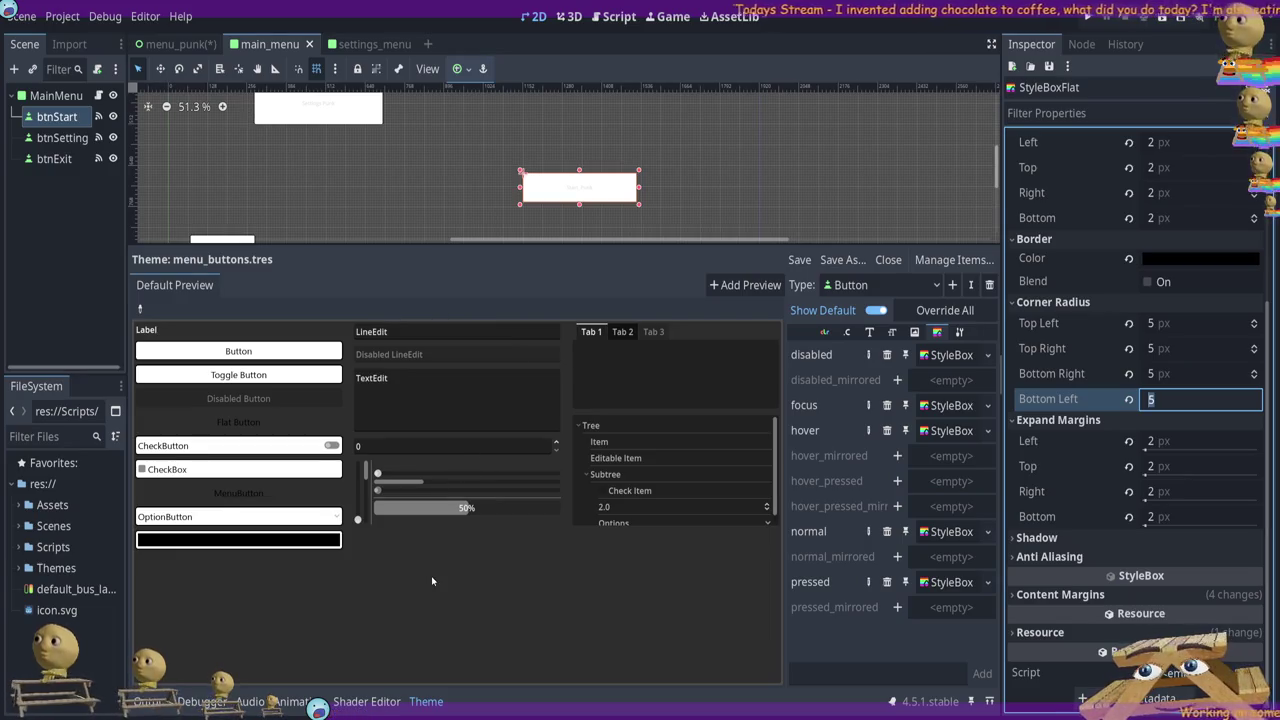
pyautogui.press('Return')
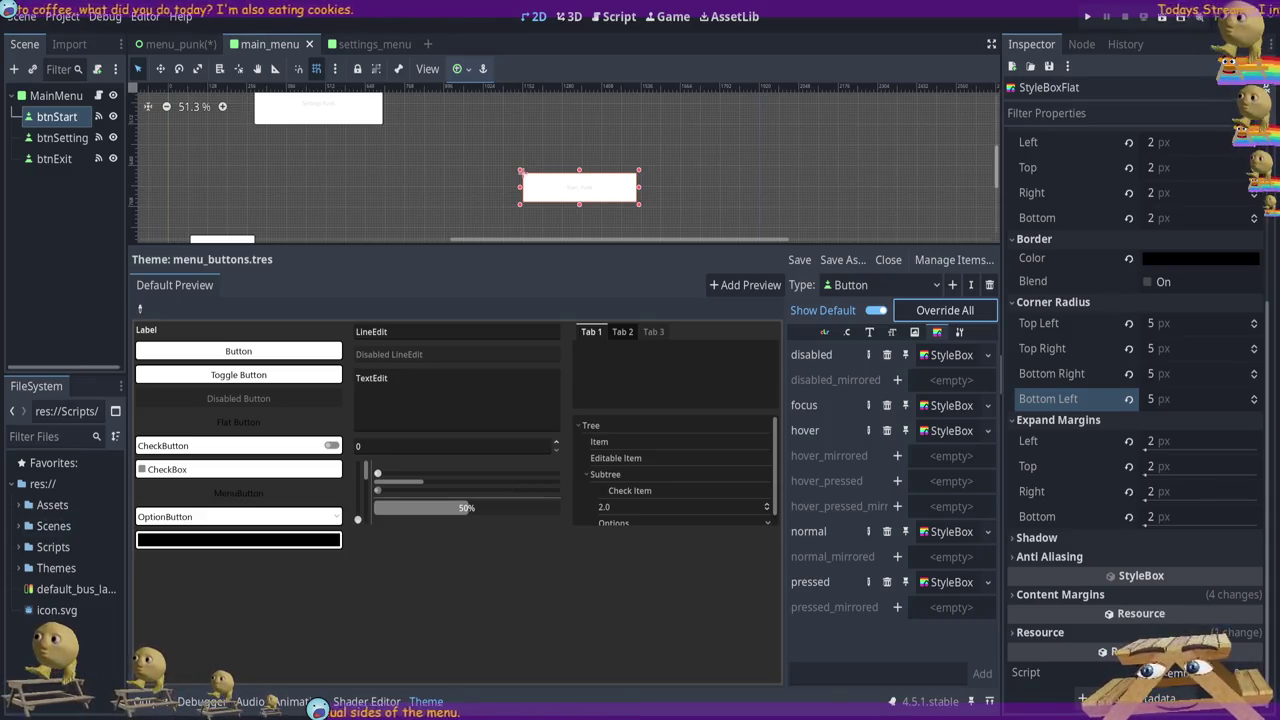
pyautogui.click(56, 95)
# Drag the MainMenu container up and to the left, then select btnStart
pyautogui.scroll(5, 553, 180)
pyautogui.moveTo(489, 190)
pyautogui.mouseDown()
pyautogui.moveTo(480, 142)
pyautogui.moveTo(157, 126)
pyautogui.moveTo(161, 116)
pyautogui.mouseUp()
pyautogui.click(546, 171)
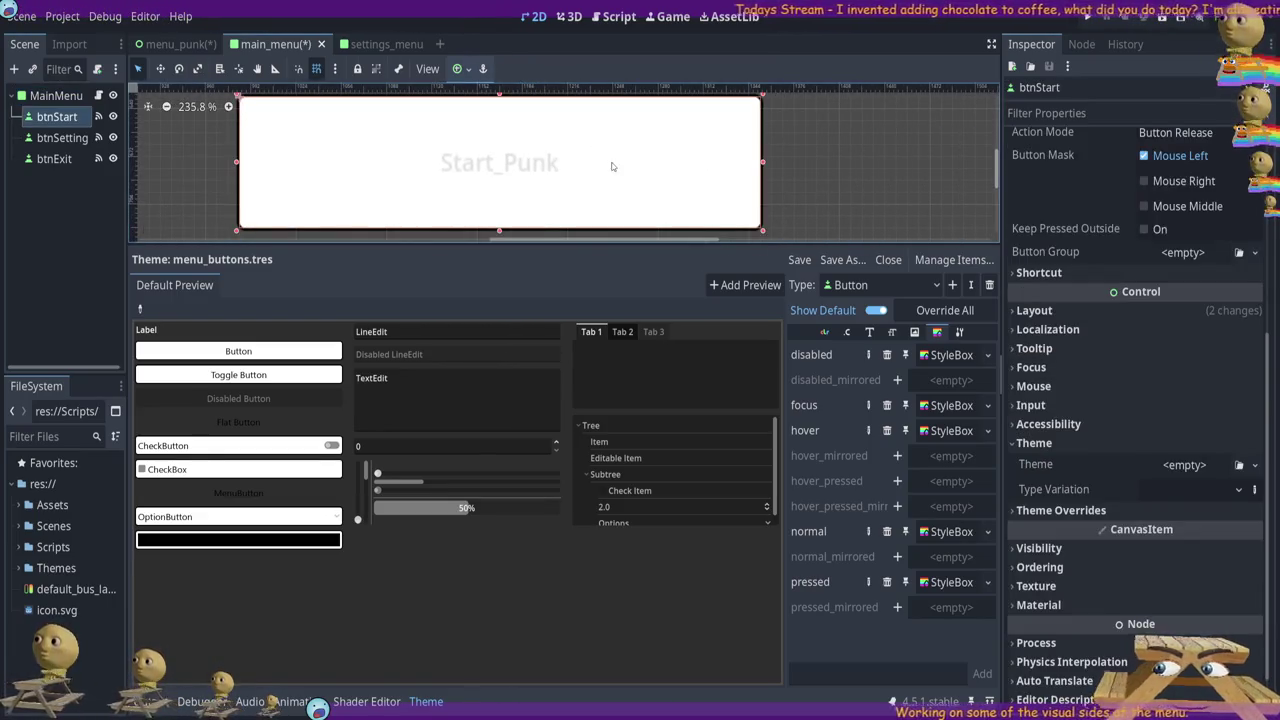
# Open the normal-state StyleBox and collapse its Border Width, Border, Corner Radius and Expand Margins groups
pyautogui.click(962, 533)
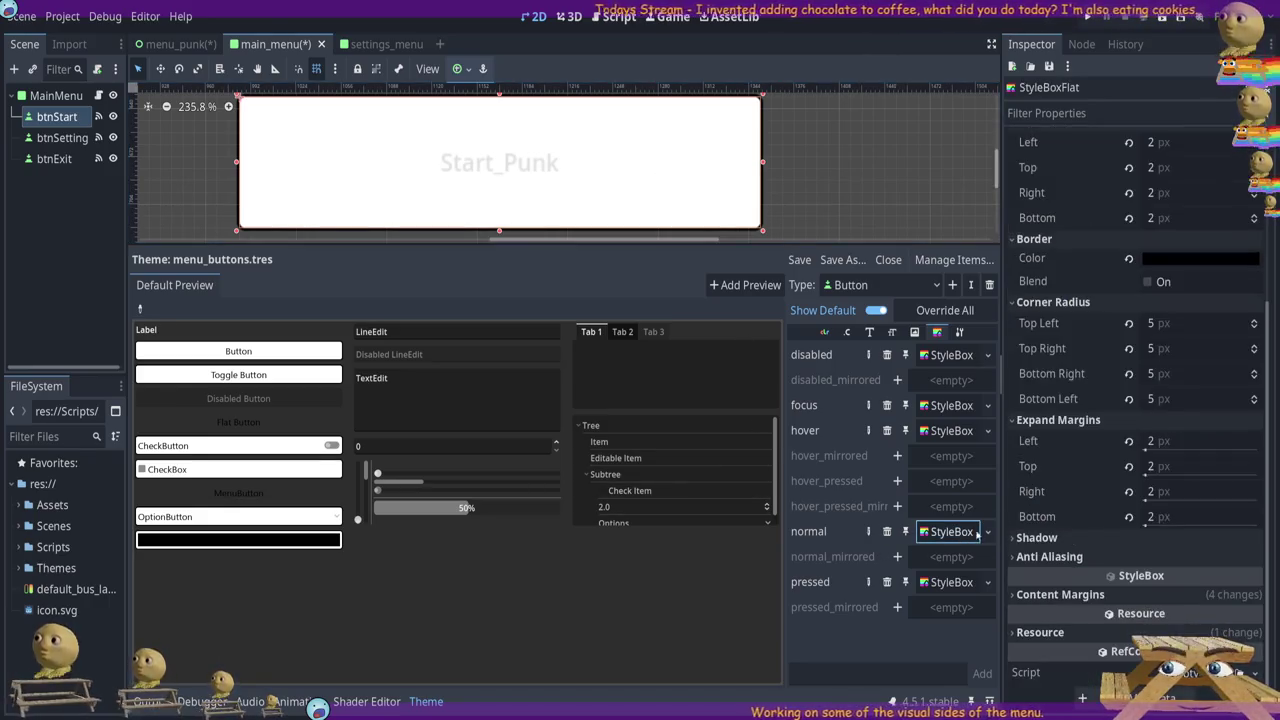
pyautogui.scroll(5, 1068, 362)
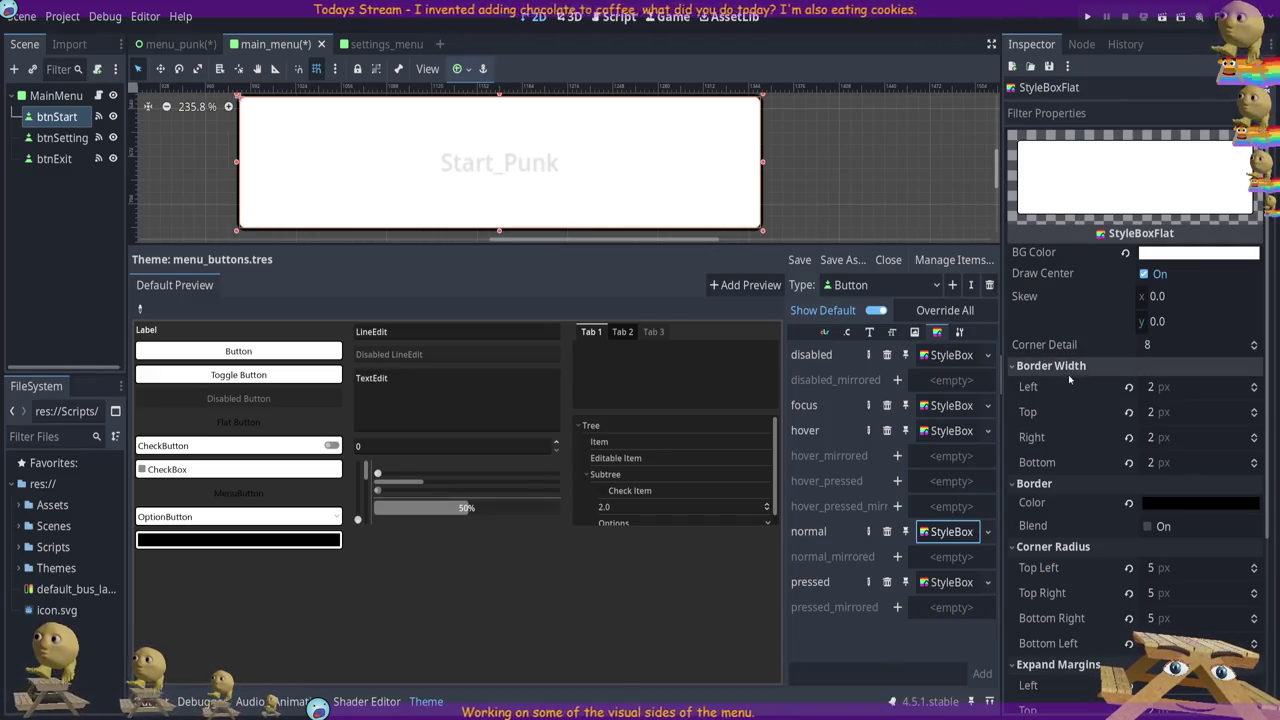
pyautogui.click(1062, 365)
pyautogui.click(1062, 384)
pyautogui.click(1063, 403)
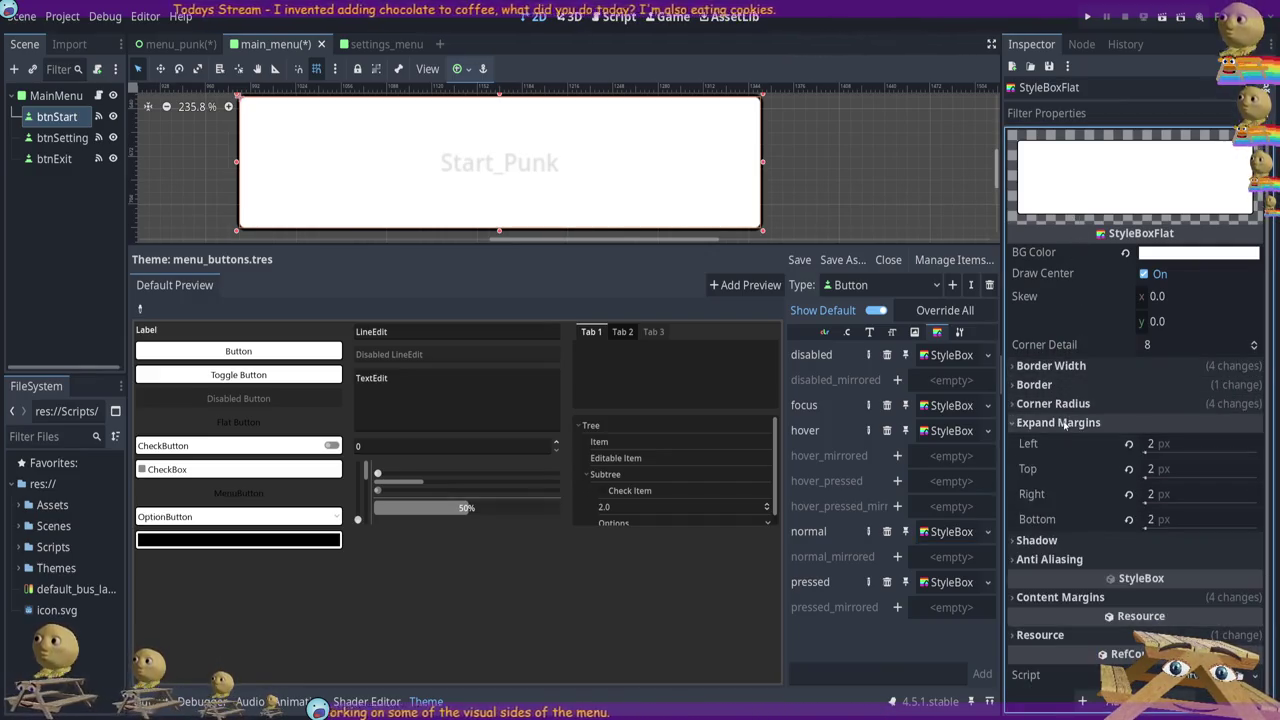
pyautogui.click(1064, 423)
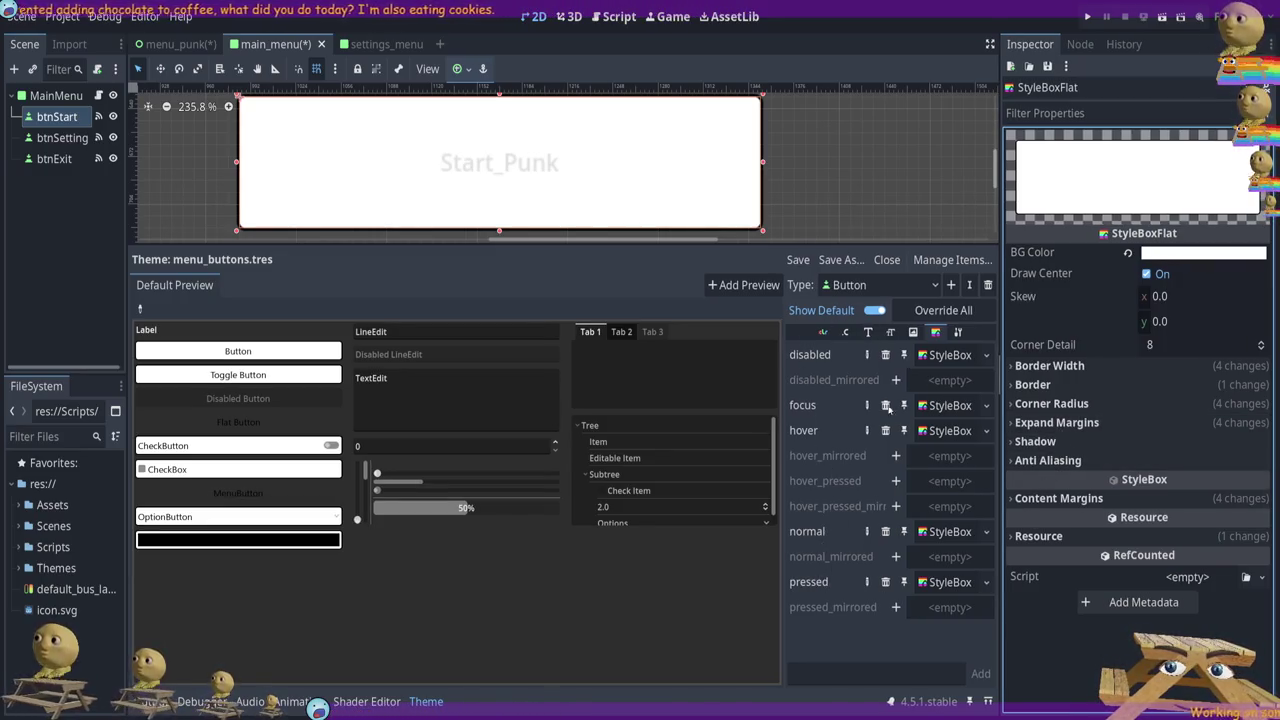
pyautogui.click(937, 533)
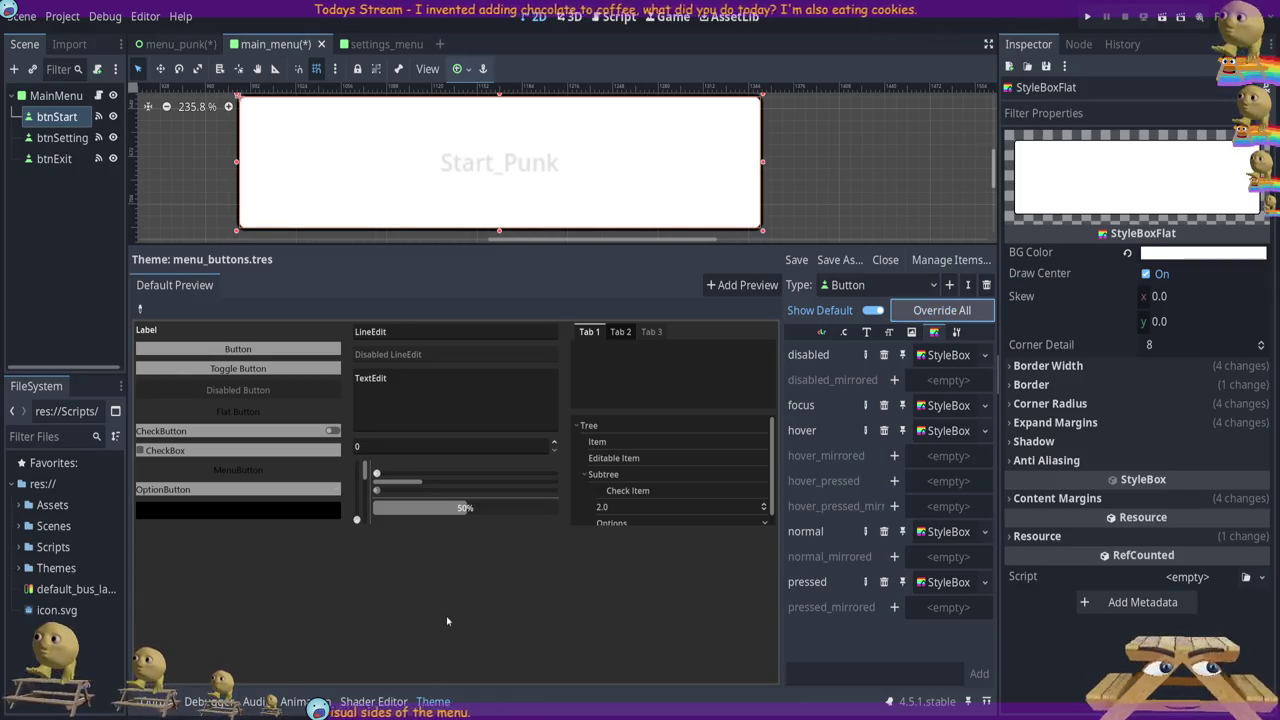
# Save main_menu, select btnSetting, btnExit and btnStart, and zoom out to show all three
pyautogui.hotkey('ctrl', 's')
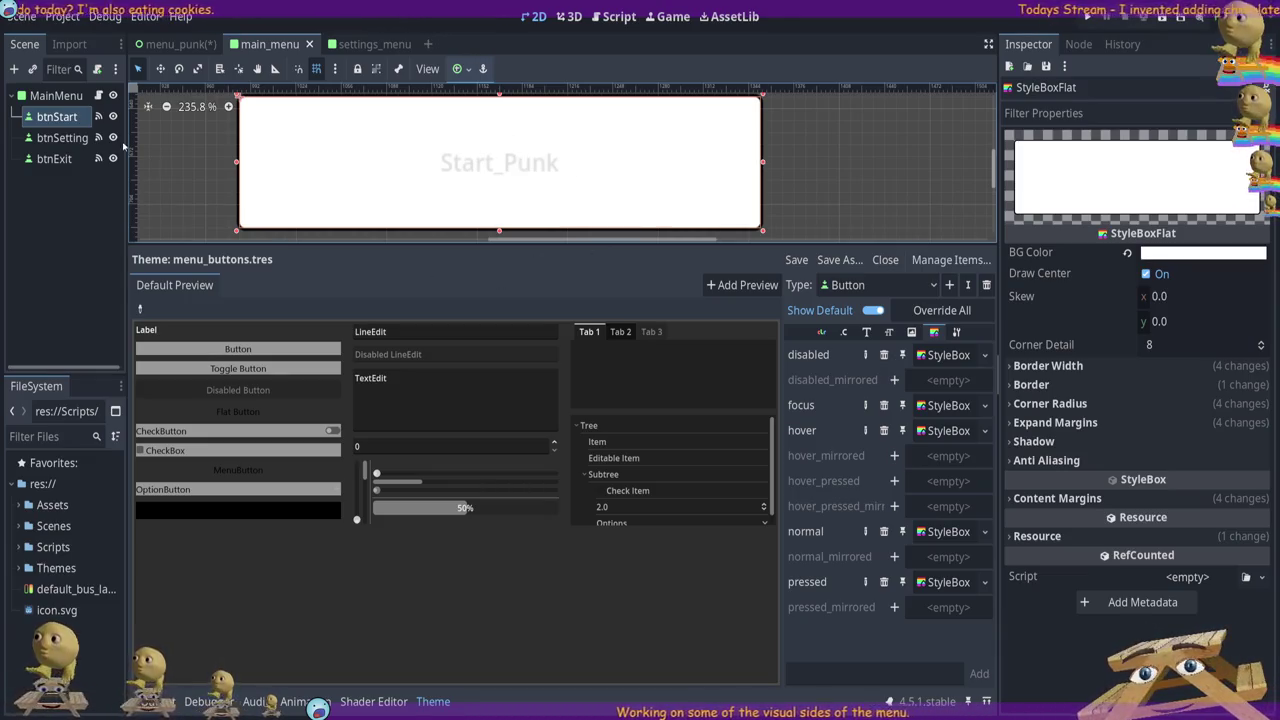
pyautogui.click(91, 141)
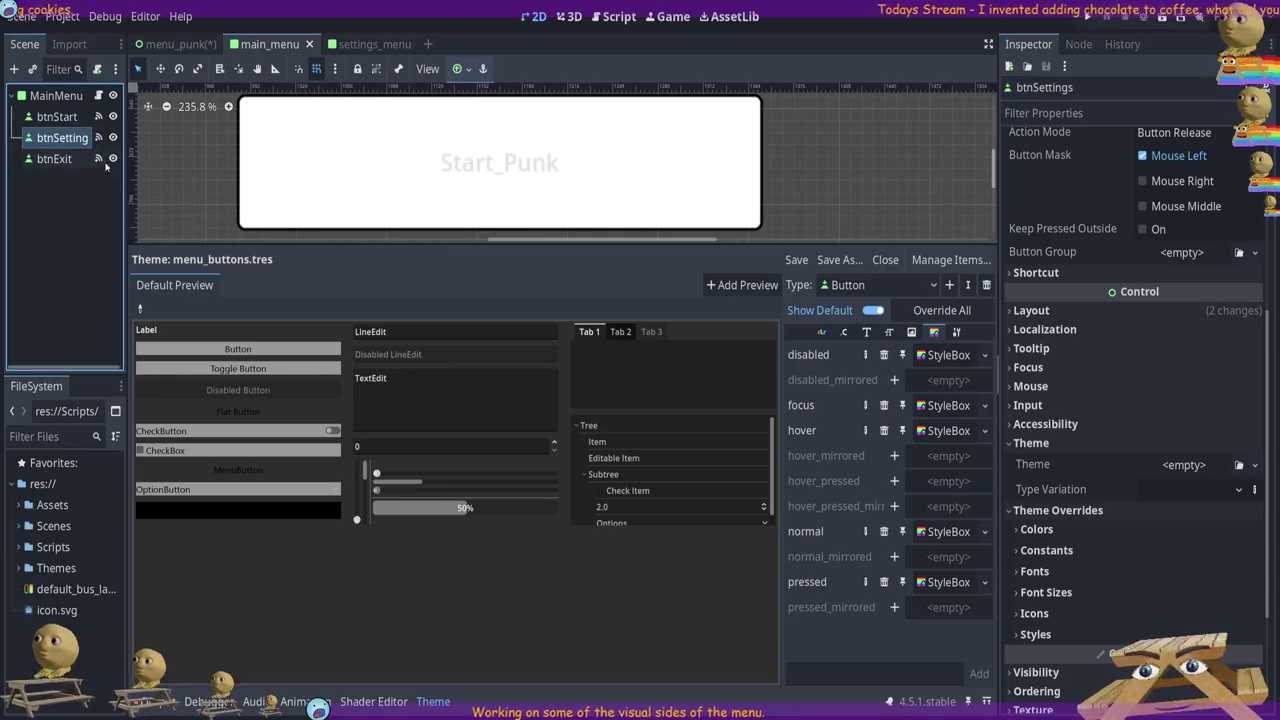
pyautogui.click(98, 160)
pyautogui.click(57, 117)
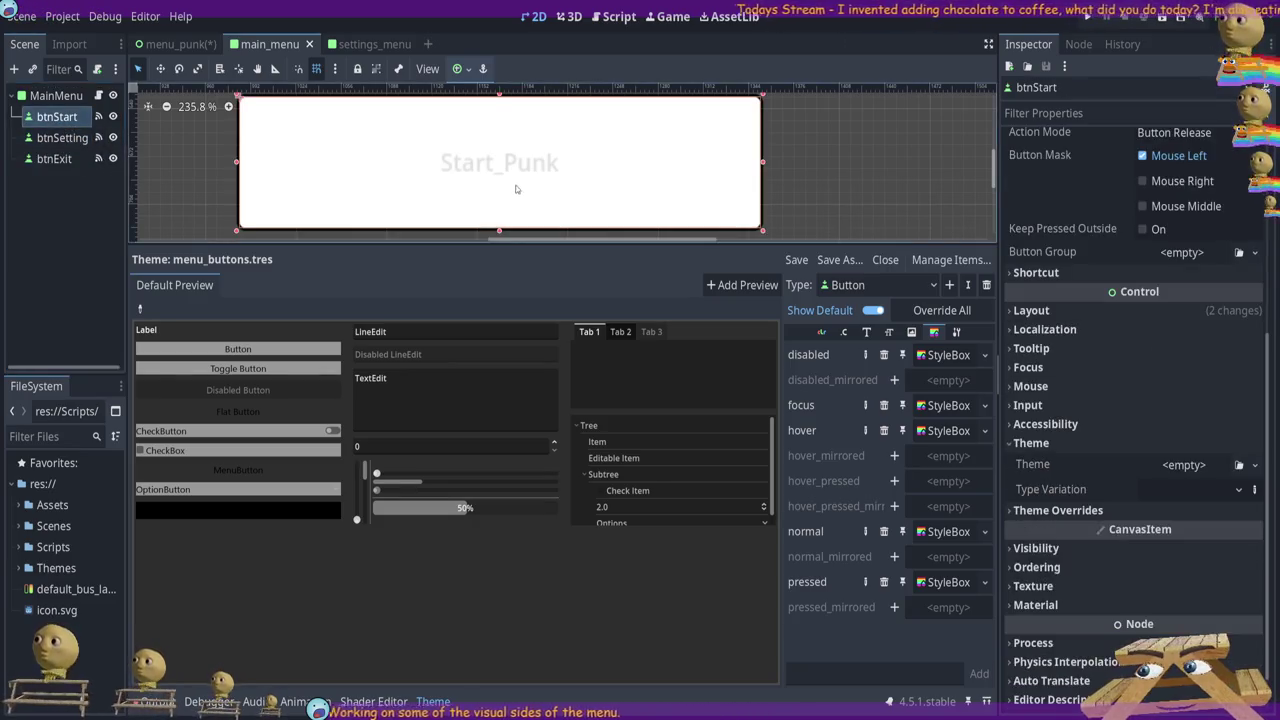
pyautogui.scroll(-10, 442, 171)
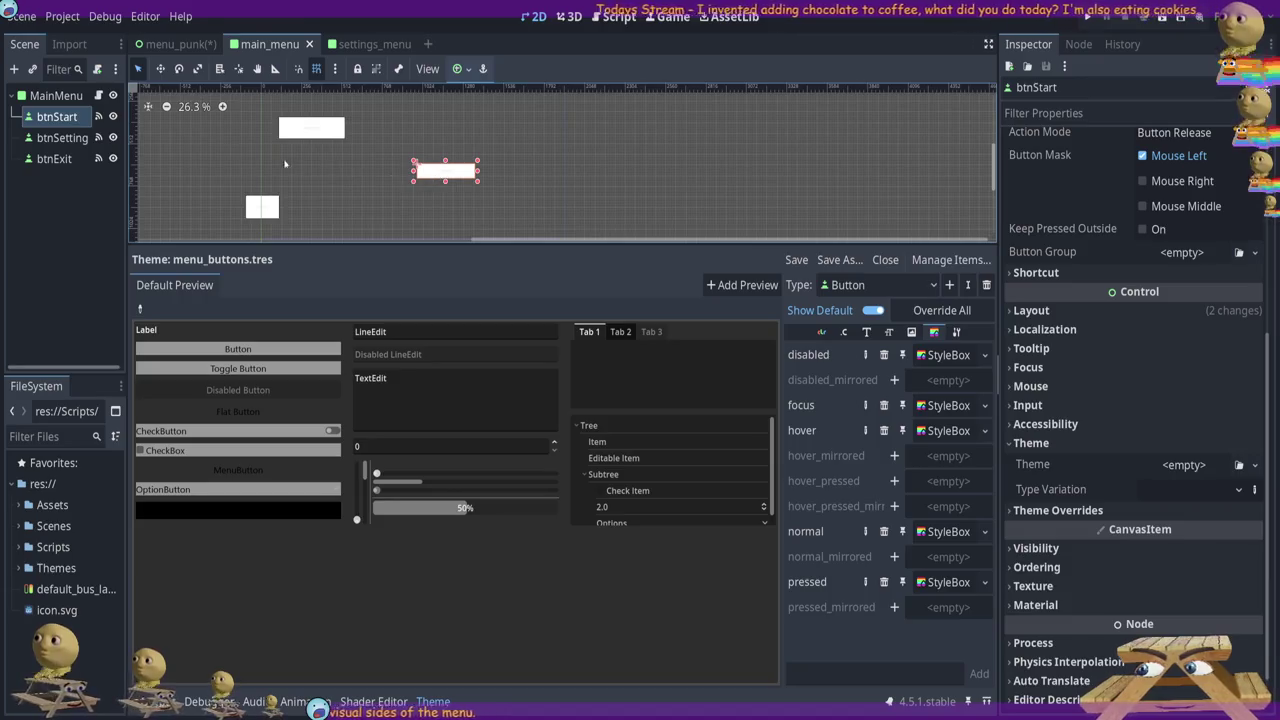
# Frame the three menu buttons, select btnSetting and btnExit, and nudge the exit button slightly right
pyautogui.moveTo(168, 137); pyautogui.dragTo(210, 142)
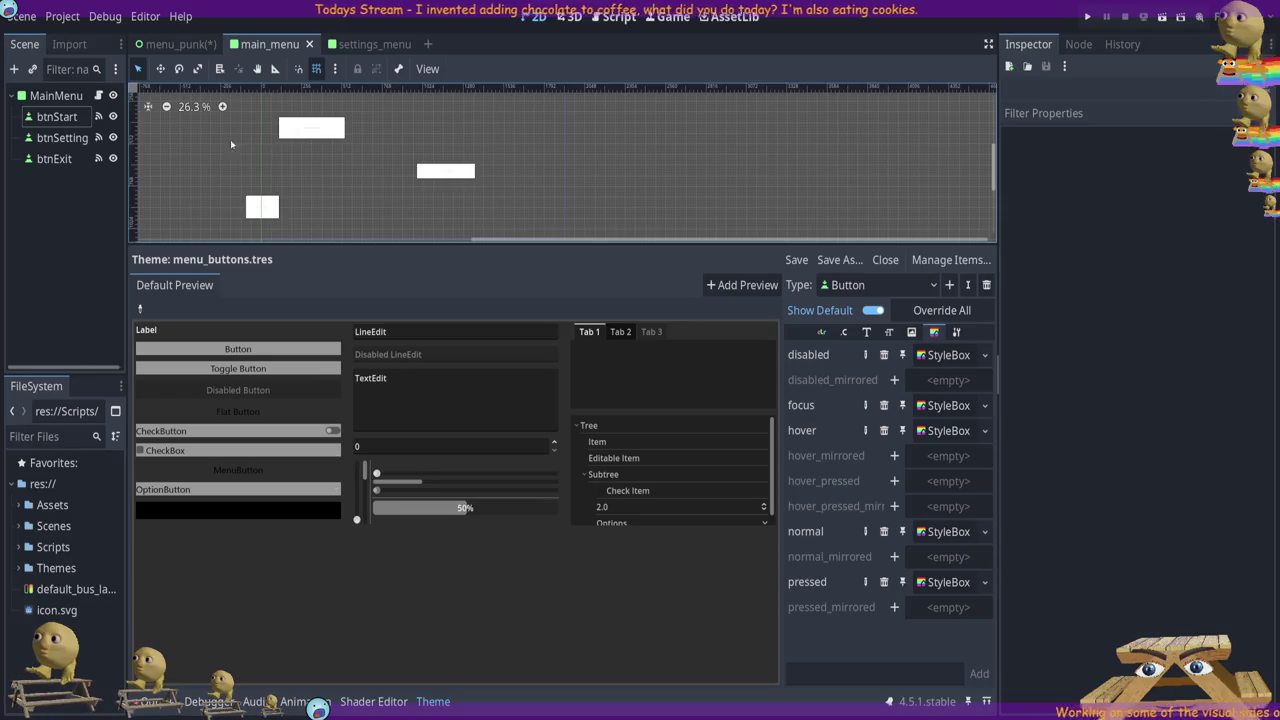
pyautogui.moveTo(248, 132)
pyautogui.mouseDown()
pyautogui.moveTo(434, 171)
pyautogui.moveTo(457, 129)
pyautogui.moveTo(282, 126)
pyautogui.moveTo(296, 163)
pyautogui.moveTo(285, 137)
pyautogui.moveTo(240, 134)
pyautogui.mouseUp()
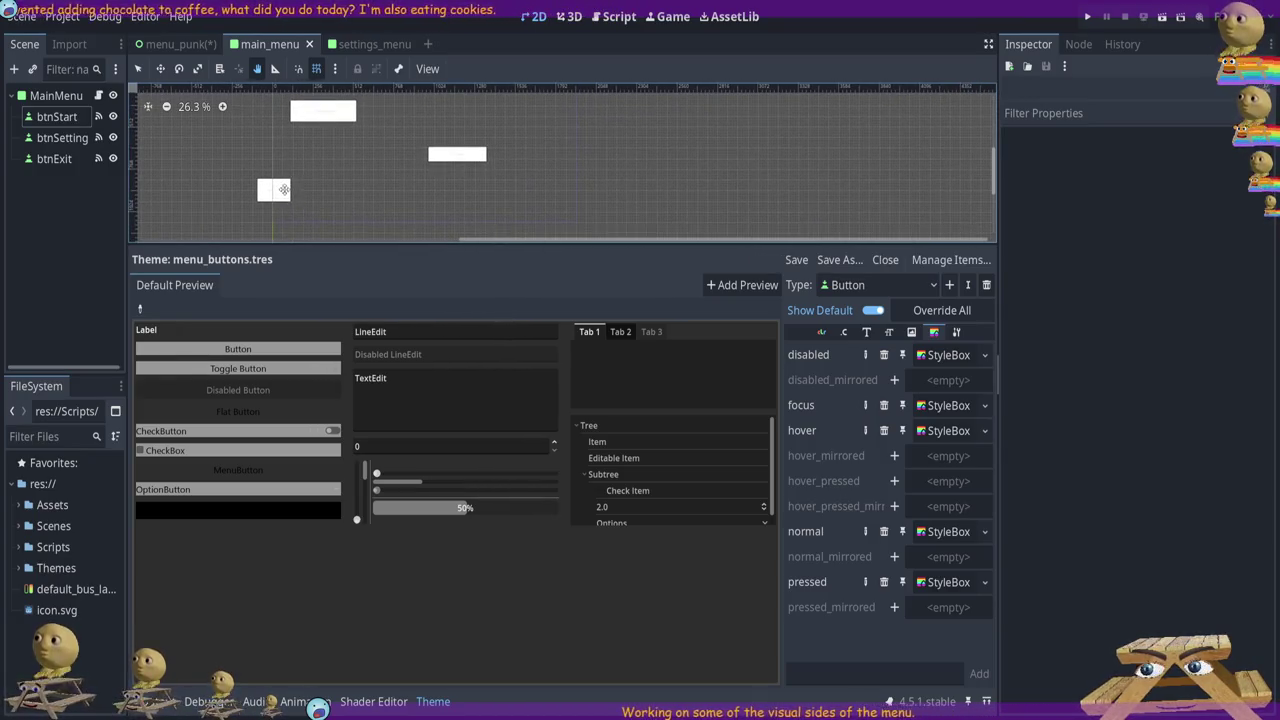
pyautogui.click(49, 137)
pyautogui.click(50, 158)
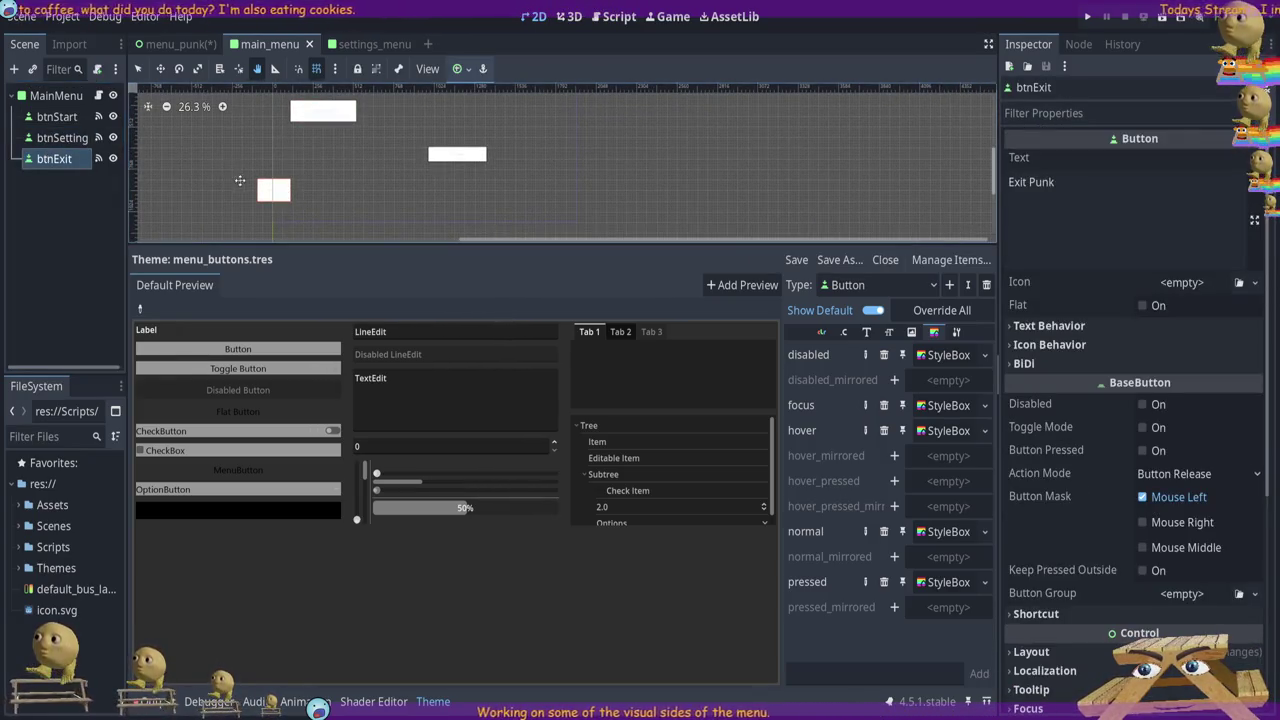
pyautogui.click(139, 68)
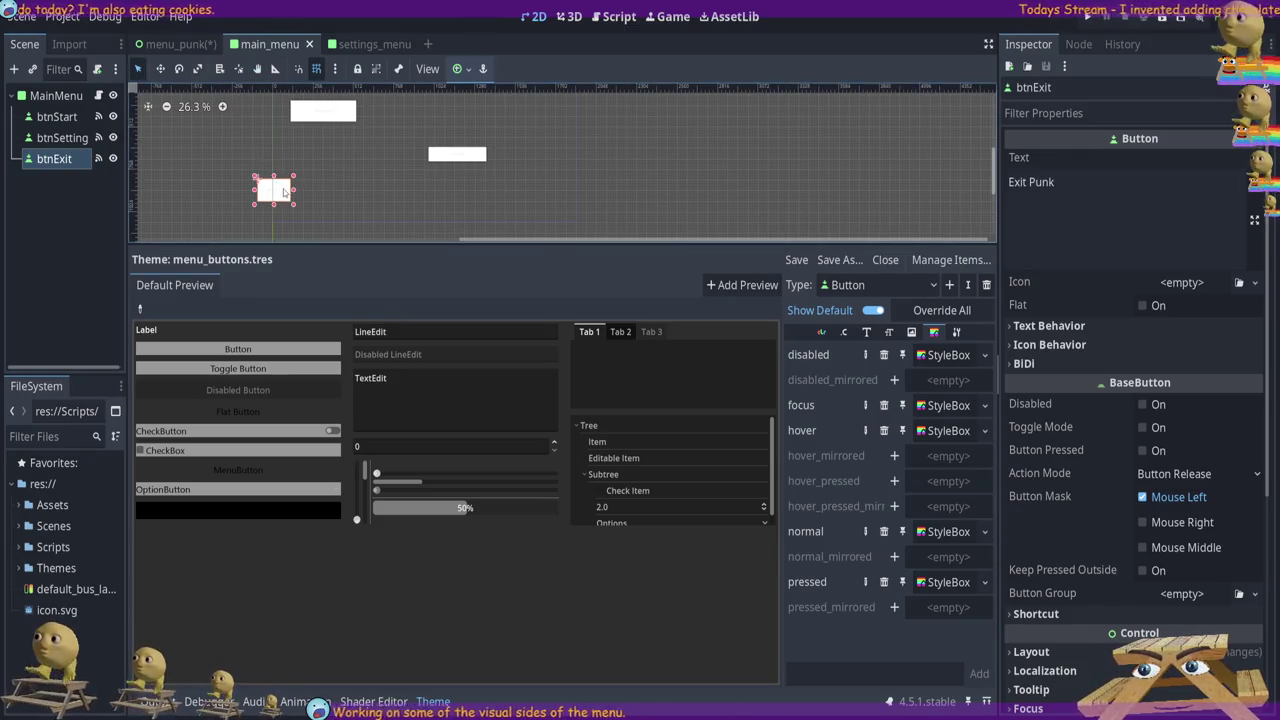
pyautogui.moveTo(307, 188); pyautogui.dragTo(312, 188)
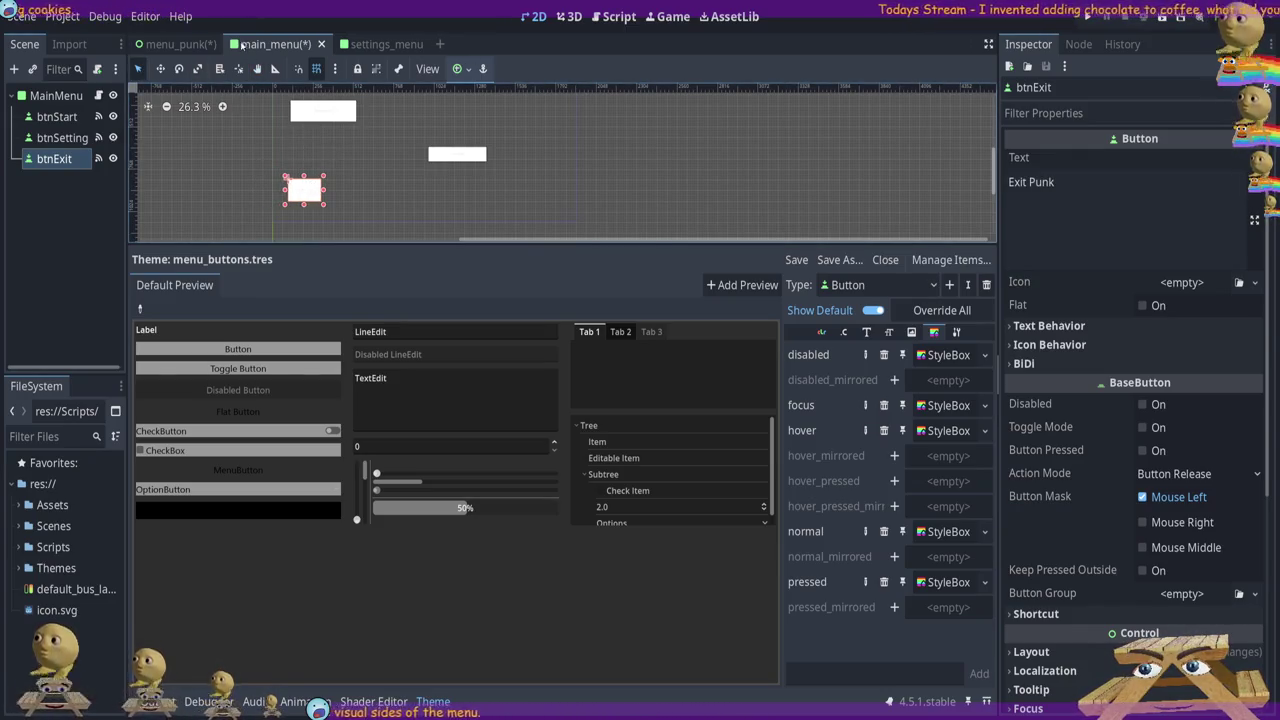
# Look through the menu_punk and settings_menu scenes, then return to main_menu
pyautogui.click(192, 47)
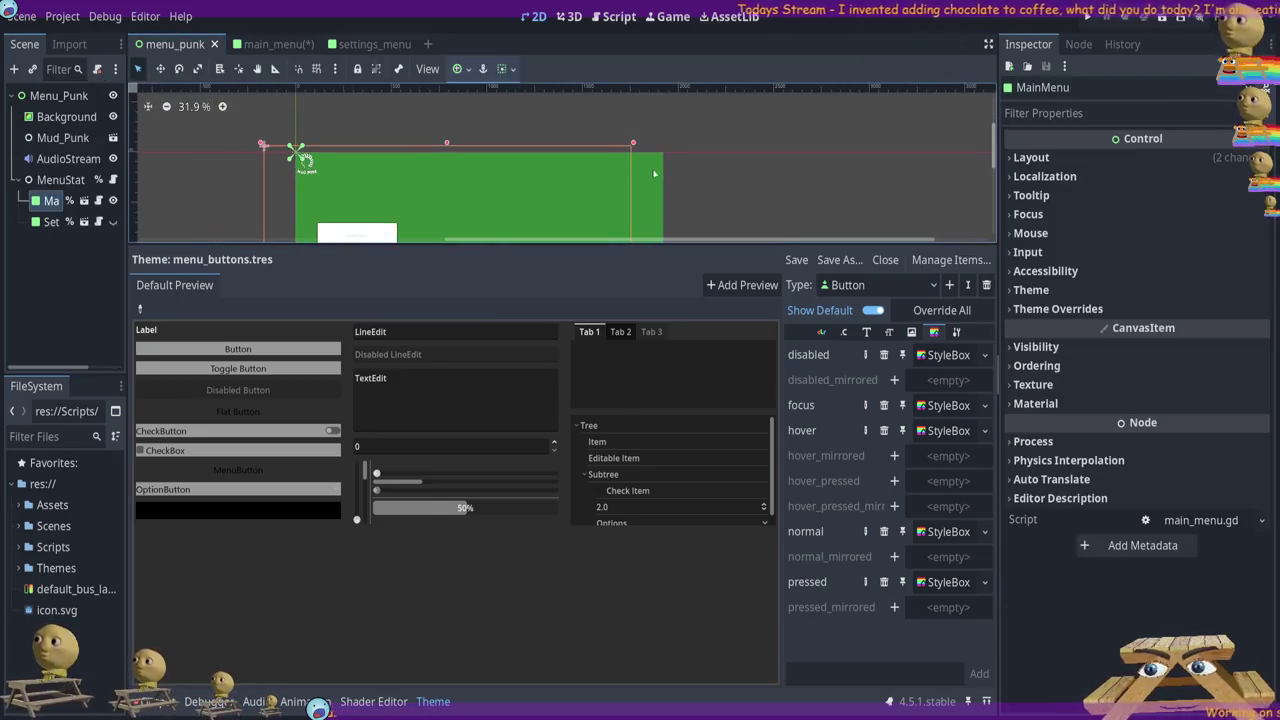
pyautogui.scroll(-2, 914, 171)
pyautogui.scroll(2, 914, 171)
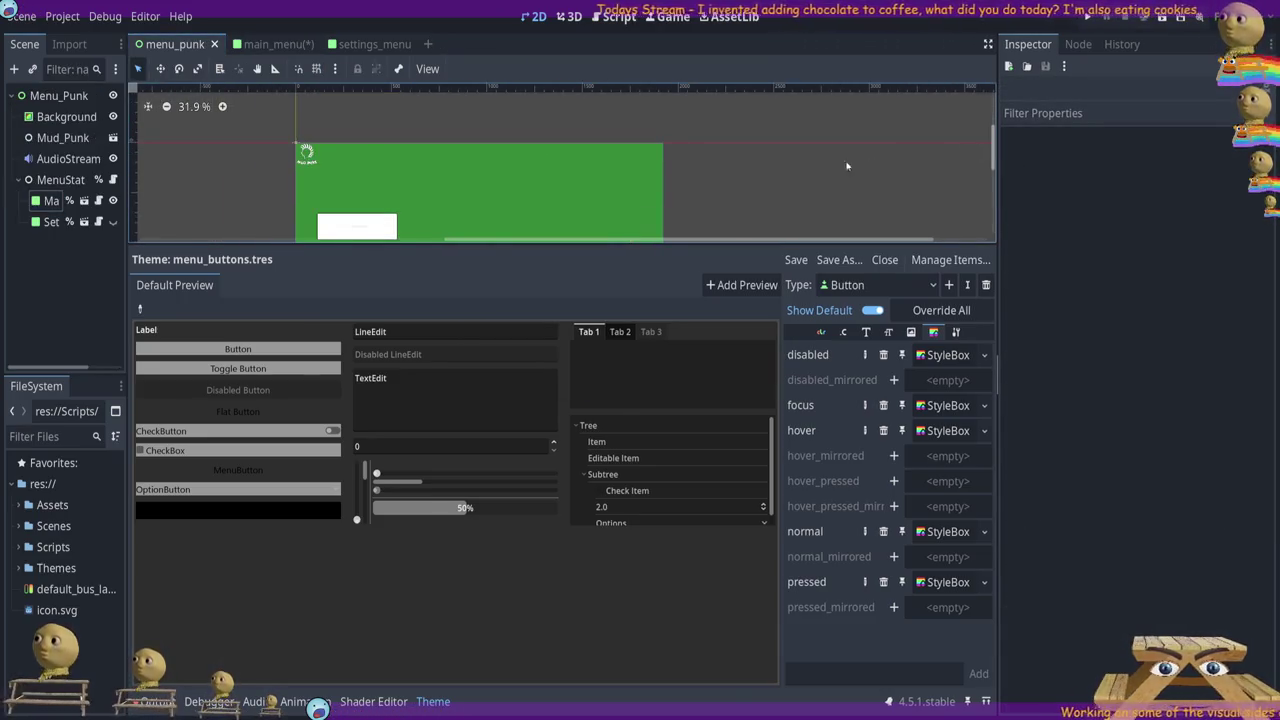
pyautogui.scroll(-2, 771, 167)
pyautogui.click(257, 68)
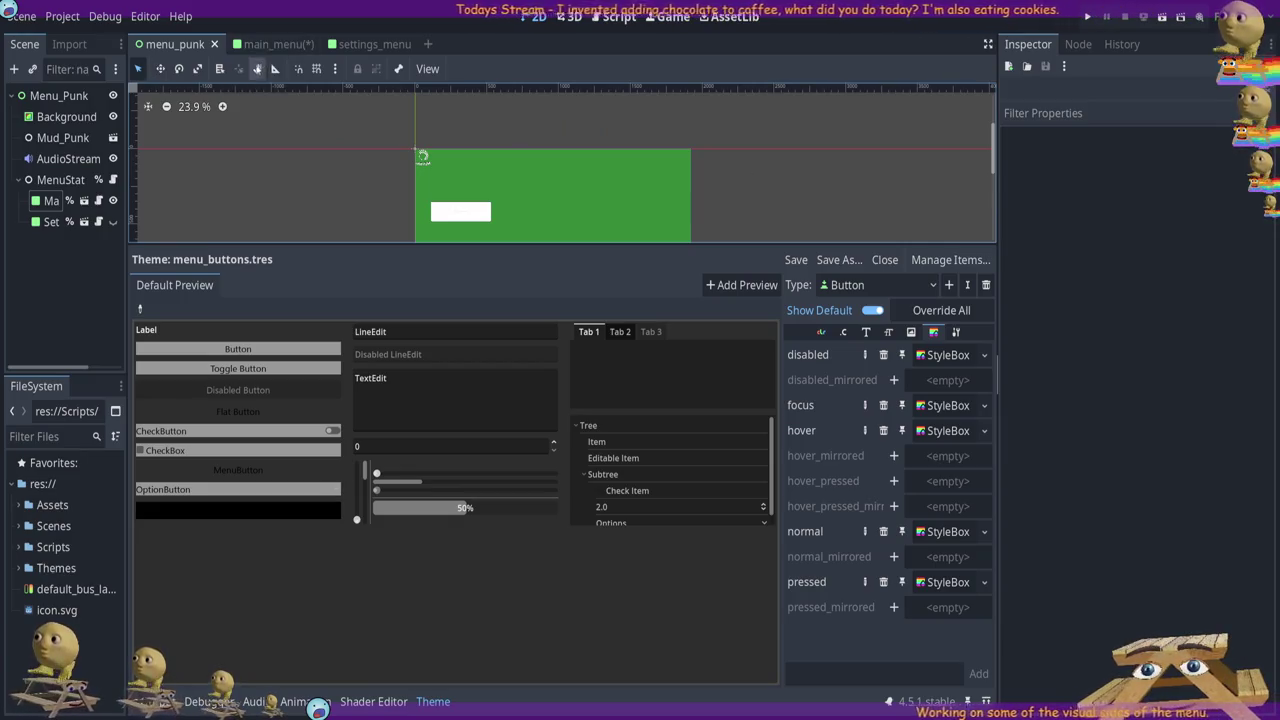
pyautogui.moveTo(360, 197); pyautogui.dragTo(244, 97)
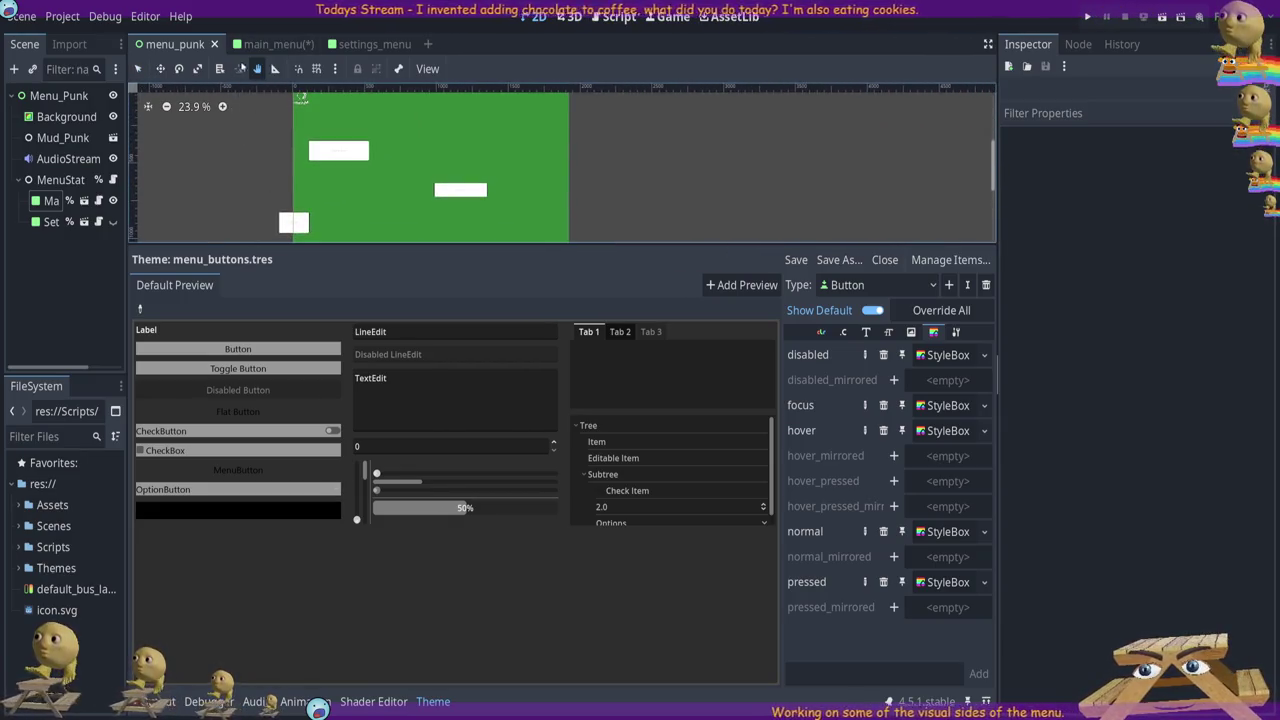
pyautogui.click(265, 44)
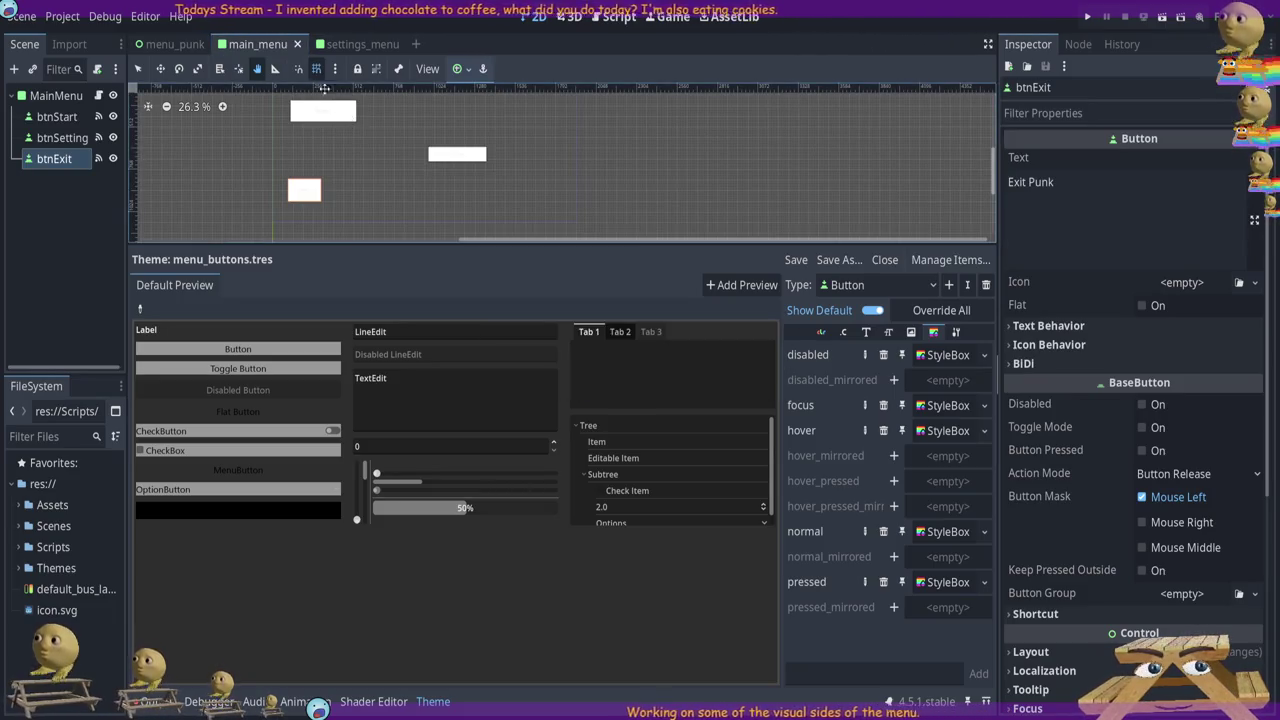
pyautogui.click(172, 44)
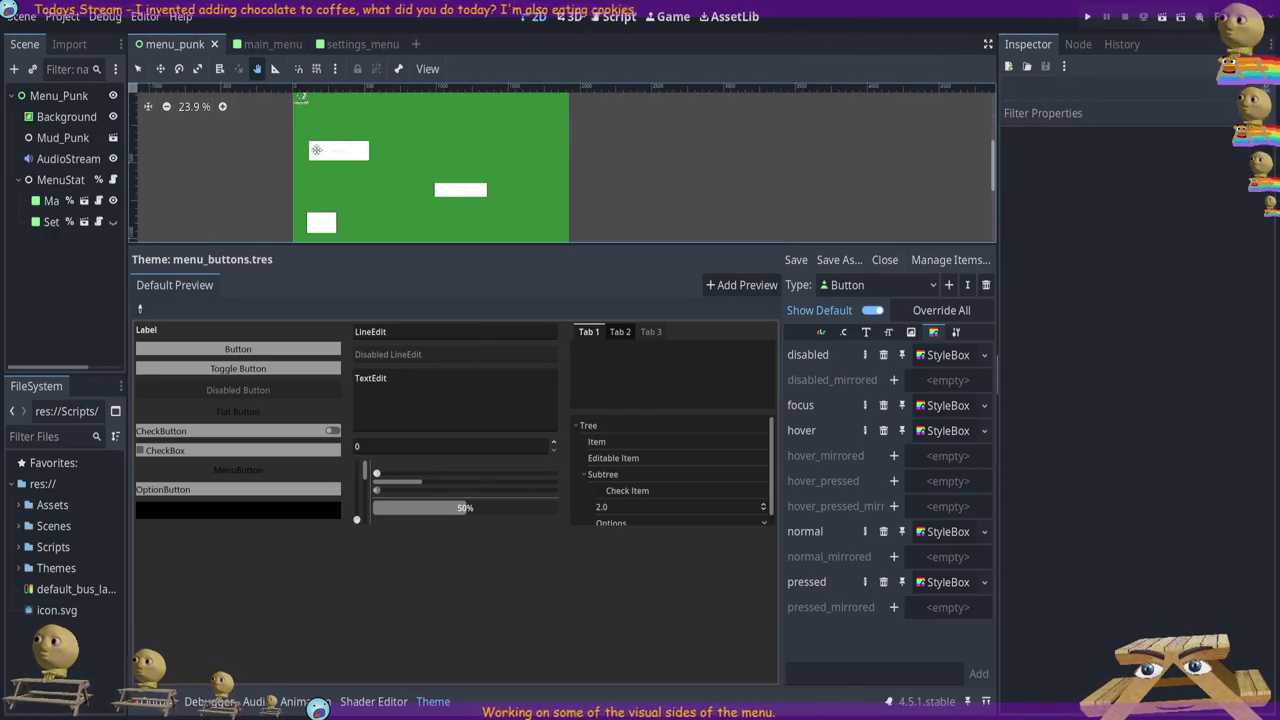
pyautogui.click(361, 44)
pyautogui.moveTo(886, 175)
pyautogui.mouseDown()
pyautogui.moveTo(762, 109)
pyautogui.moveTo(850, 139)
pyautogui.mouseUp()
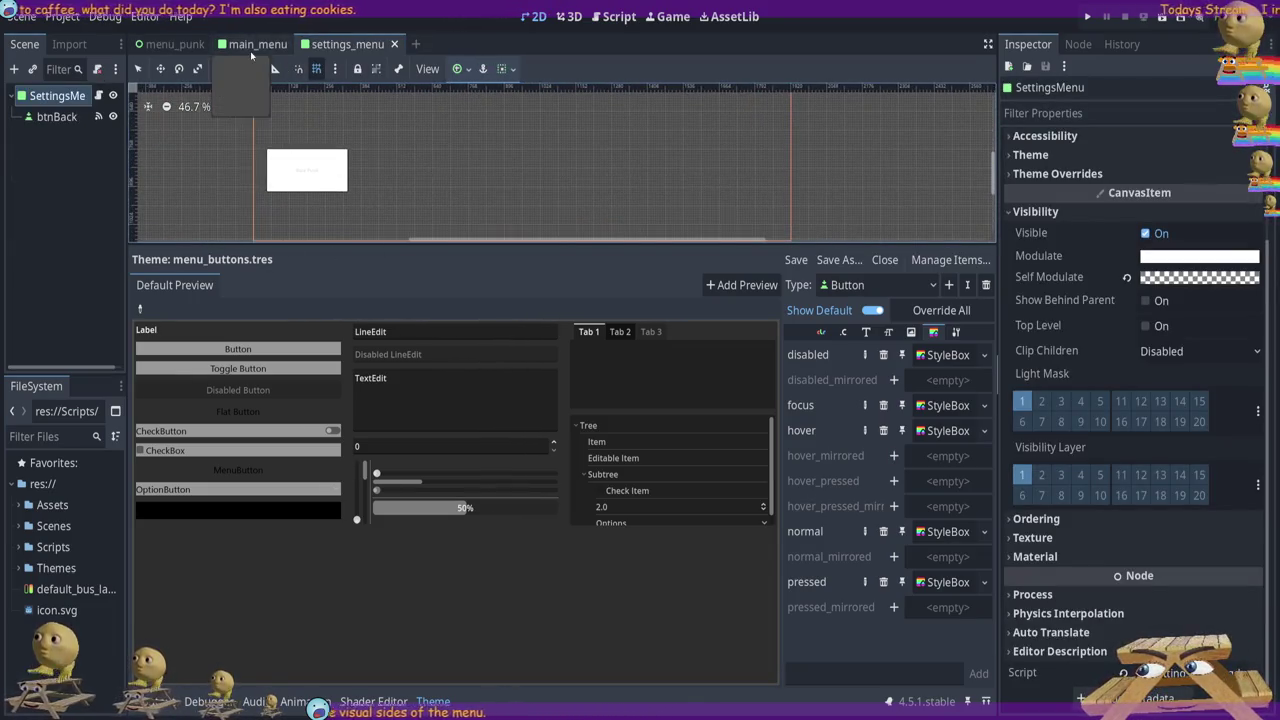
pyautogui.click(257, 44)
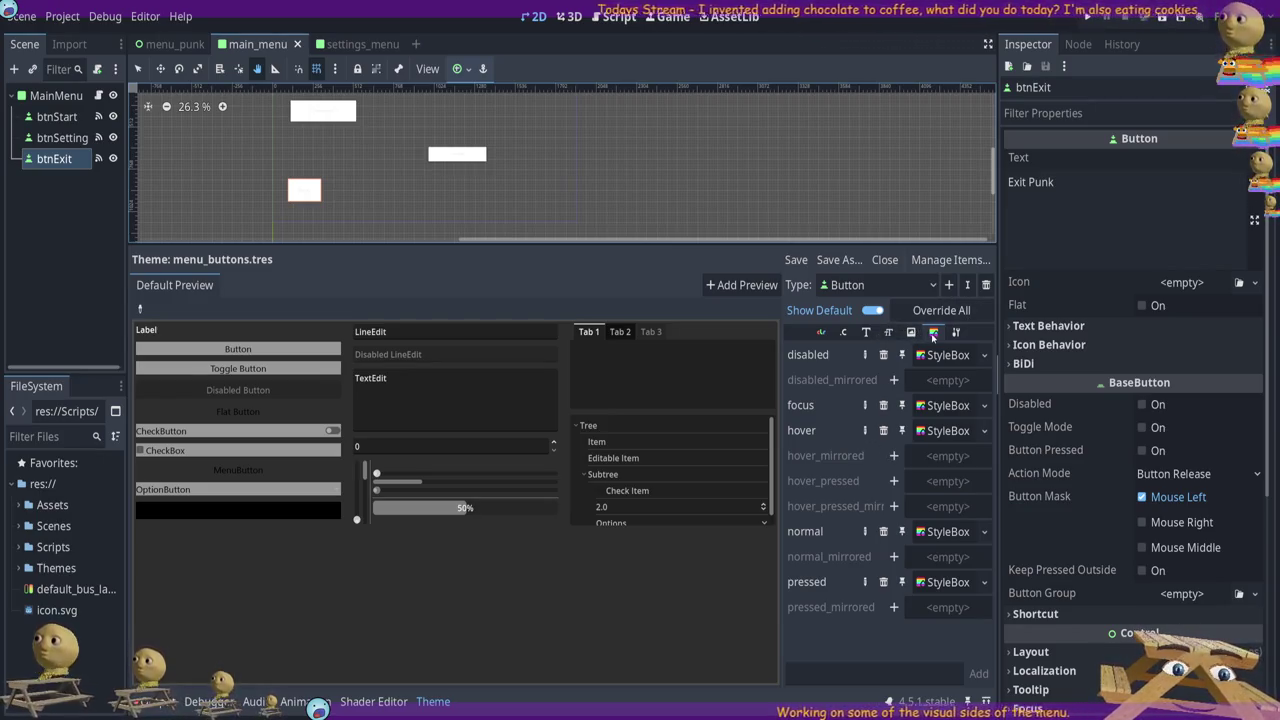
# In the menu_buttons.tres editor, inspect the Button font resource, then list the Button colour items
pyautogui.click(866, 332)
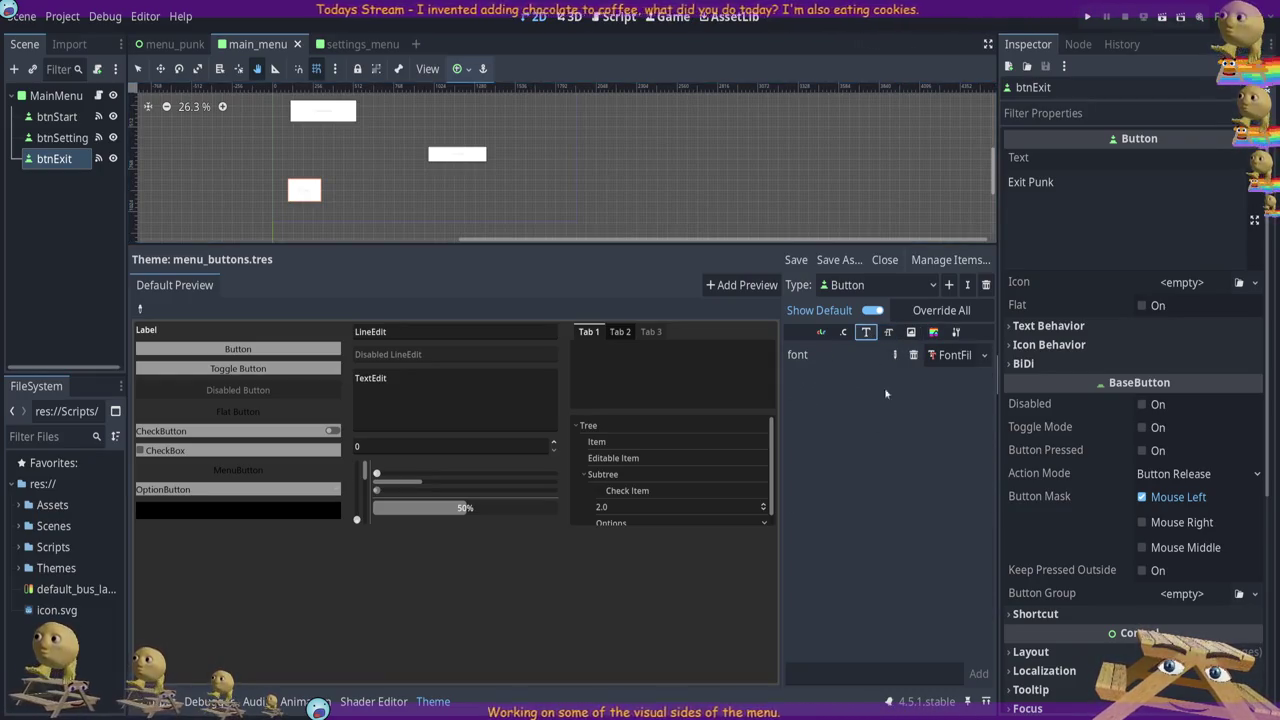
pyautogui.click(953, 356)
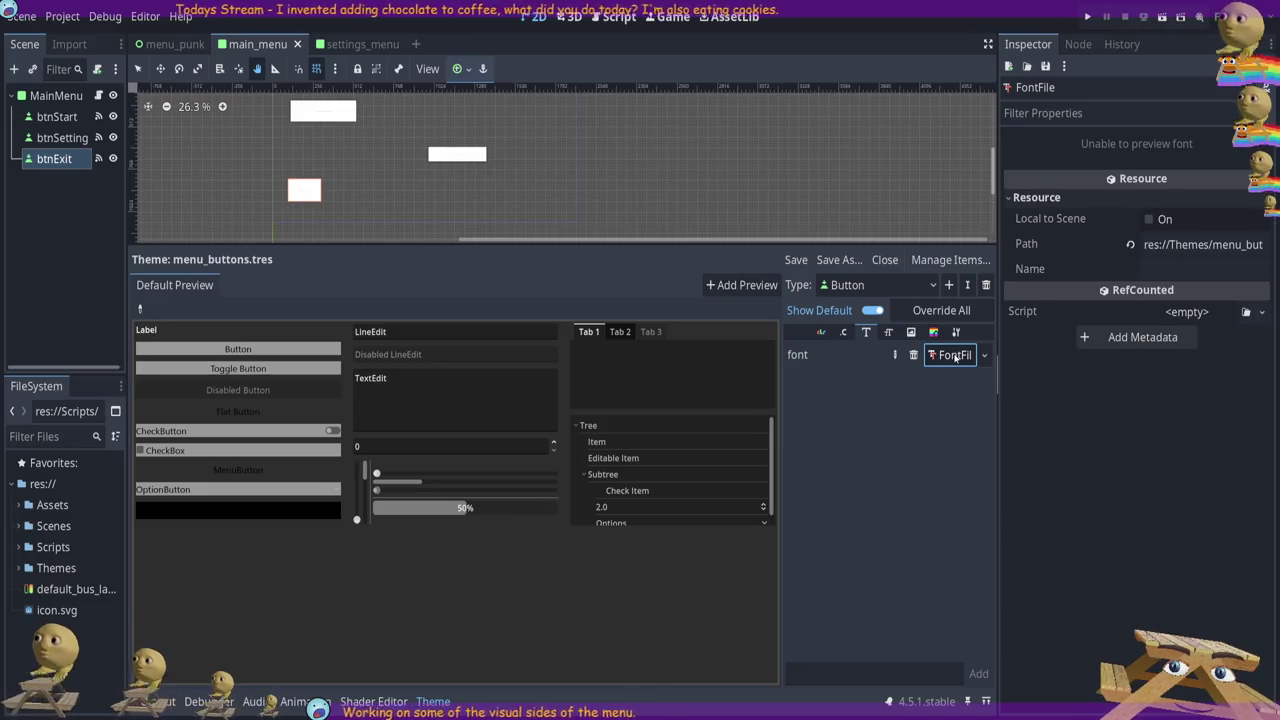
pyautogui.click(821, 333)
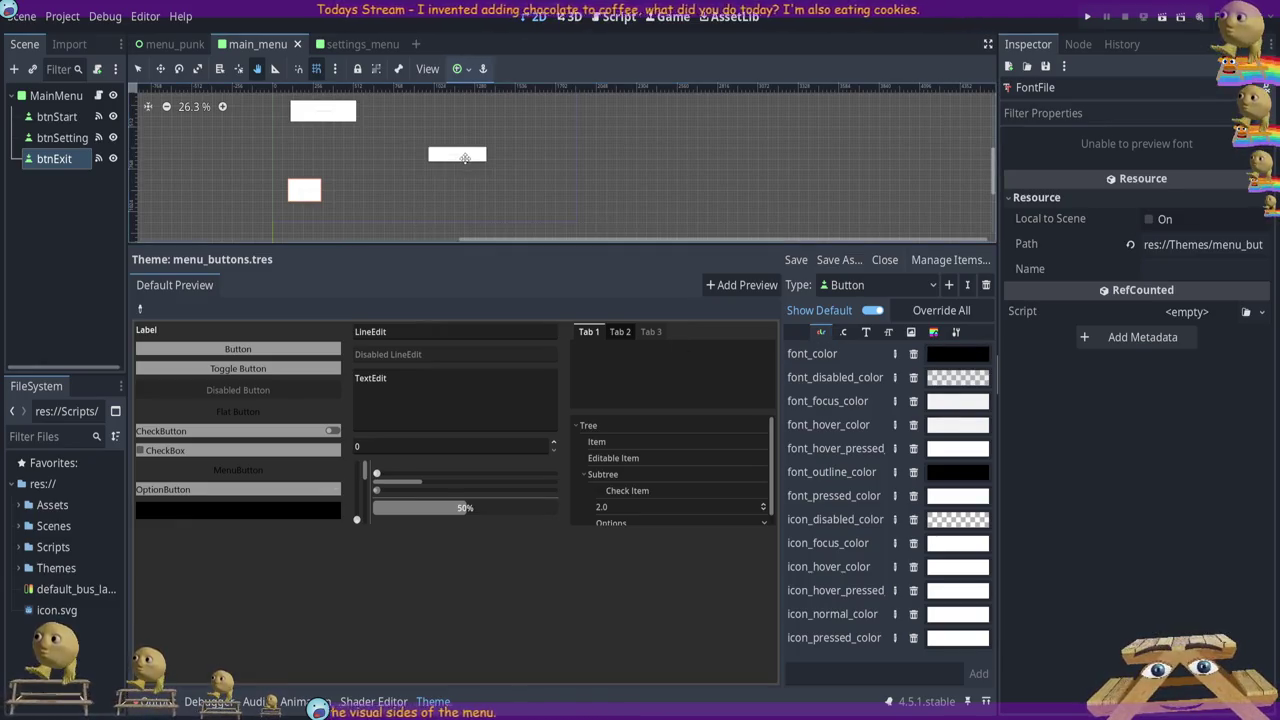
# Zoom in on Start_Punk, apply Override All, reinspect btnExit, and close the theme editor
pyautogui.scroll(8, 450, 151)
pyautogui.scroll(7, 450, 151)
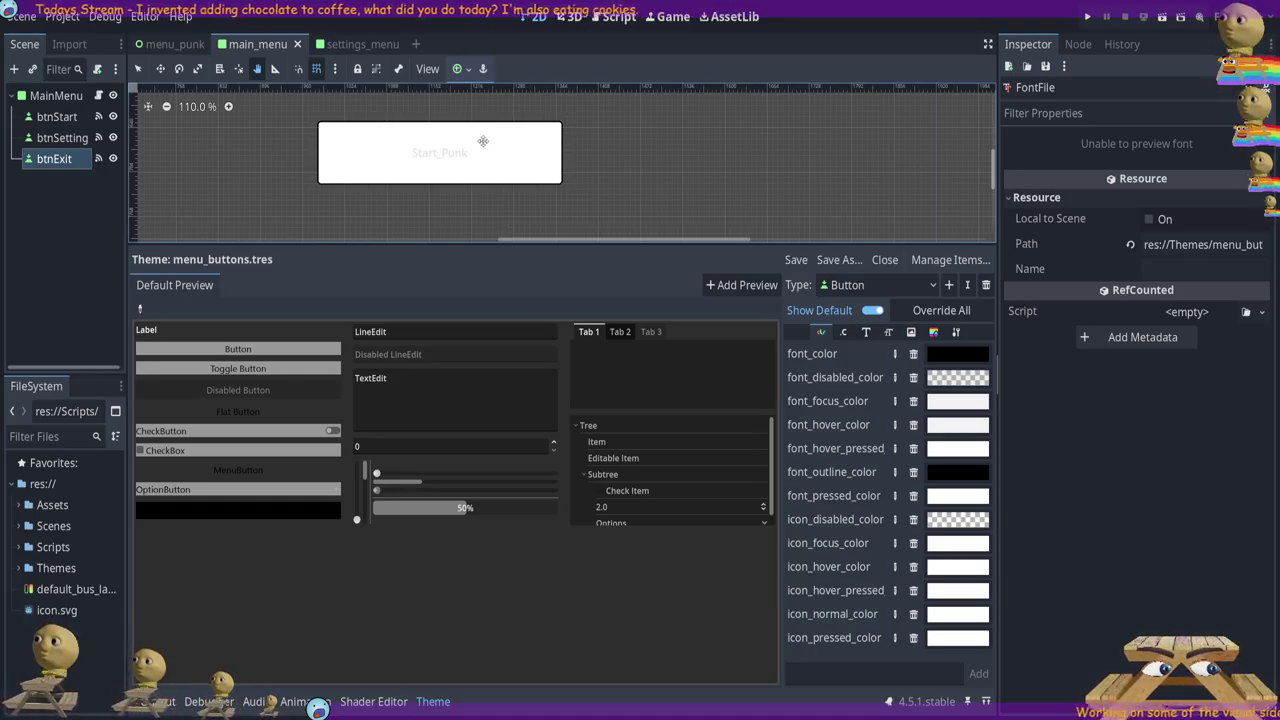
pyautogui.click(940, 310)
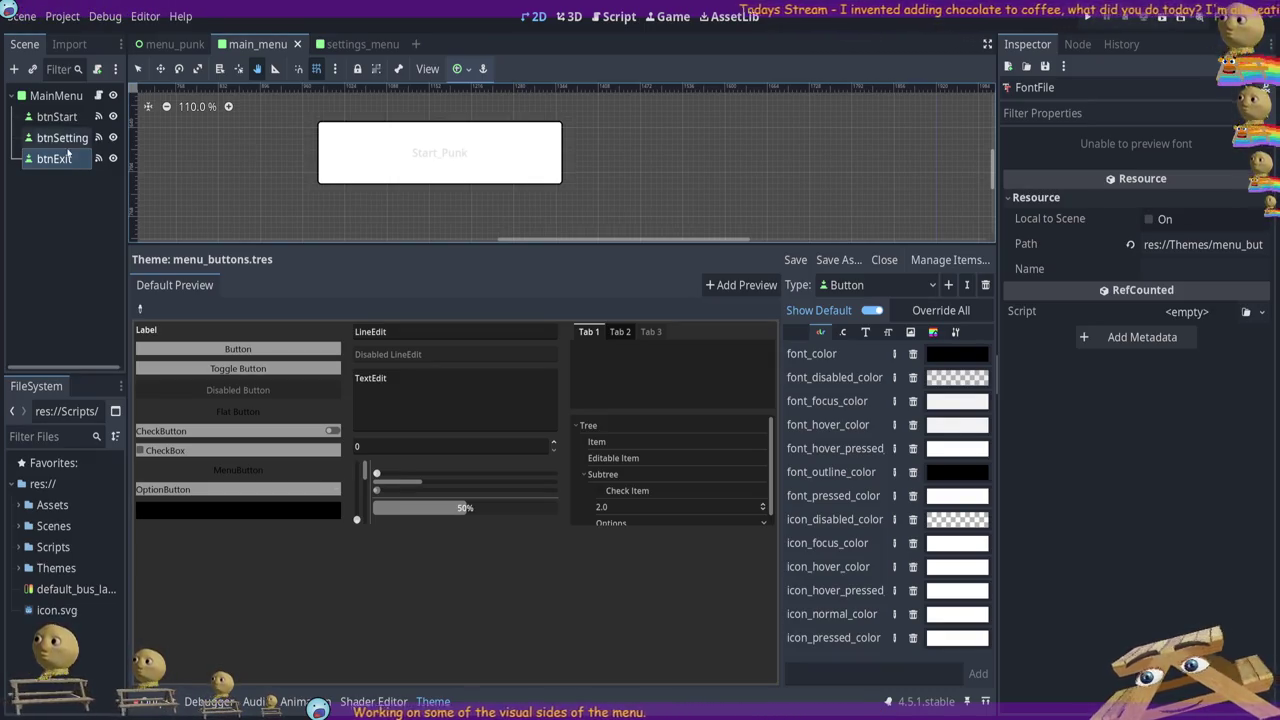
pyautogui.click(380, 152)
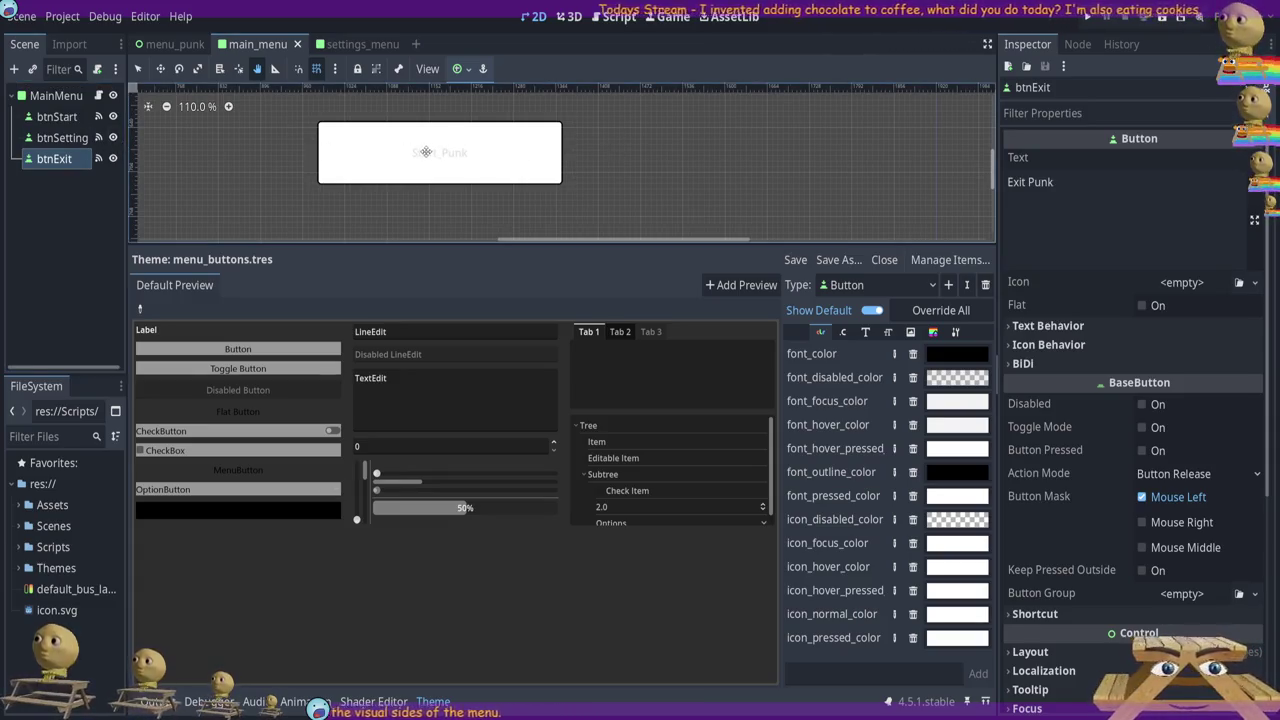
pyautogui.click(427, 703)
pyautogui.scroll(5, 880, 188)
# Inspect btnSetting, btnStart and btnExit in turn while zooming the canvas
pyautogui.scroll(-5, 600, 390)
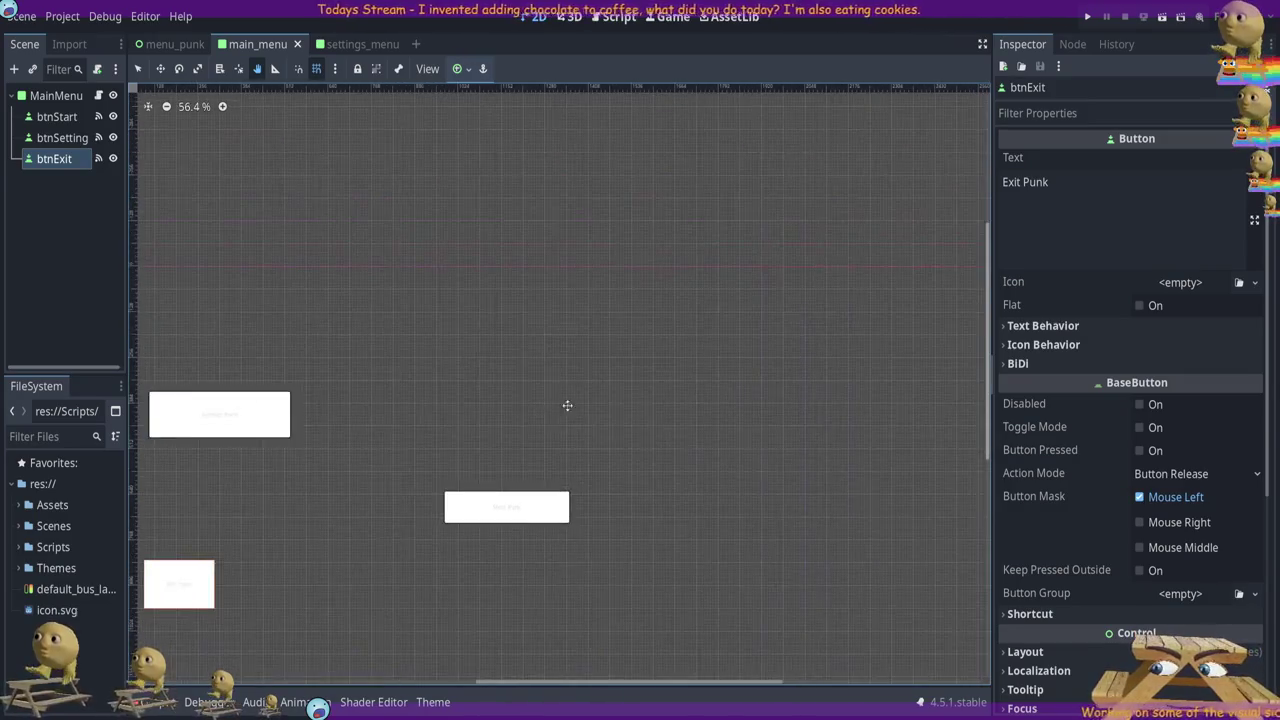
pyautogui.scroll(-2, 811, 414)
pyautogui.scroll(8, 657, 346)
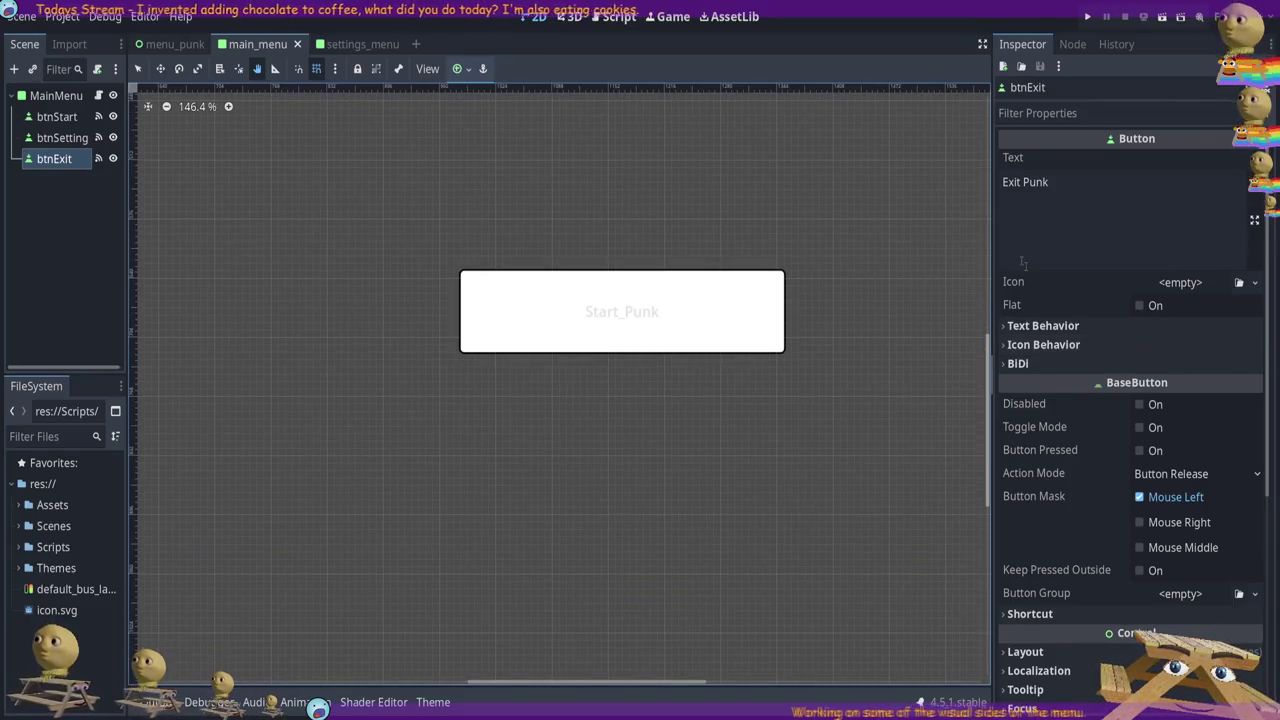
pyautogui.scroll(5, 883, 240)
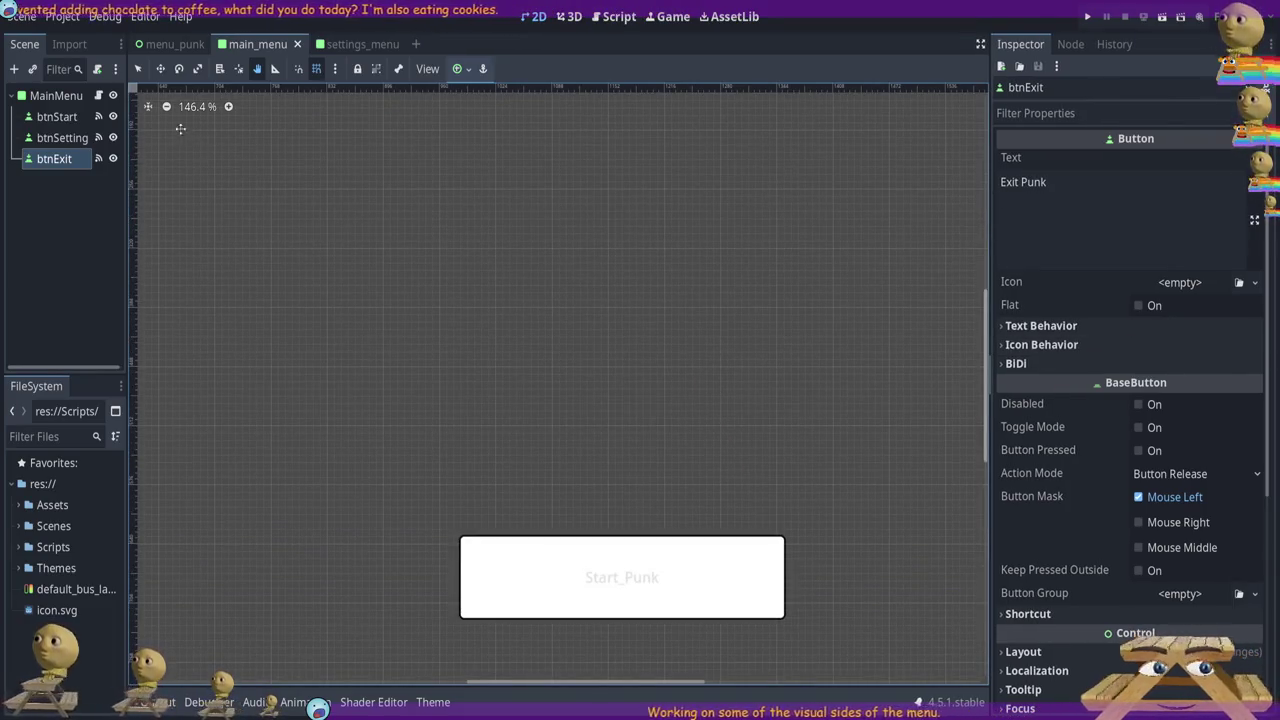
pyautogui.click(60, 137)
pyautogui.click(57, 116)
pyautogui.click(52, 159)
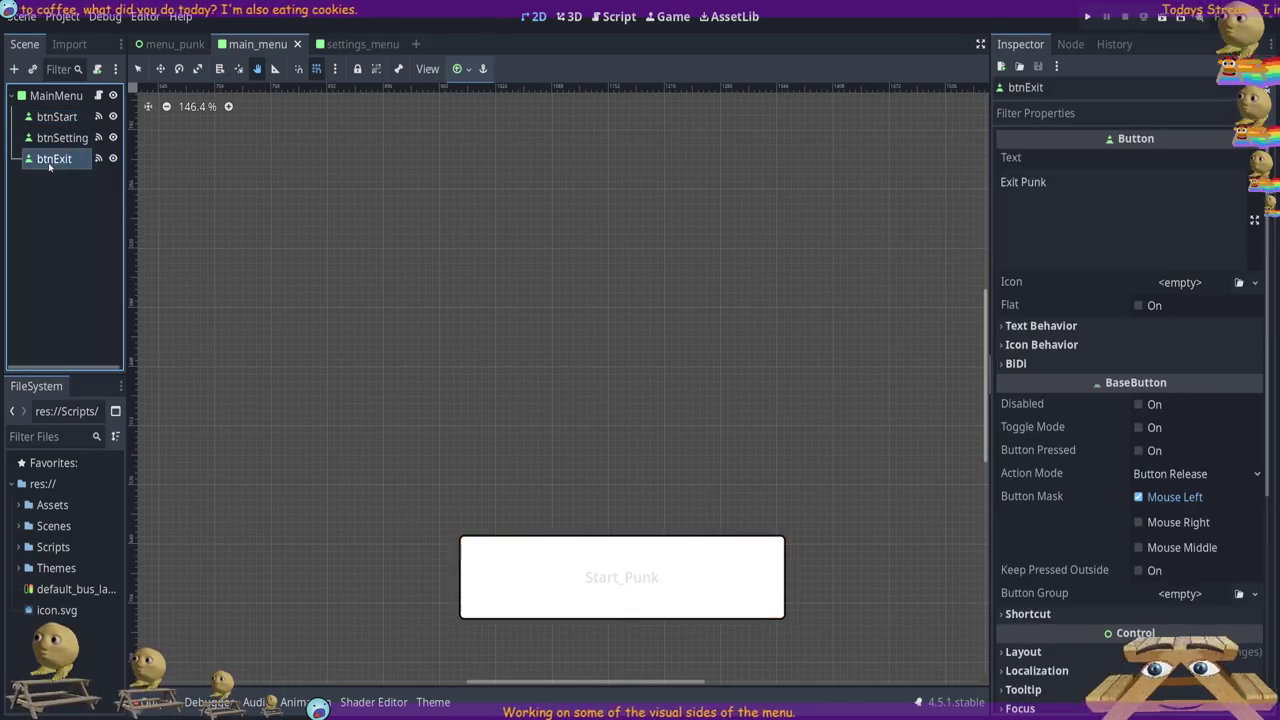
pyautogui.scroll(-1, 700, 525)
pyautogui.scroll(1, 884, 555)
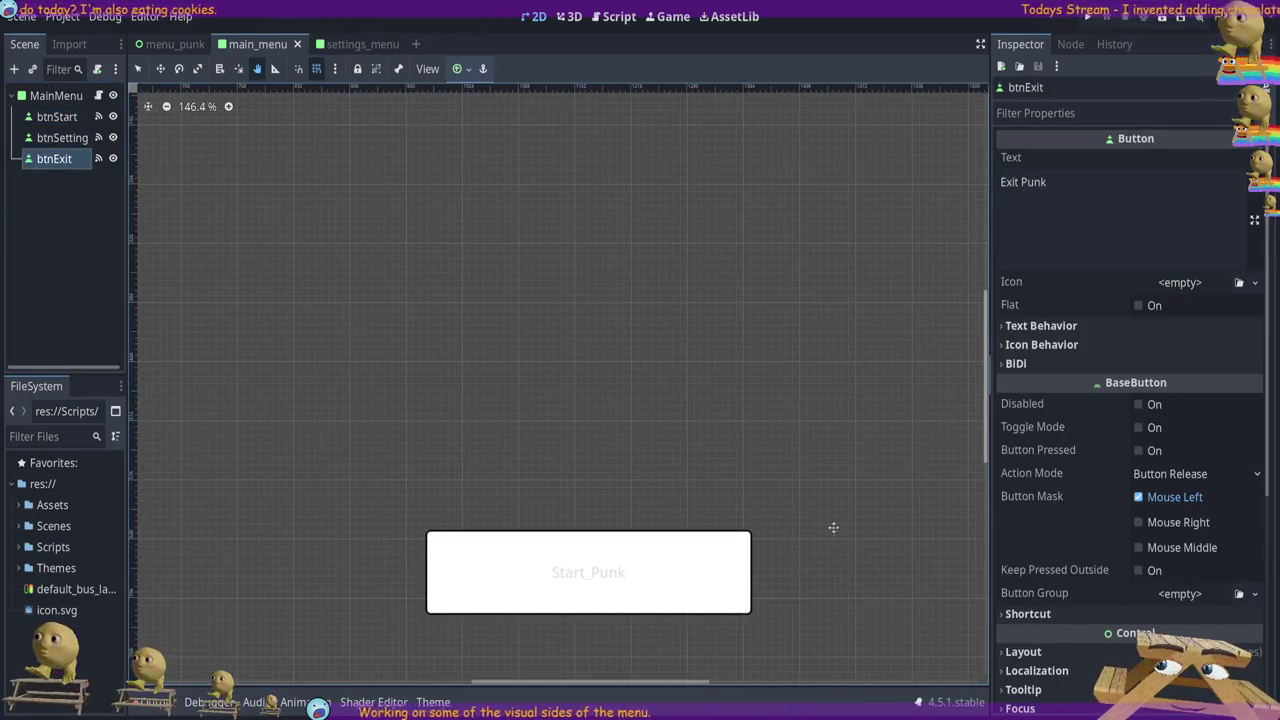
# Centre the three buttons on the canvas, reselect btnExit and expand its Theme Overrides
pyautogui.moveTo(946, 325); pyautogui.dragTo(758, 468)
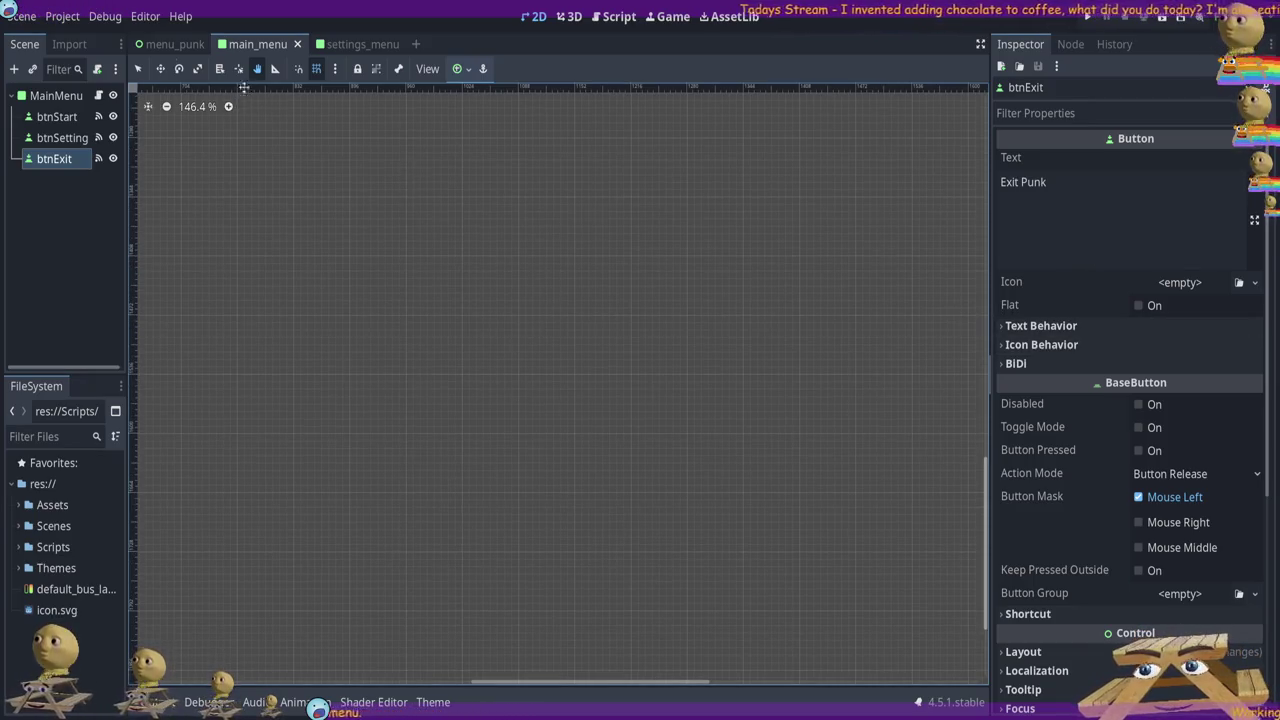
pyautogui.scroll(-6, 294, 169)
pyautogui.click(757, 440)
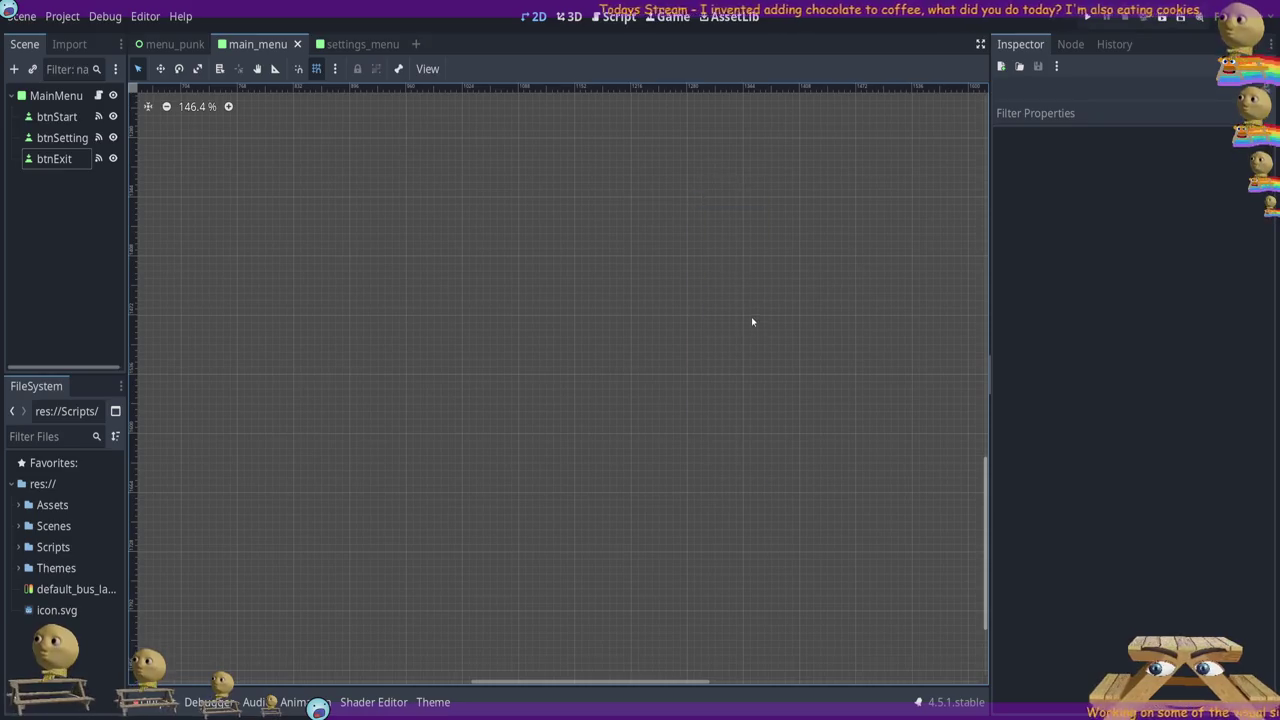
pyautogui.scroll(-5, 700, 355)
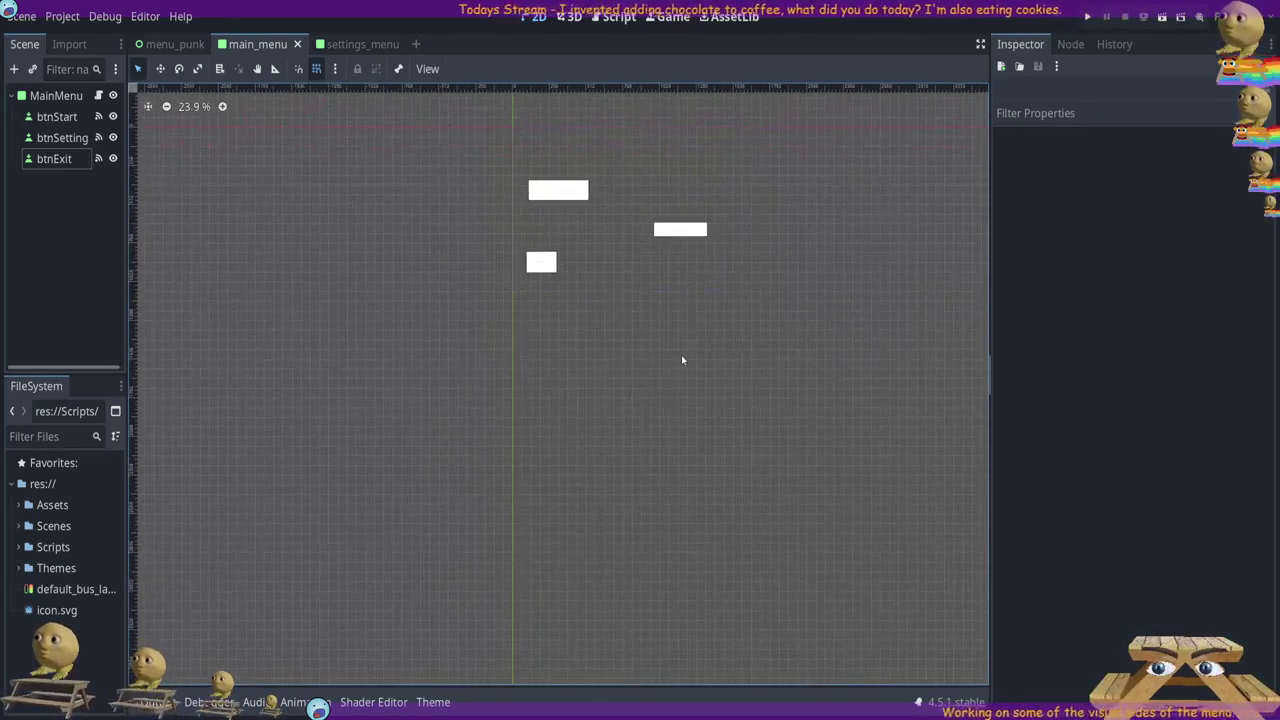
pyautogui.press('g')
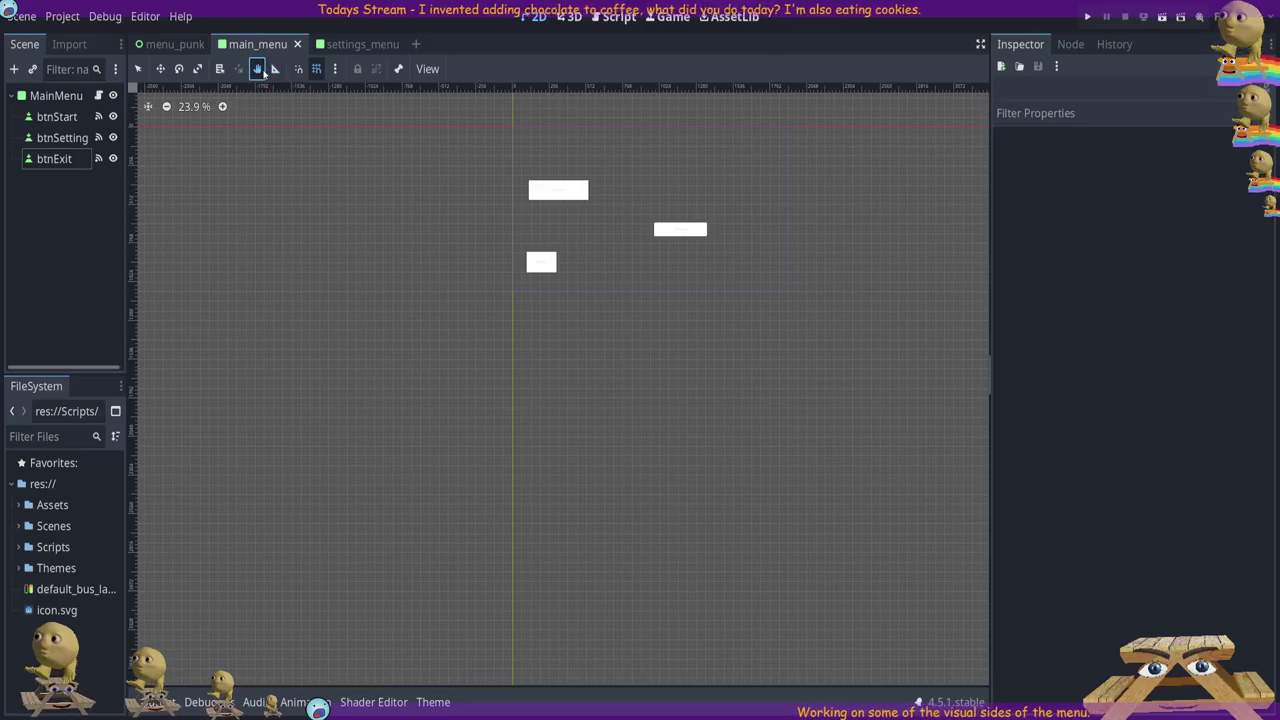
pyautogui.moveTo(853, 260)
pyautogui.mouseDown()
pyautogui.moveTo(874, 357)
pyautogui.moveTo(946, 386)
pyautogui.moveTo(866, 462)
pyautogui.mouseUp()
pyautogui.scroll(5, 626, 423)
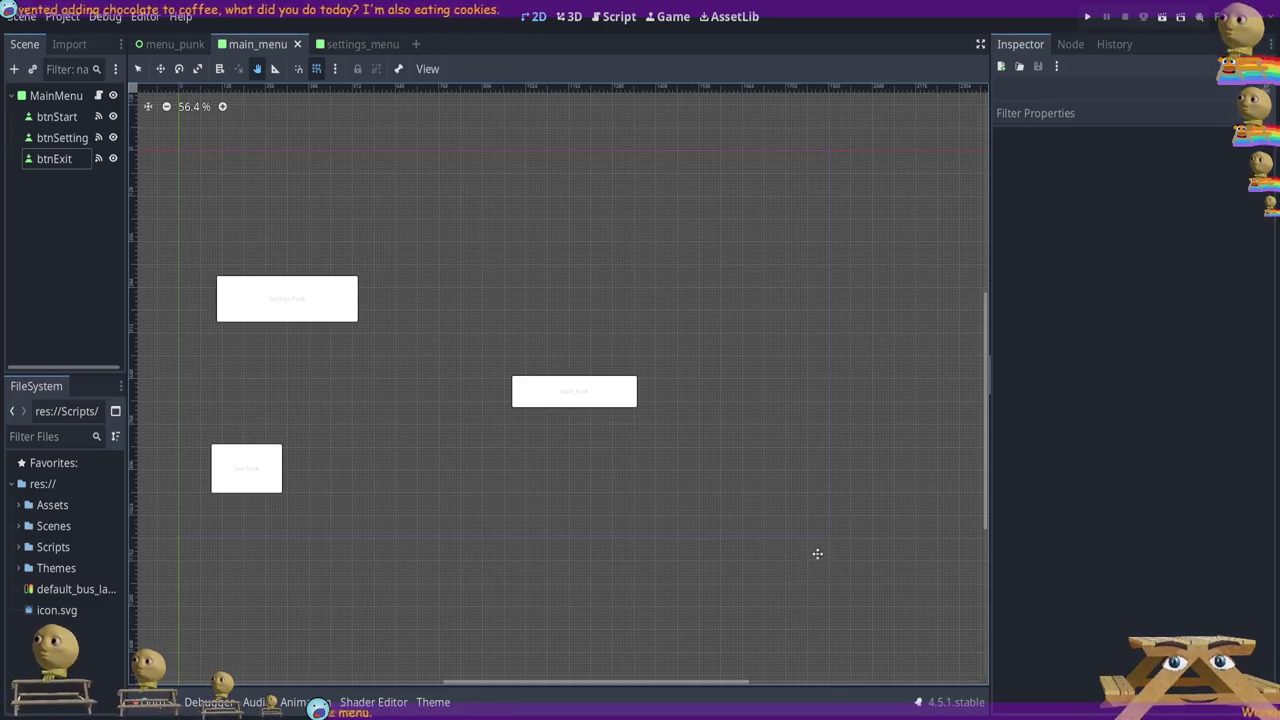
pyautogui.click(56, 158)
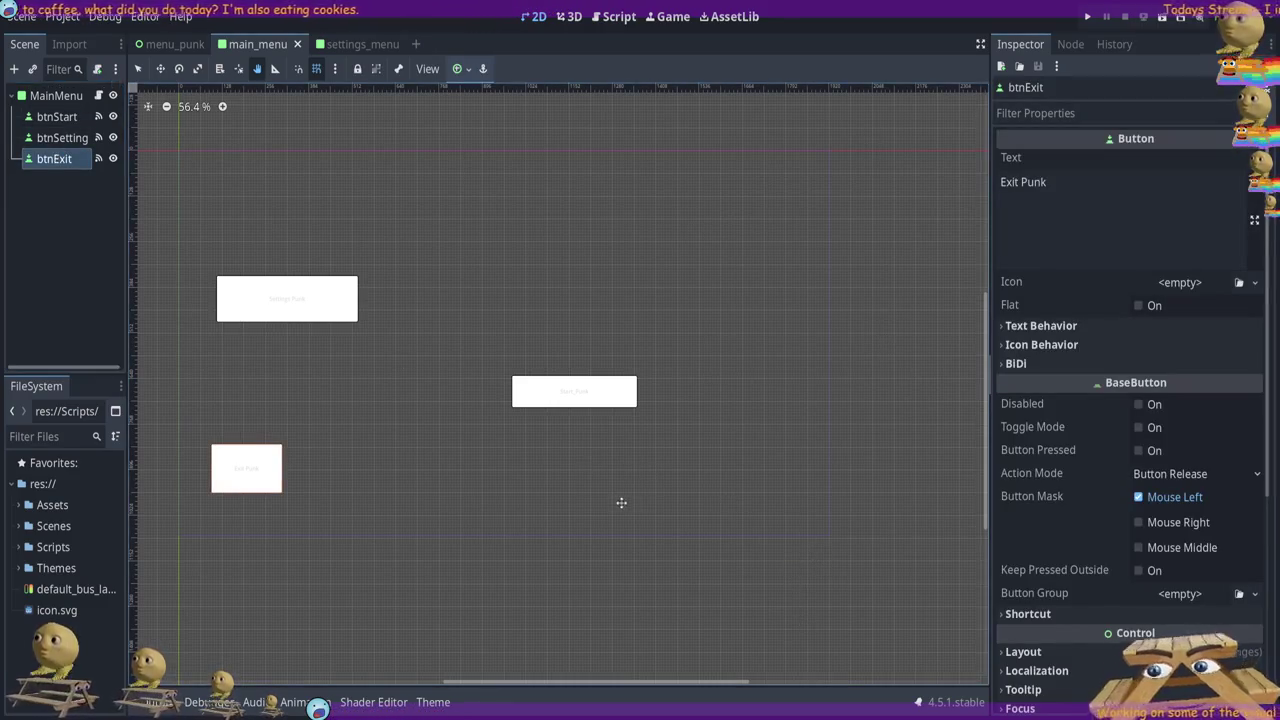
pyautogui.scroll(-5, 1070, 530)
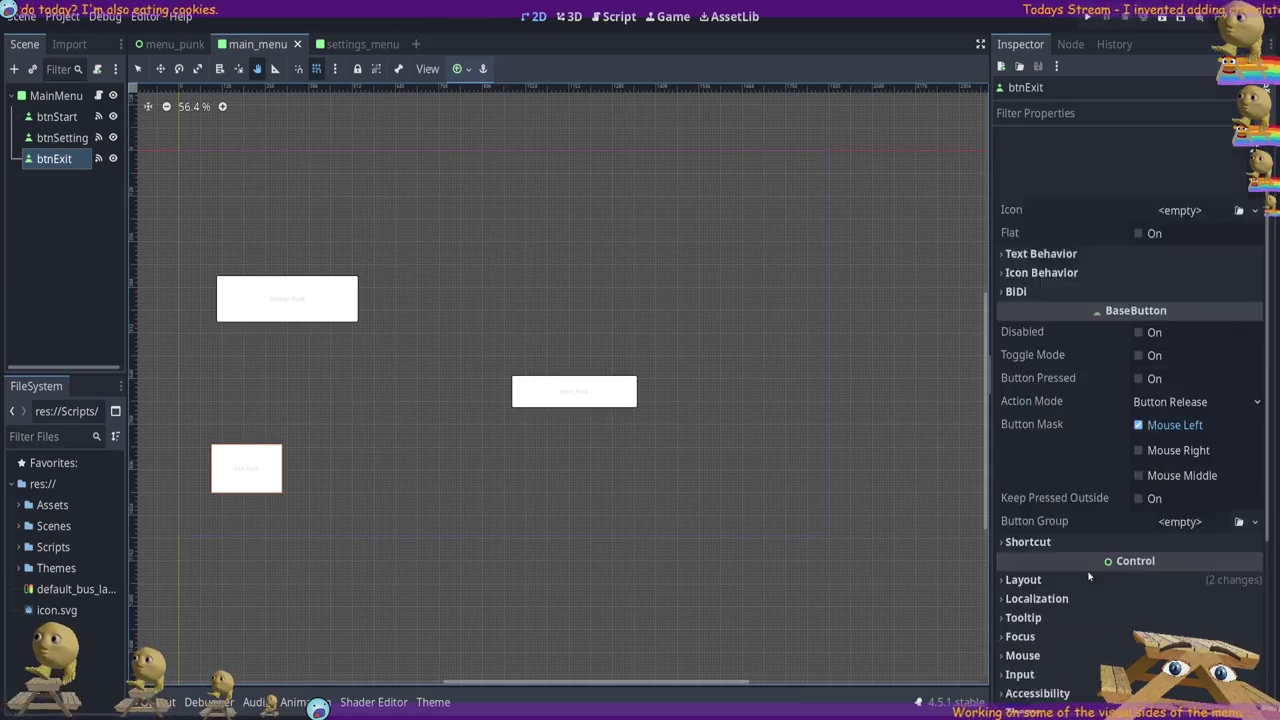
pyautogui.click(1073, 514)
# Expand btnExit's colour overrides list
pyautogui.click(1043, 532)
pyautogui.click(1043, 532)
pyautogui.click(1043, 532)
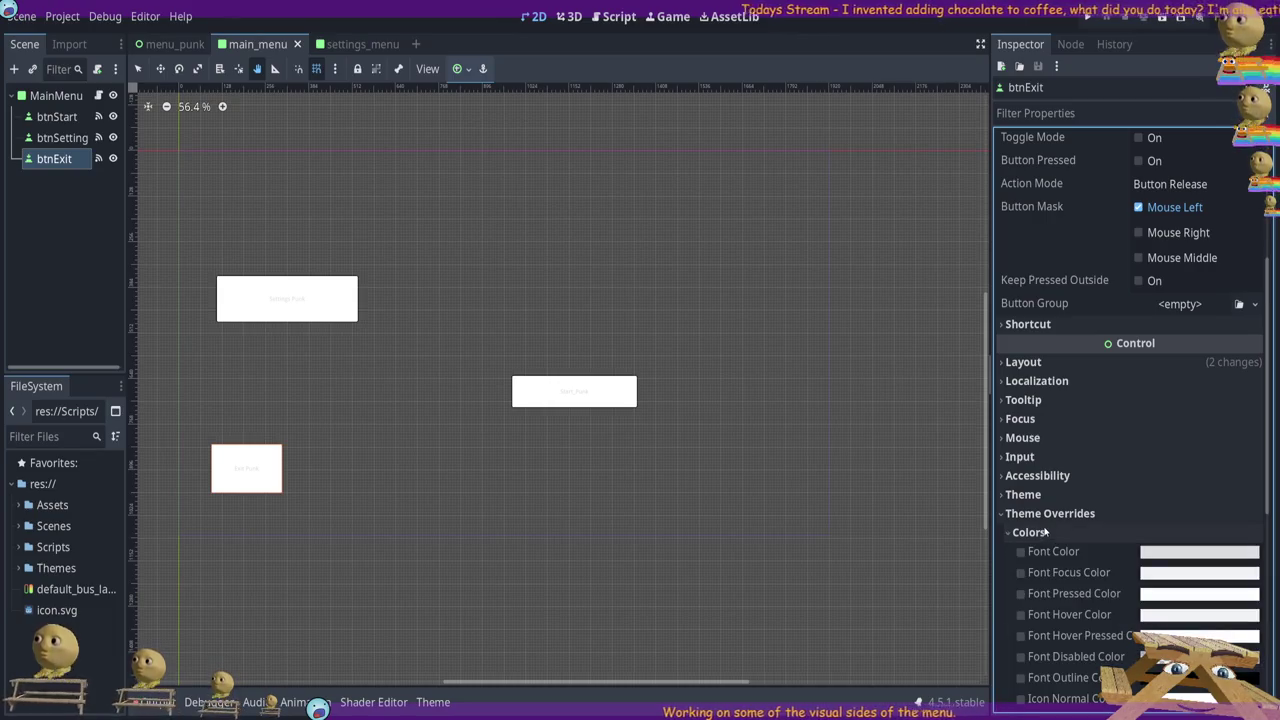
pyautogui.scroll(-3, 1045, 532)
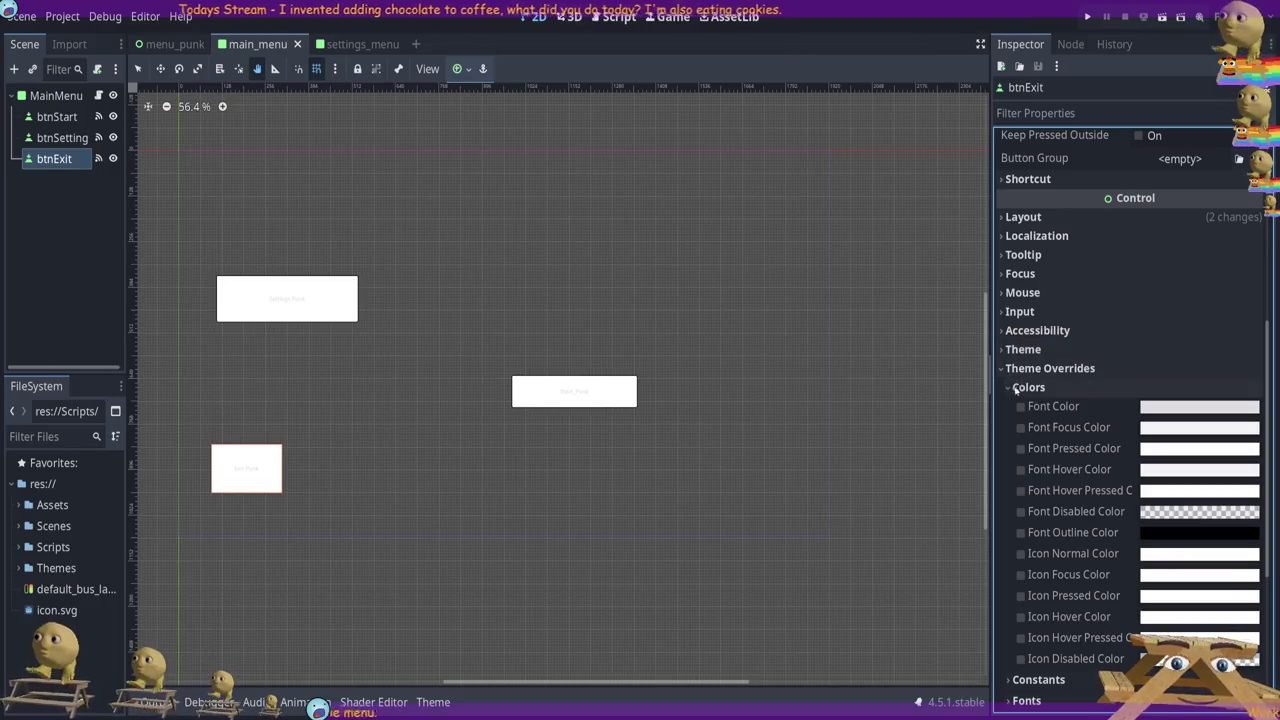
# Collapse the overrides, check the Theme property, and reopen menu_buttons.tres in the theme editor
pyautogui.click(1050, 368)
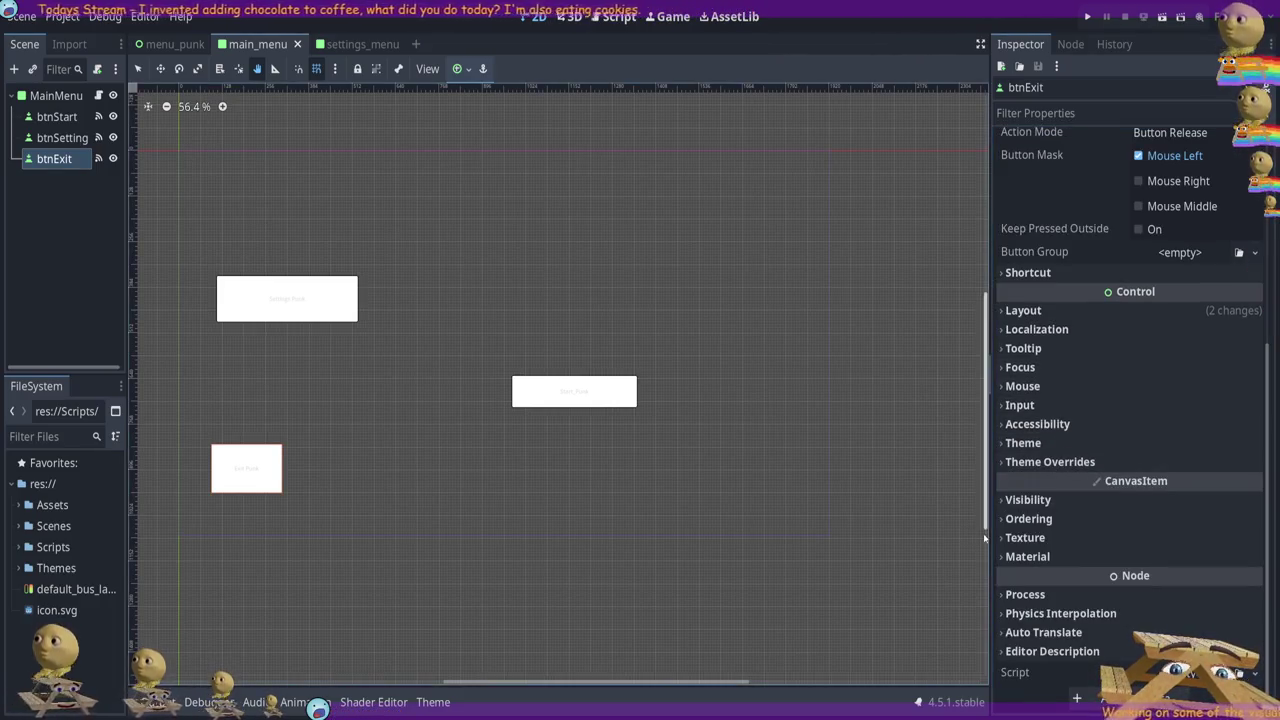
pyautogui.click(1030, 444)
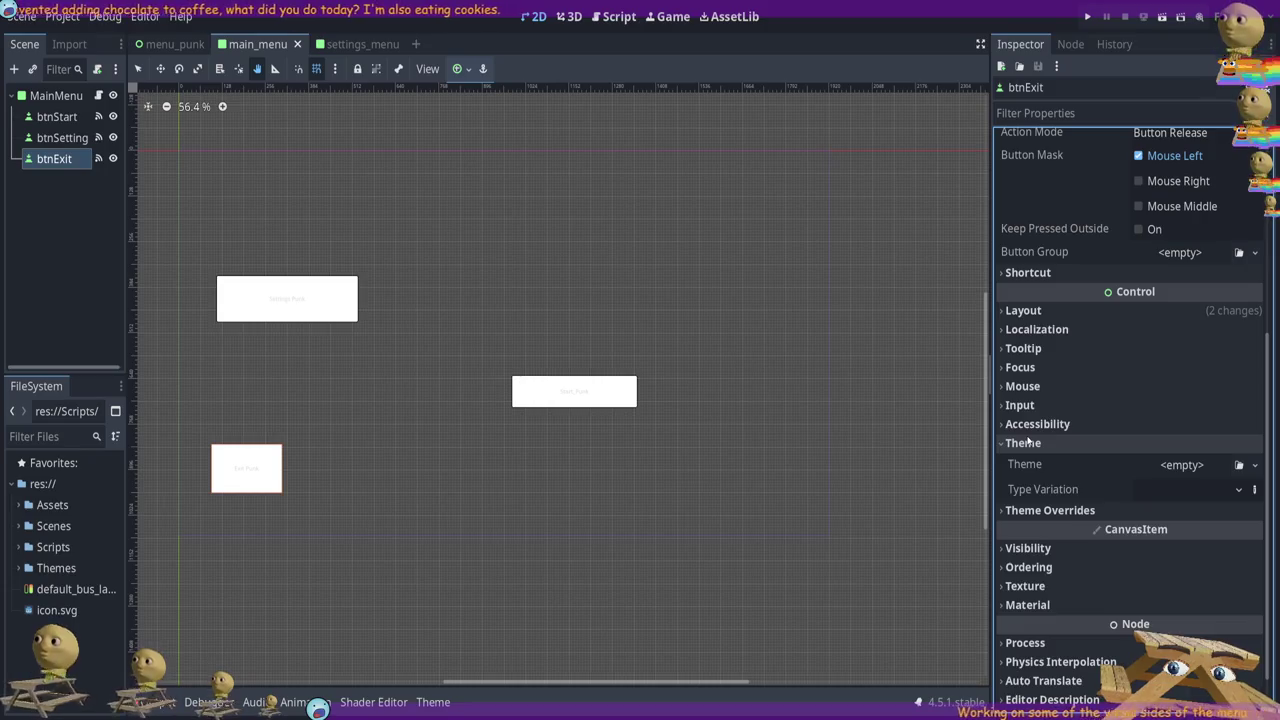
pyautogui.click(1028, 442)
pyautogui.click(1040, 461)
pyautogui.scroll(-3, 1040, 514)
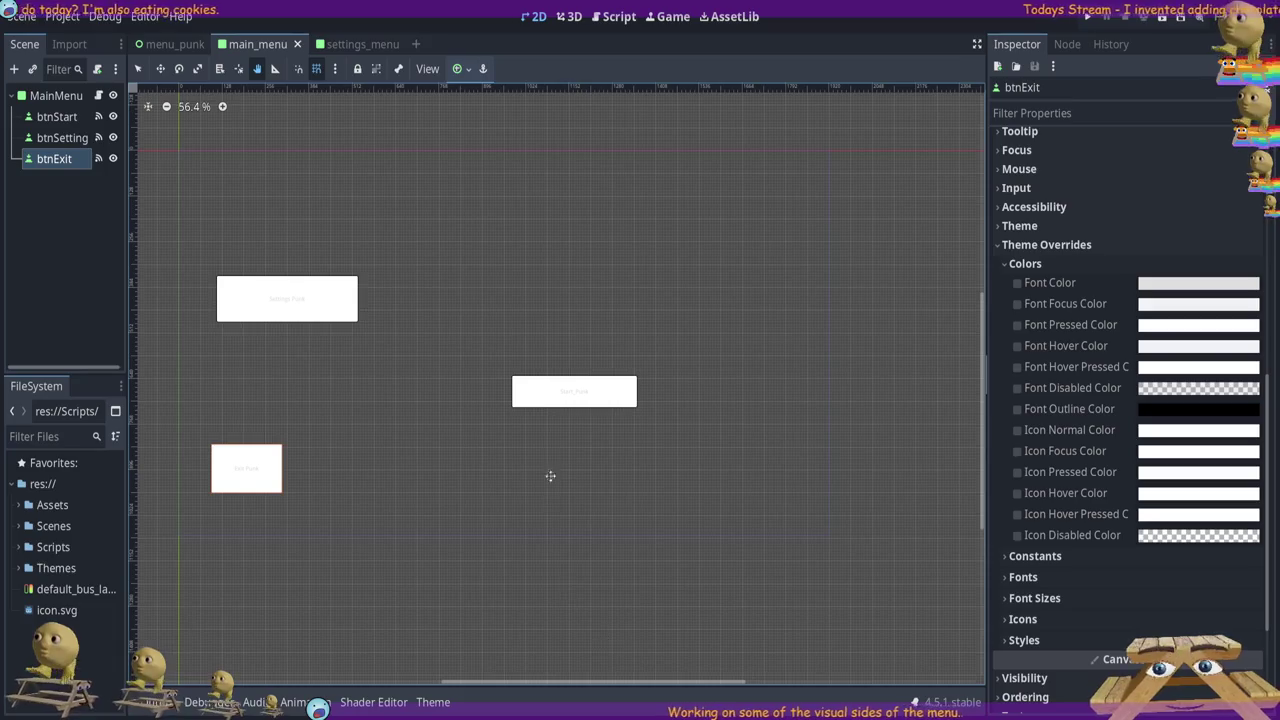
pyautogui.click(446, 703)
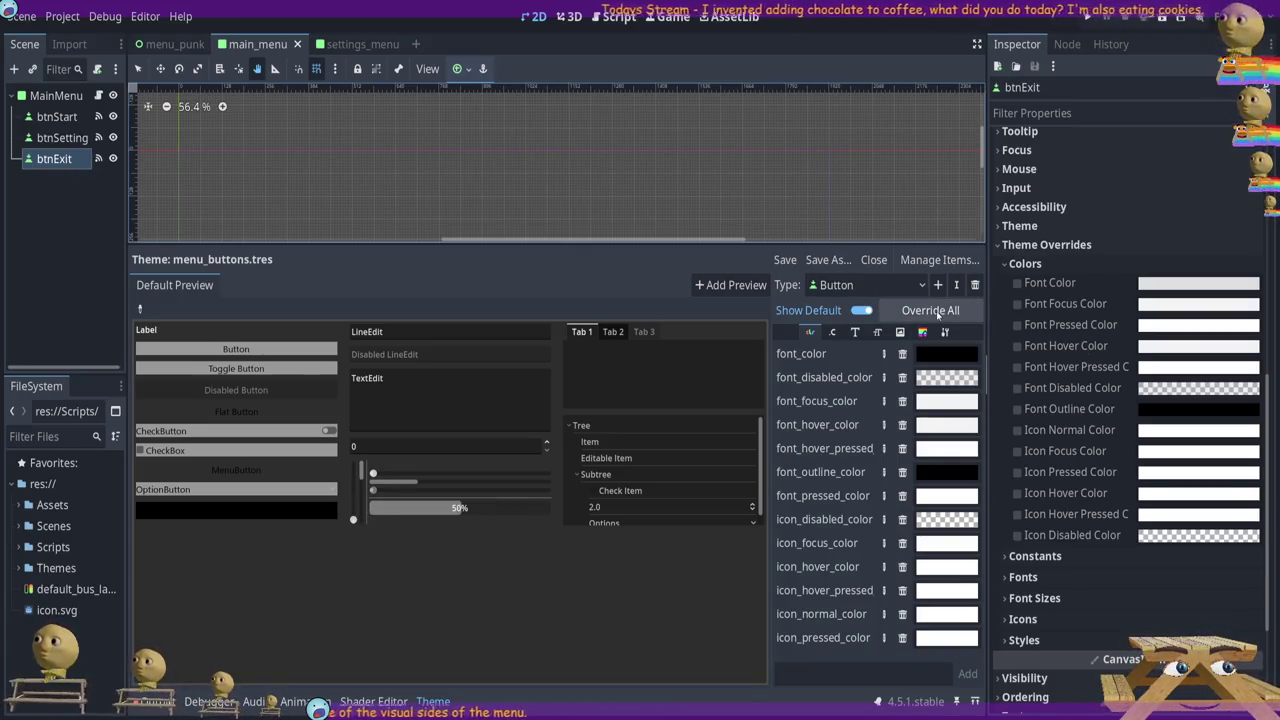
# Zoom onto the button, collapse Theme Overrides and reveal btnExit's empty Theme slot
pyautogui.scroll(-3, 711, 197)
pyautogui.scroll(-2, 783, 219)
pyautogui.scroll(8, 565, 175)
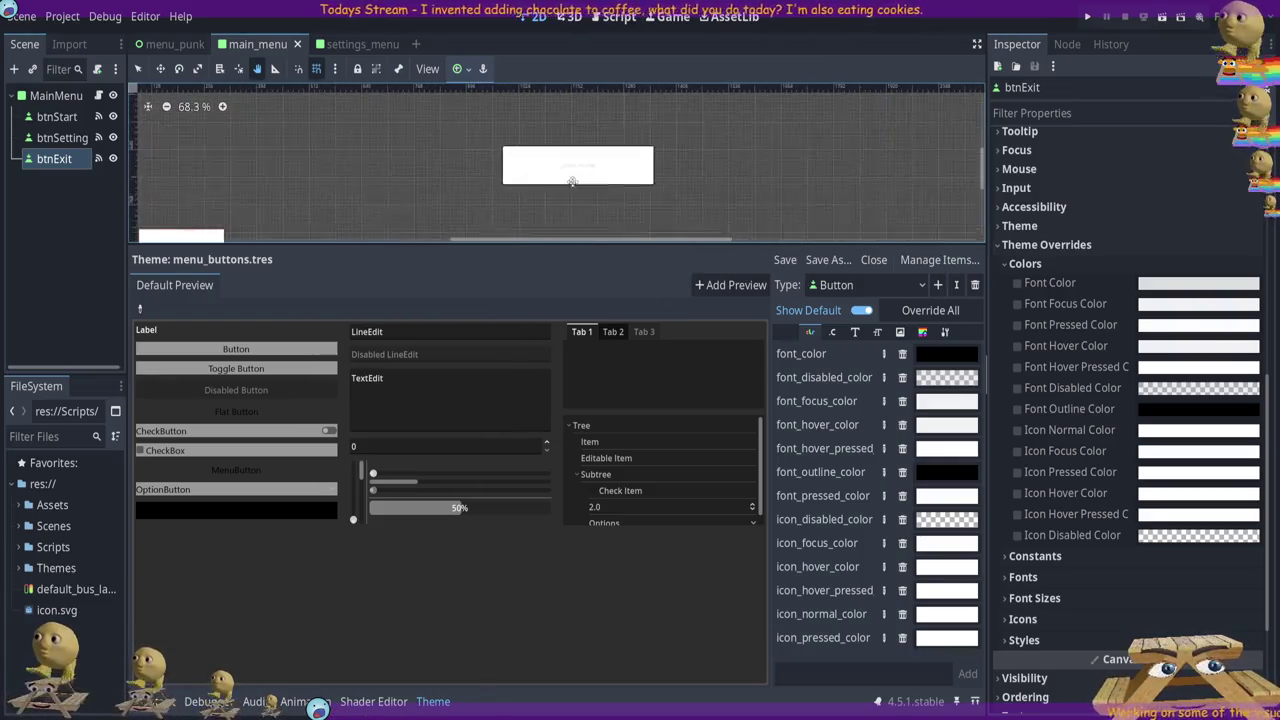
pyautogui.scroll(3, 669, 166)
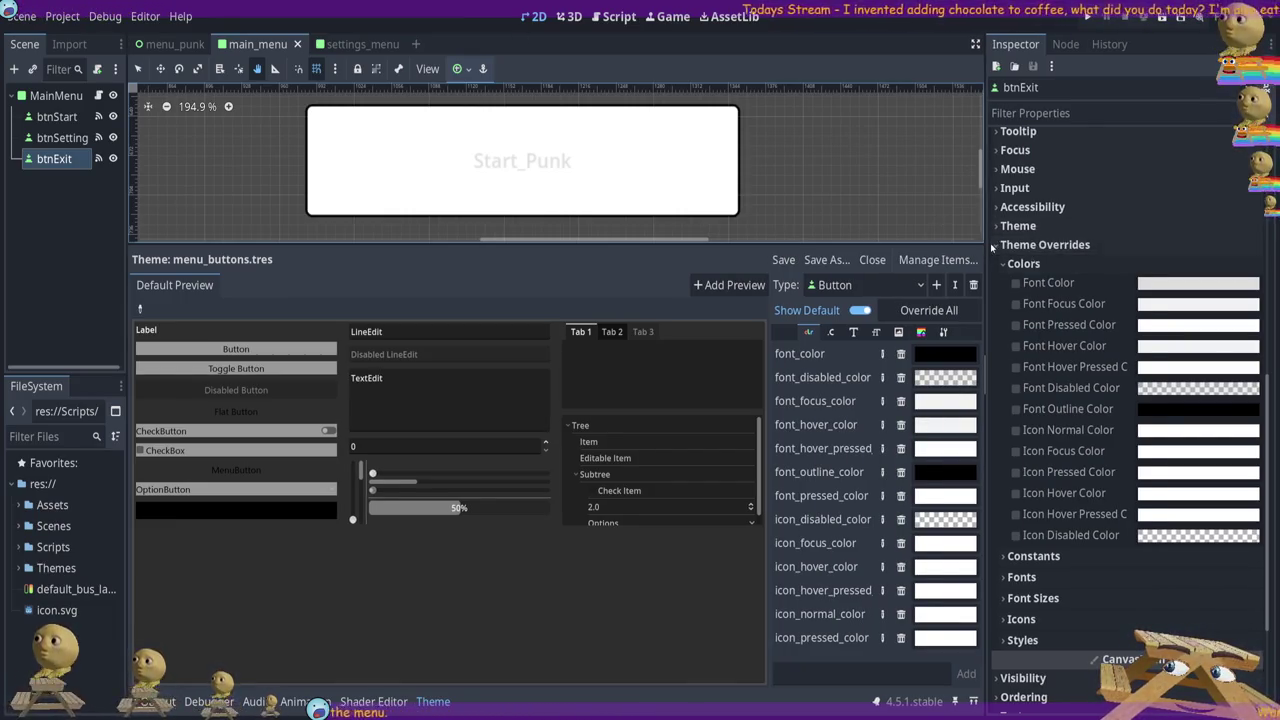
pyautogui.click(1045, 244)
pyautogui.click(1050, 441)
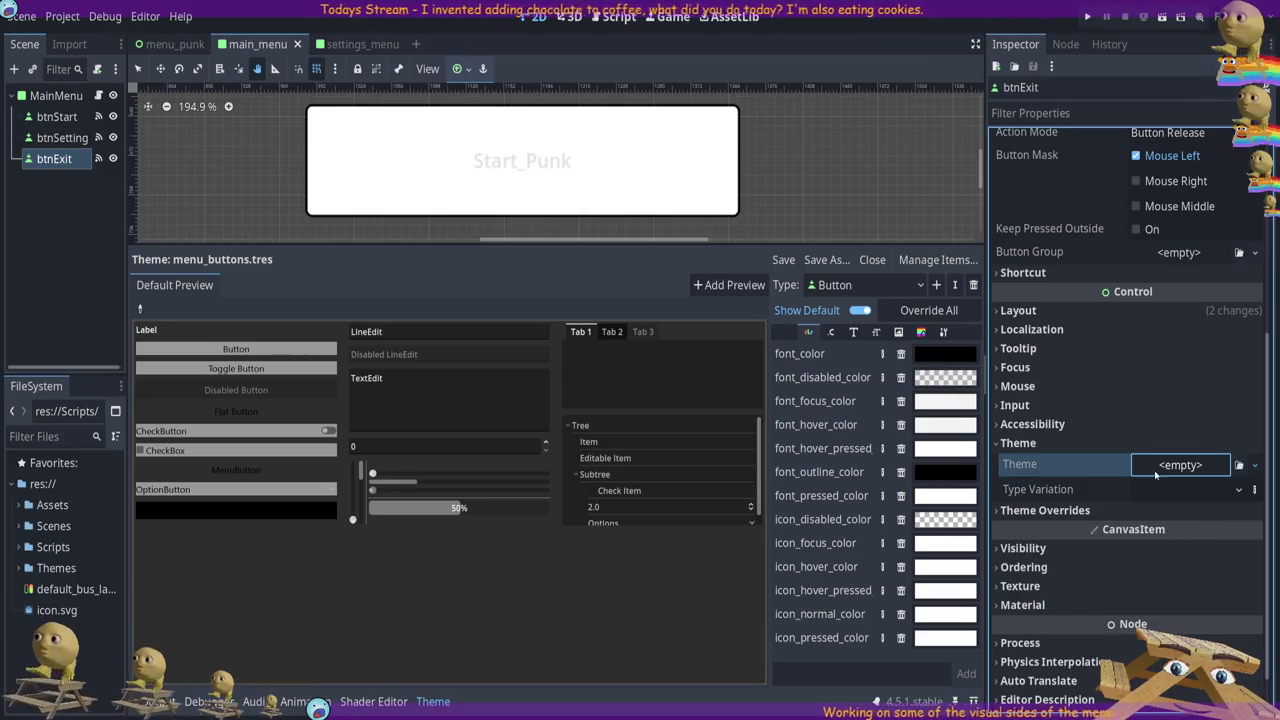
# Drag menu_buttons.tres from the Themes folder onto btnExit's Theme property
pyautogui.click(19, 568)
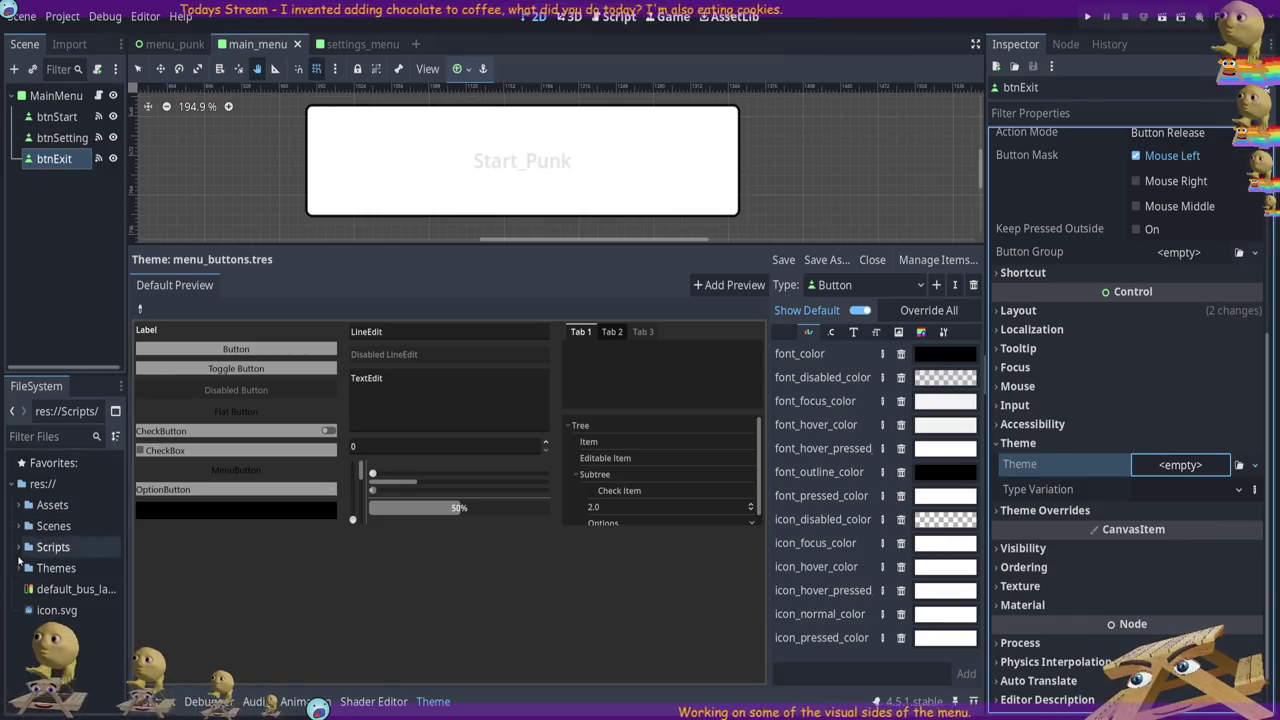
pyautogui.moveTo(75, 589)
pyautogui.mouseDown()
pyautogui.moveTo(1023, 520)
pyautogui.moveTo(1160, 465)
pyautogui.mouseUp()
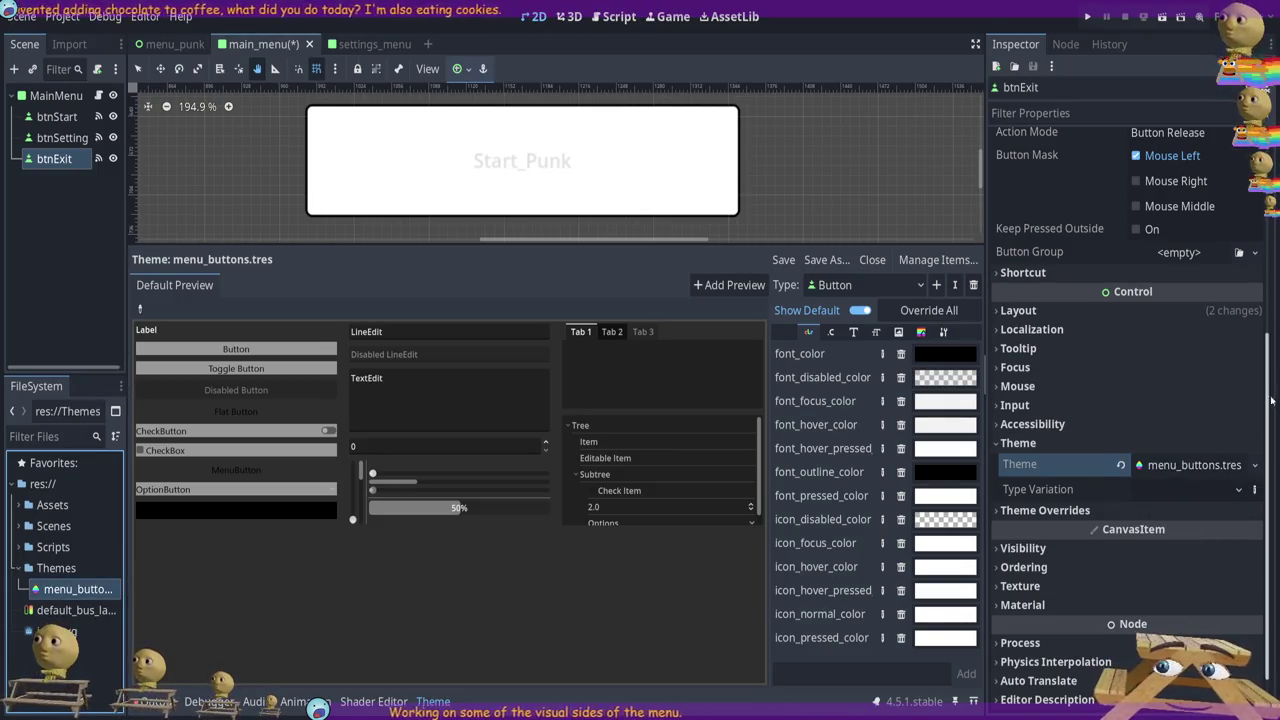
pyautogui.click(1190, 465)
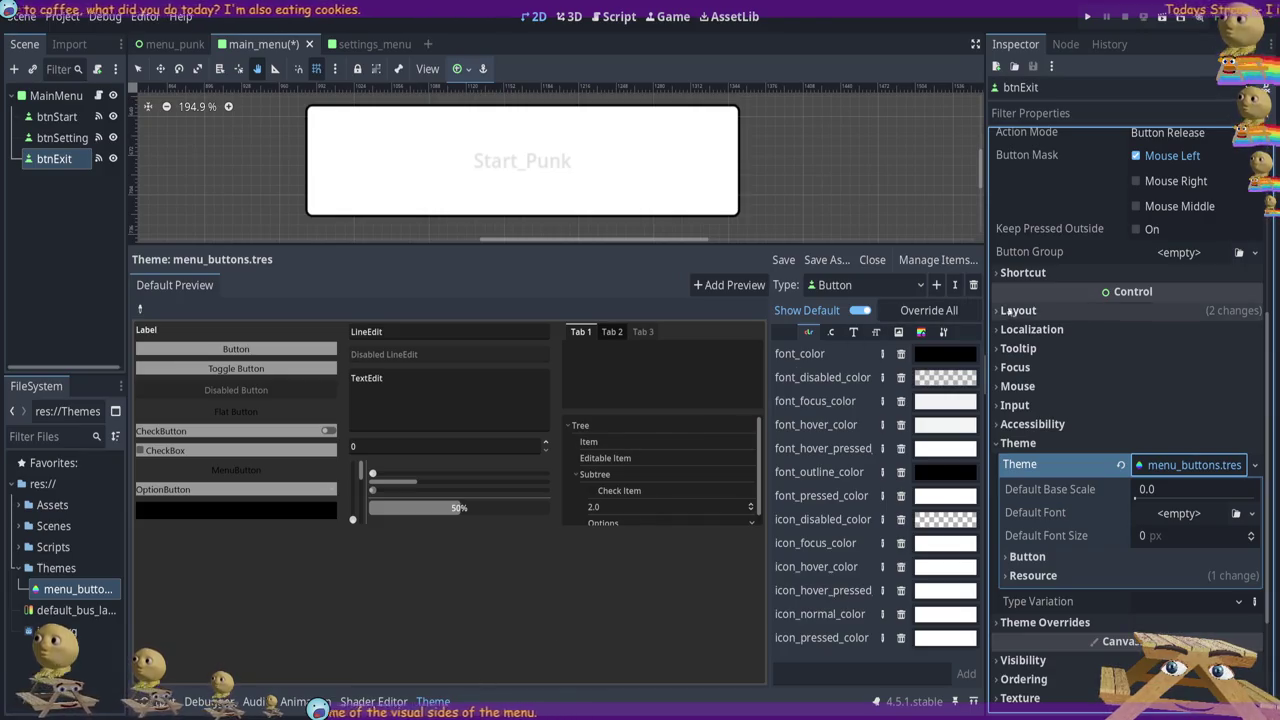
pyautogui.click(1036, 578)
pyautogui.click(1036, 577)
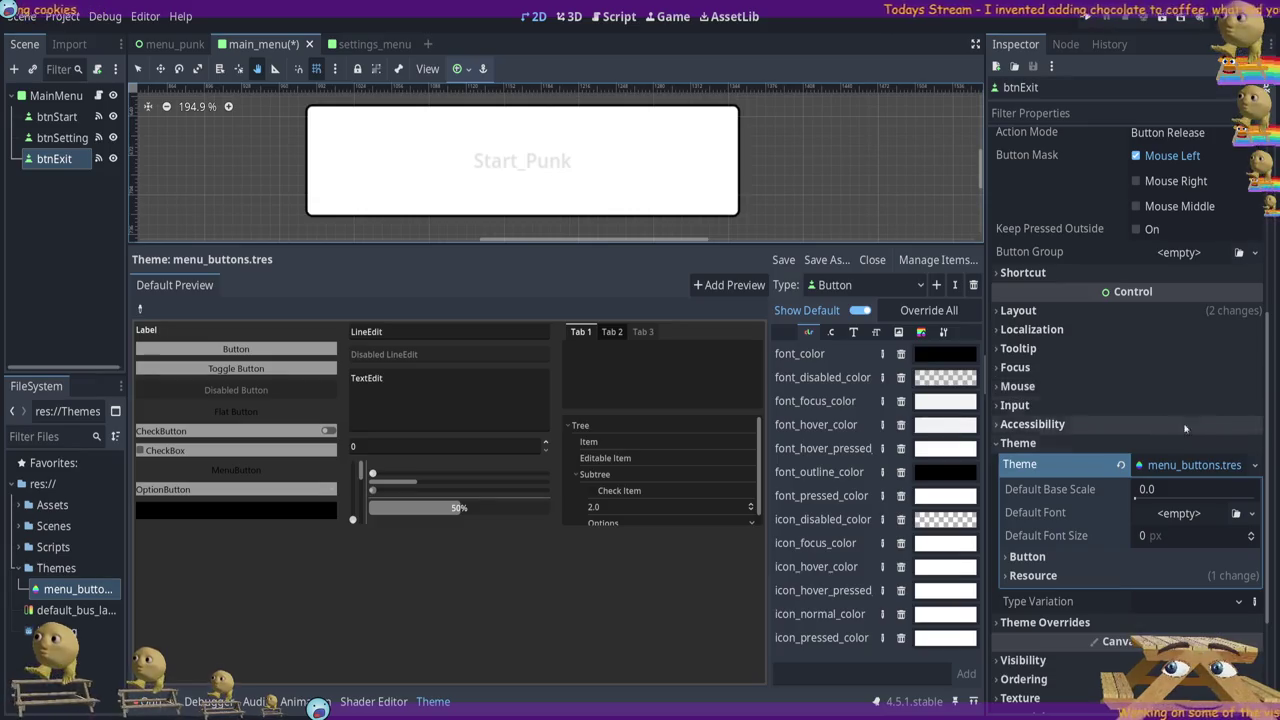
pyautogui.scroll(5, 1081, 214)
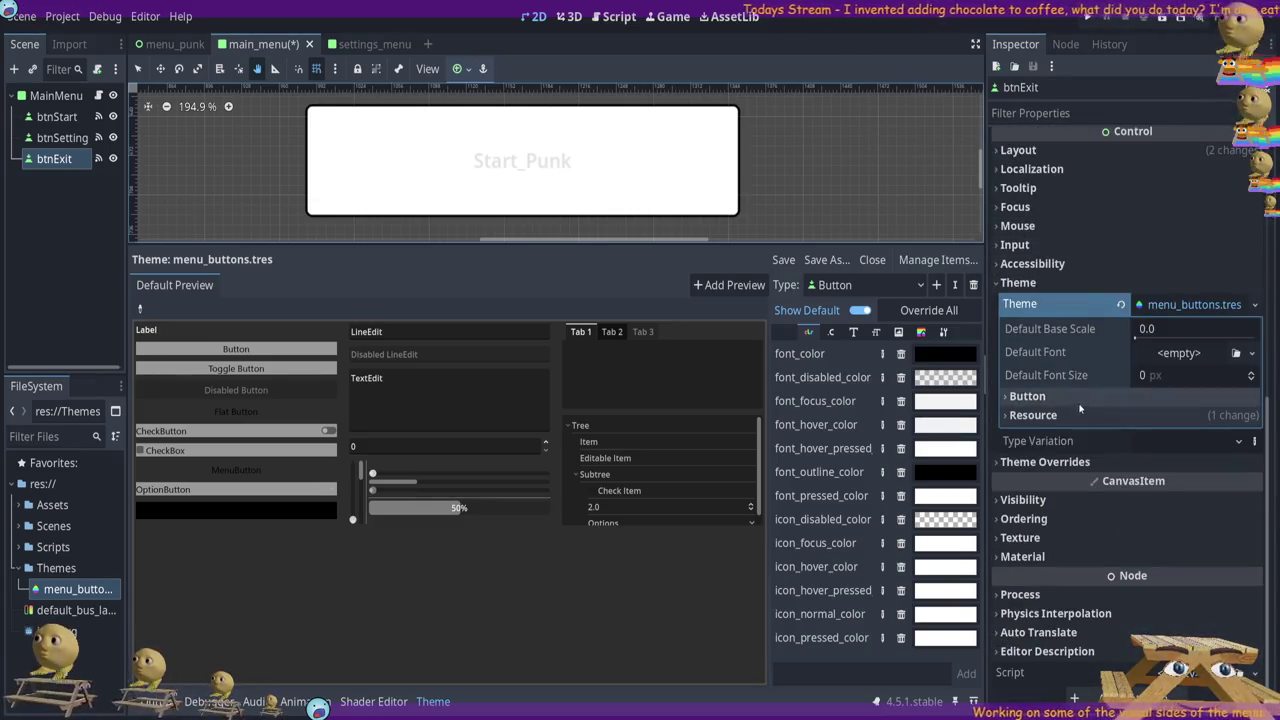
# Briefly toggle a Font Color override on and off, leaving no overrides enabled
pyautogui.click(1029, 468)
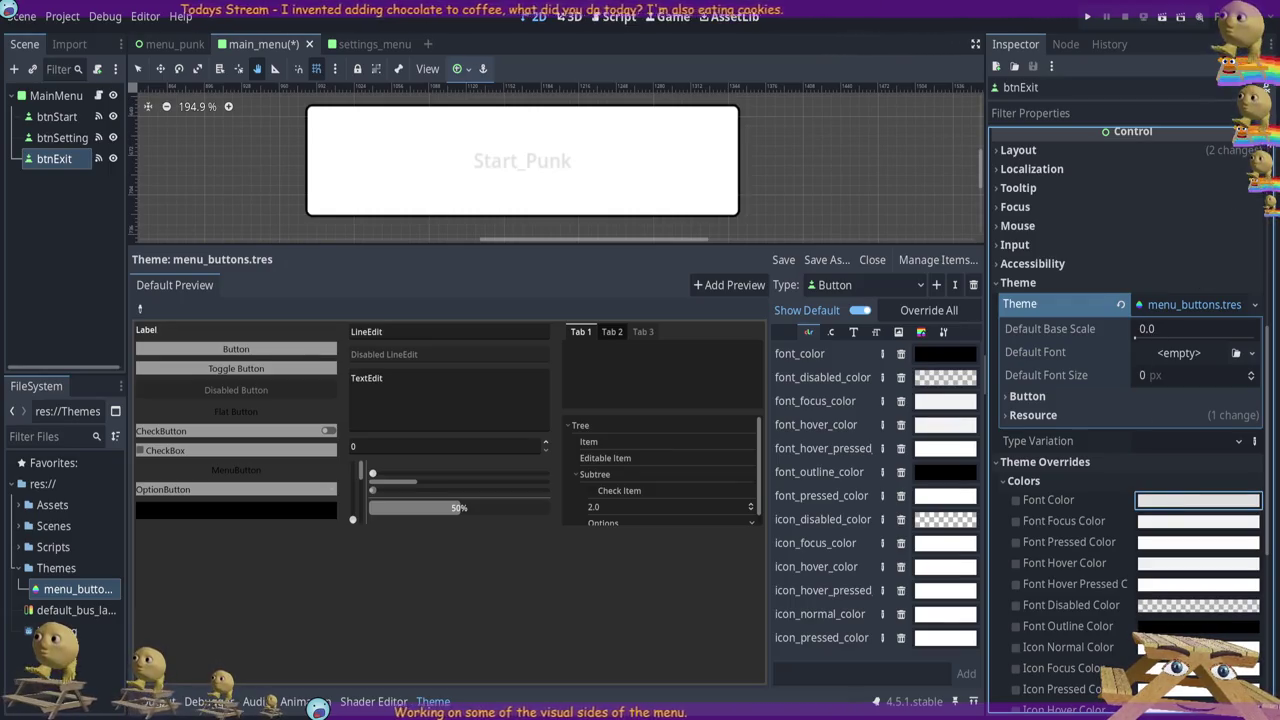
pyautogui.click(1198, 500)
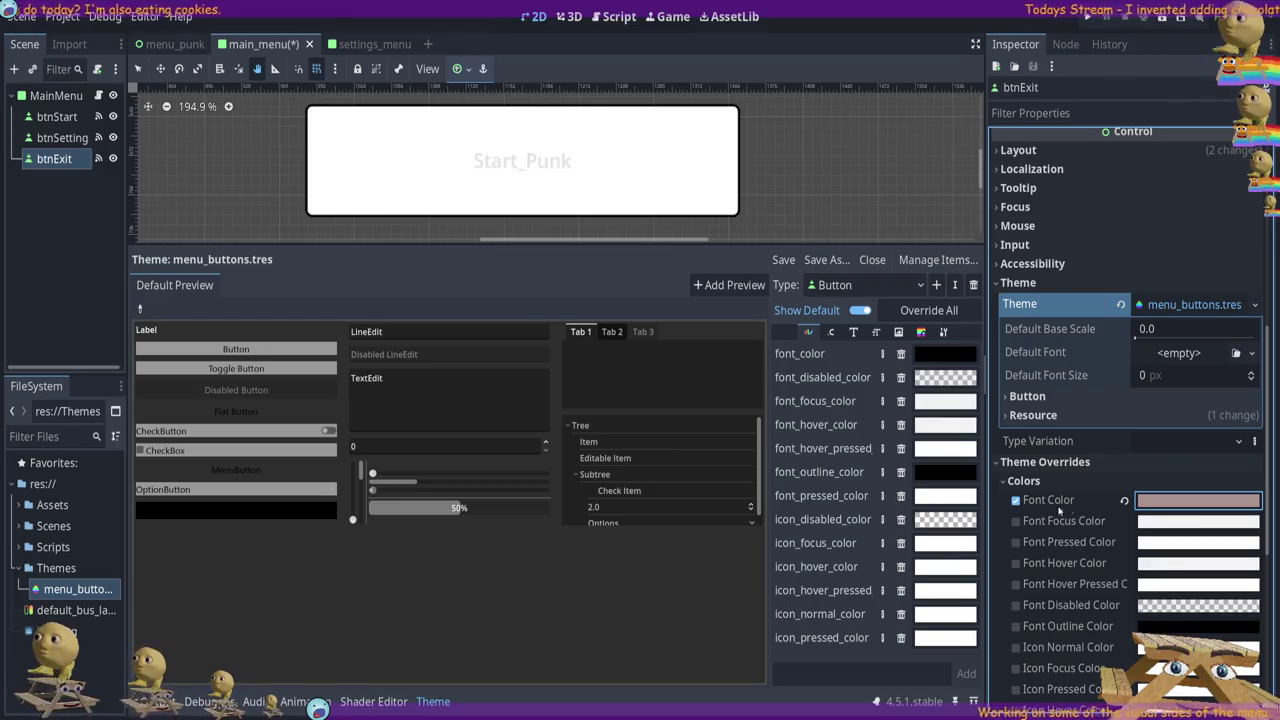
pyautogui.click(1015, 502)
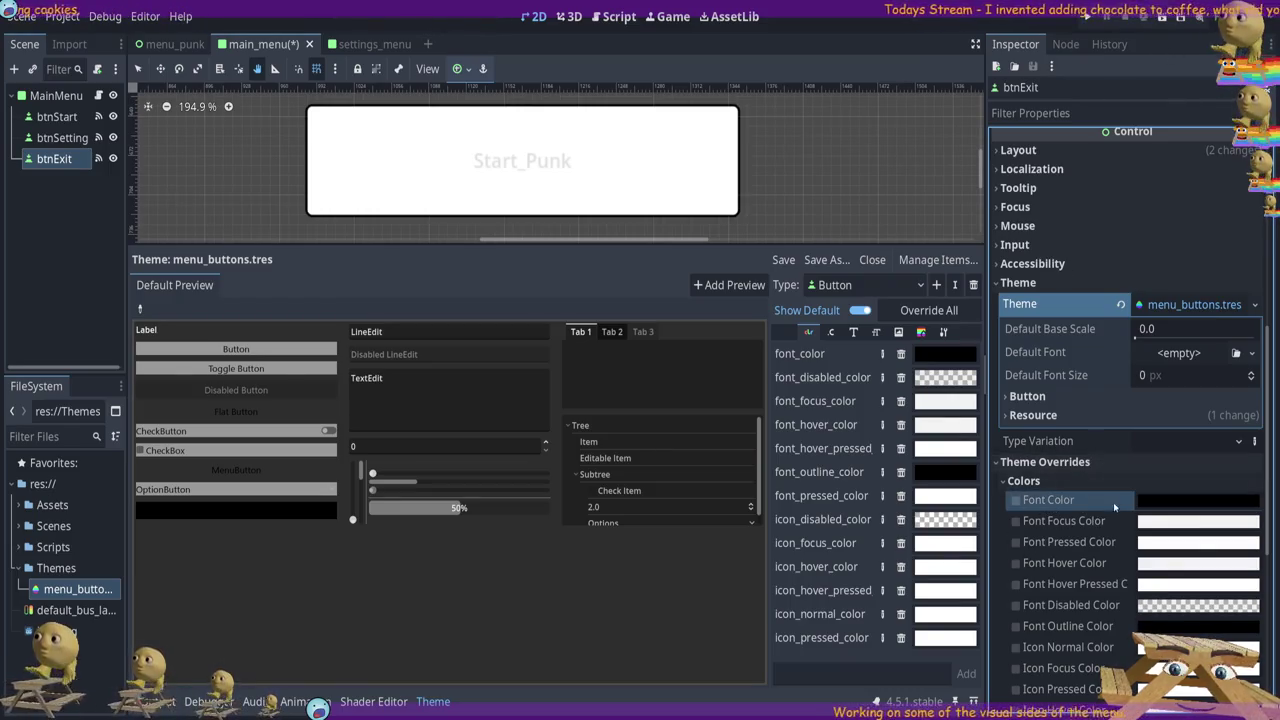
pyautogui.click(1123, 500)
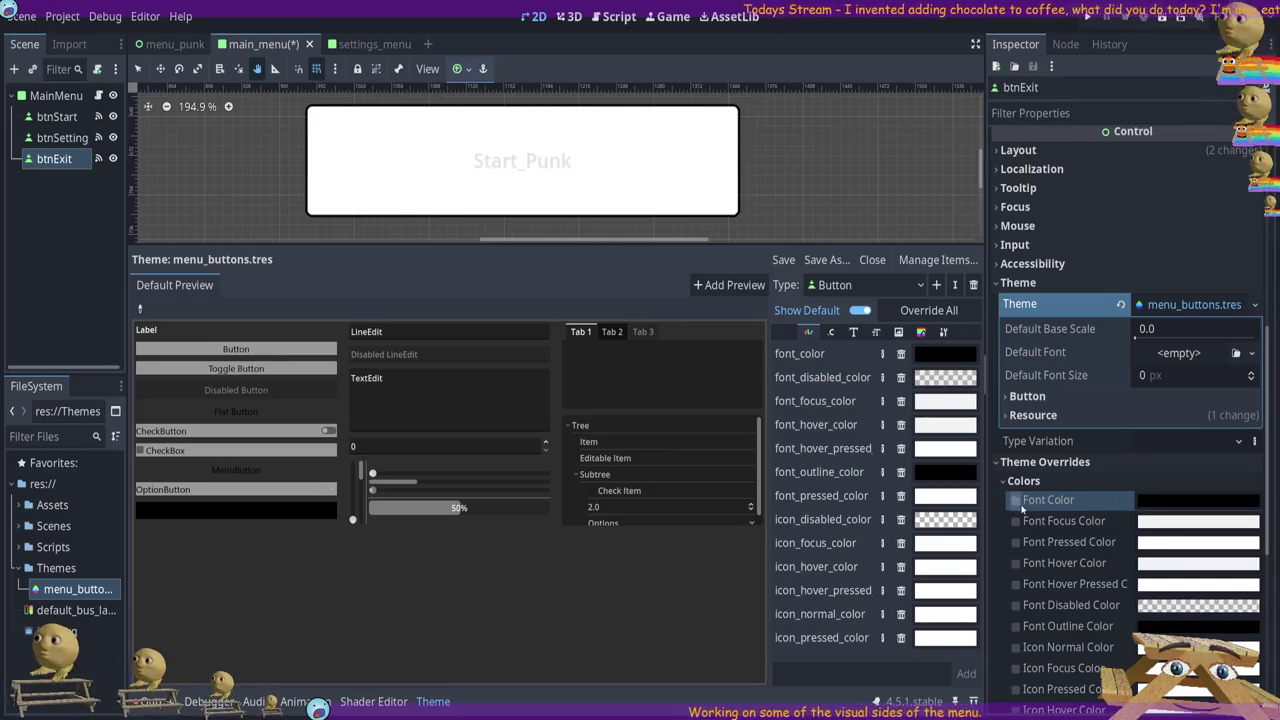
pyautogui.scroll(-5, 1022, 508)
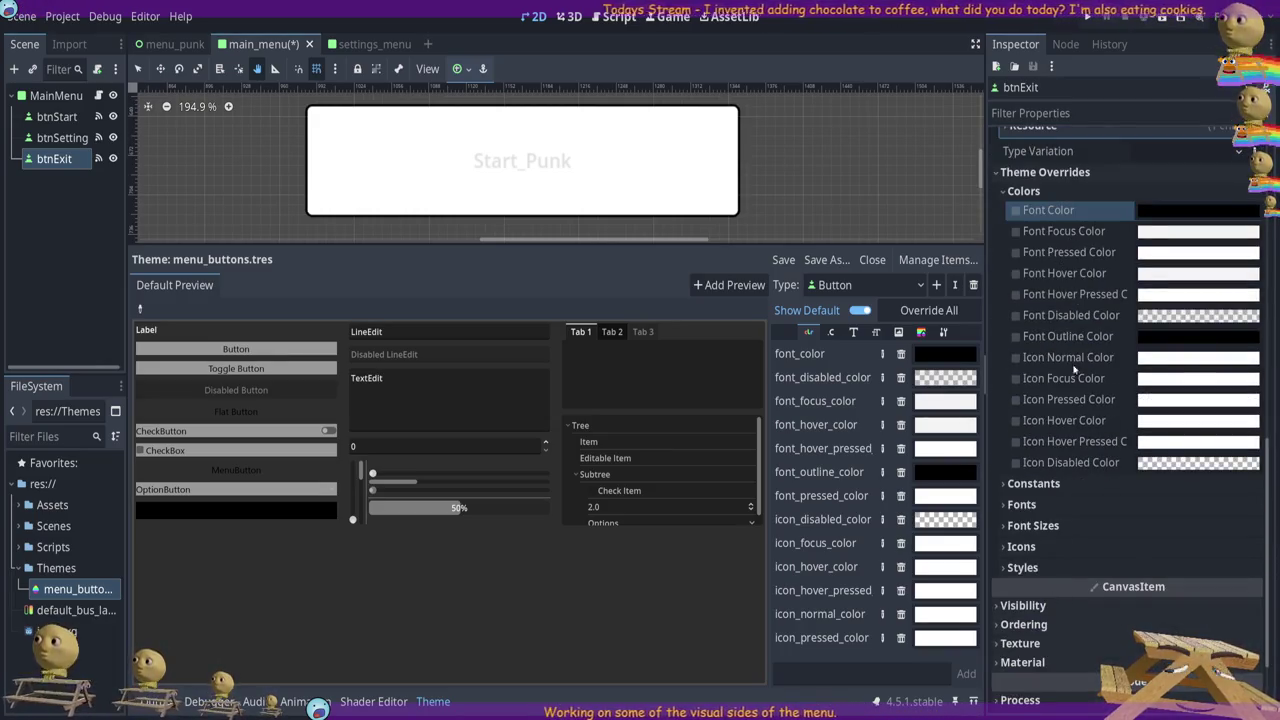
pyautogui.click(1021, 504)
pyautogui.click(1025, 507)
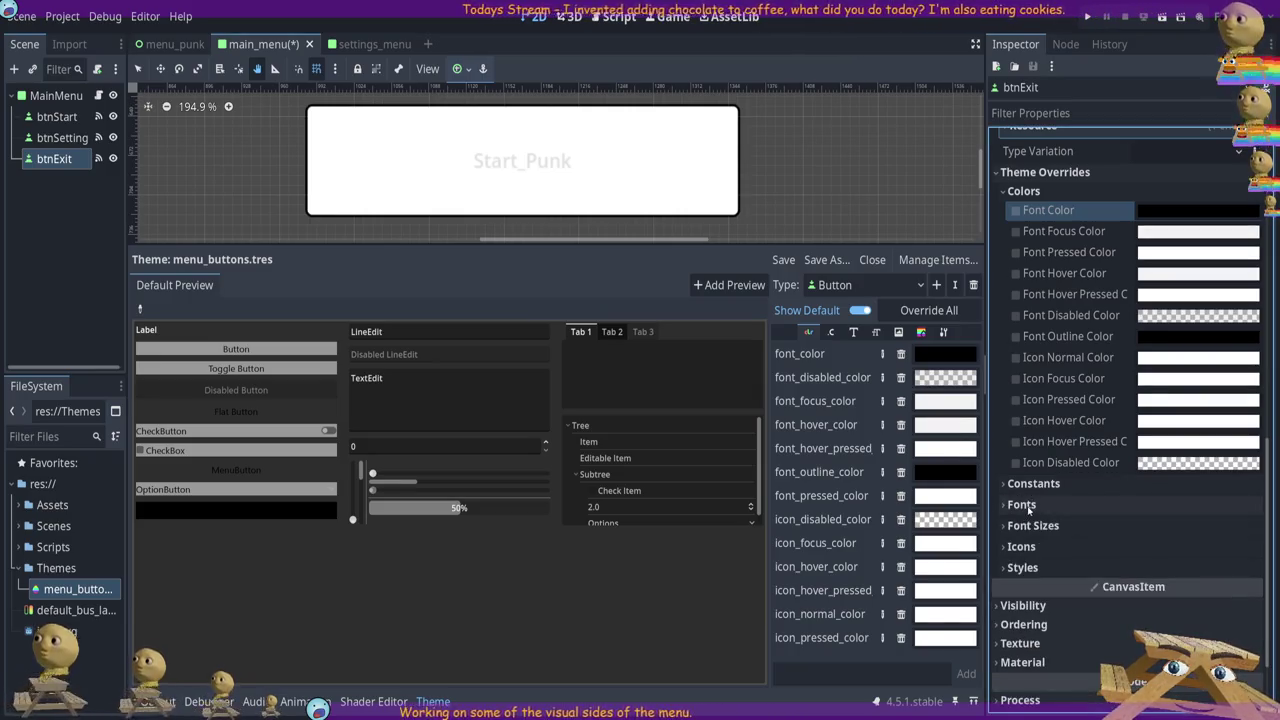
pyautogui.click(1024, 191)
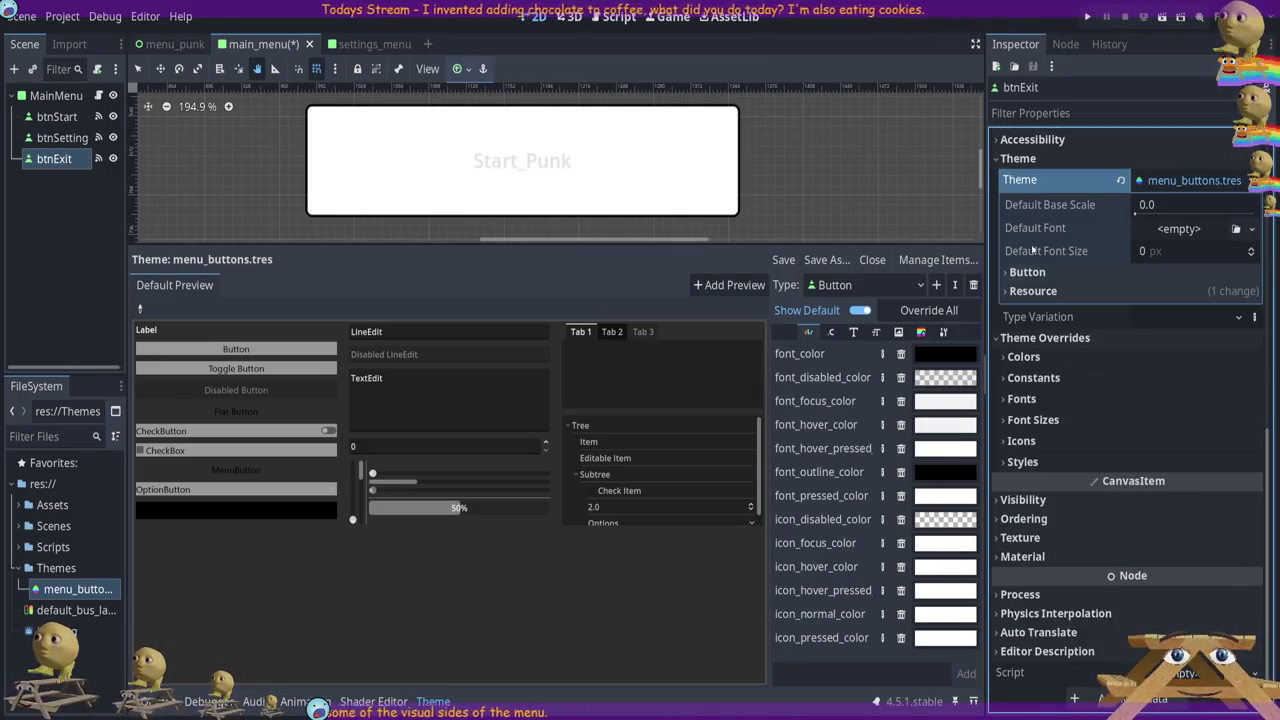
pyautogui.scroll(5, 1030, 238)
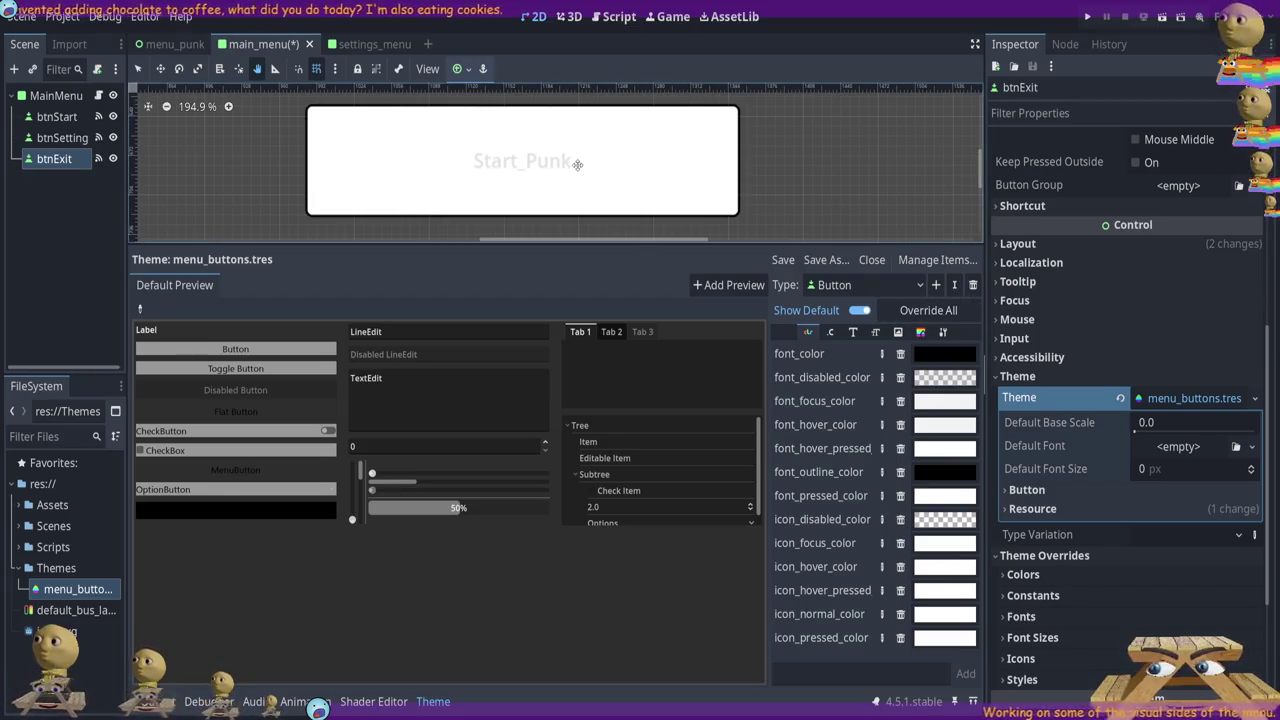
pyautogui.press('Up')
pyautogui.press('Up')
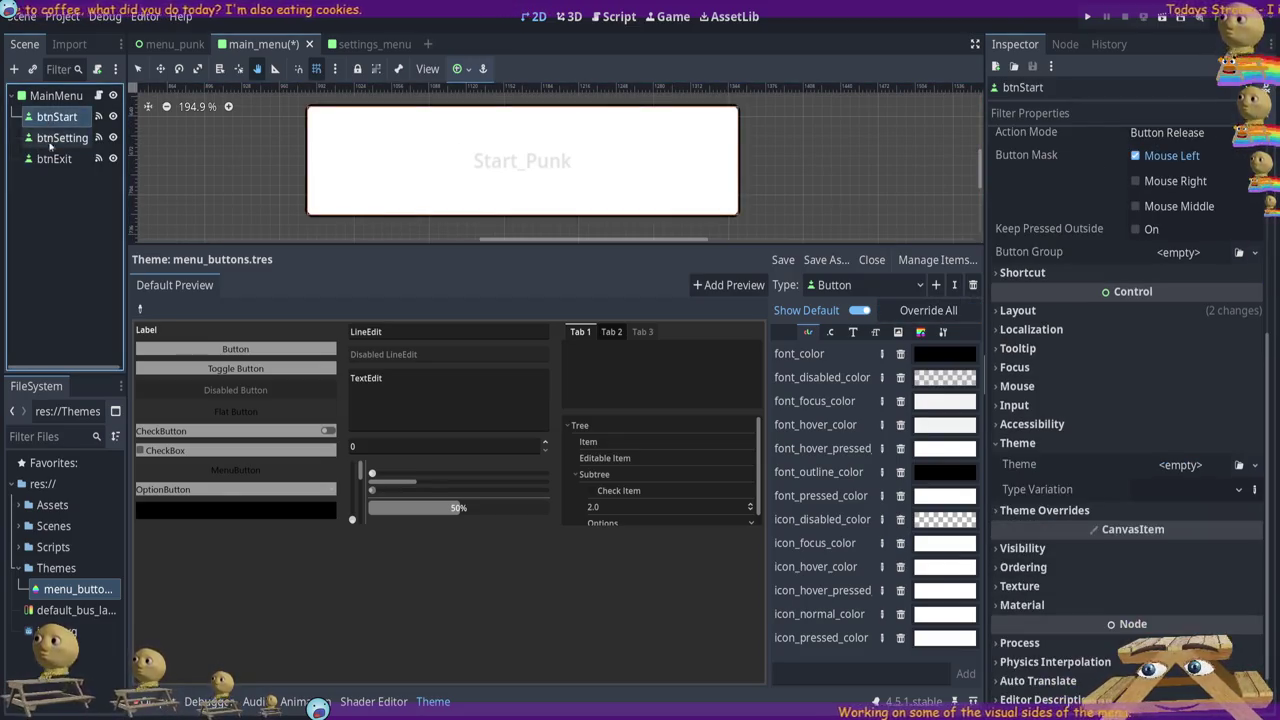
# Select btnStart, check its Start_Punk label, and reveal its empty Theme property under Control
pyautogui.click(45, 160)
pyautogui.press('Up')
pyautogui.press('Up')
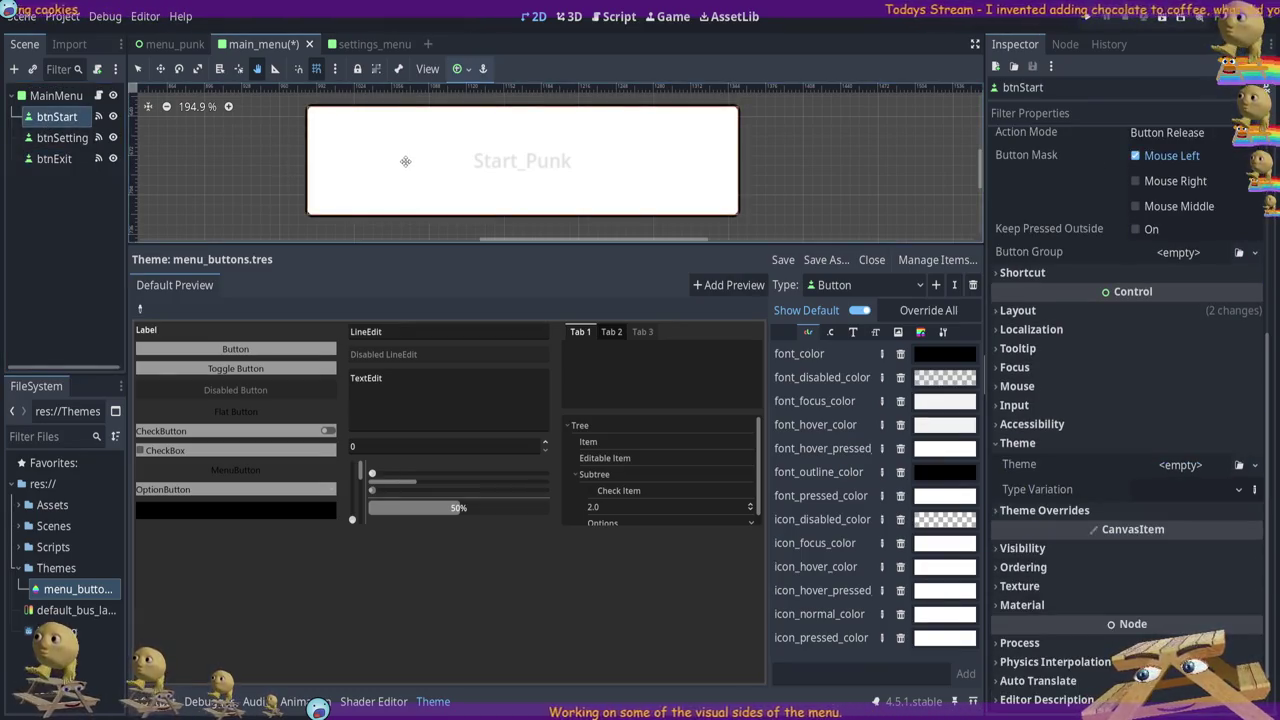
pyautogui.scroll(5, 1115, 199)
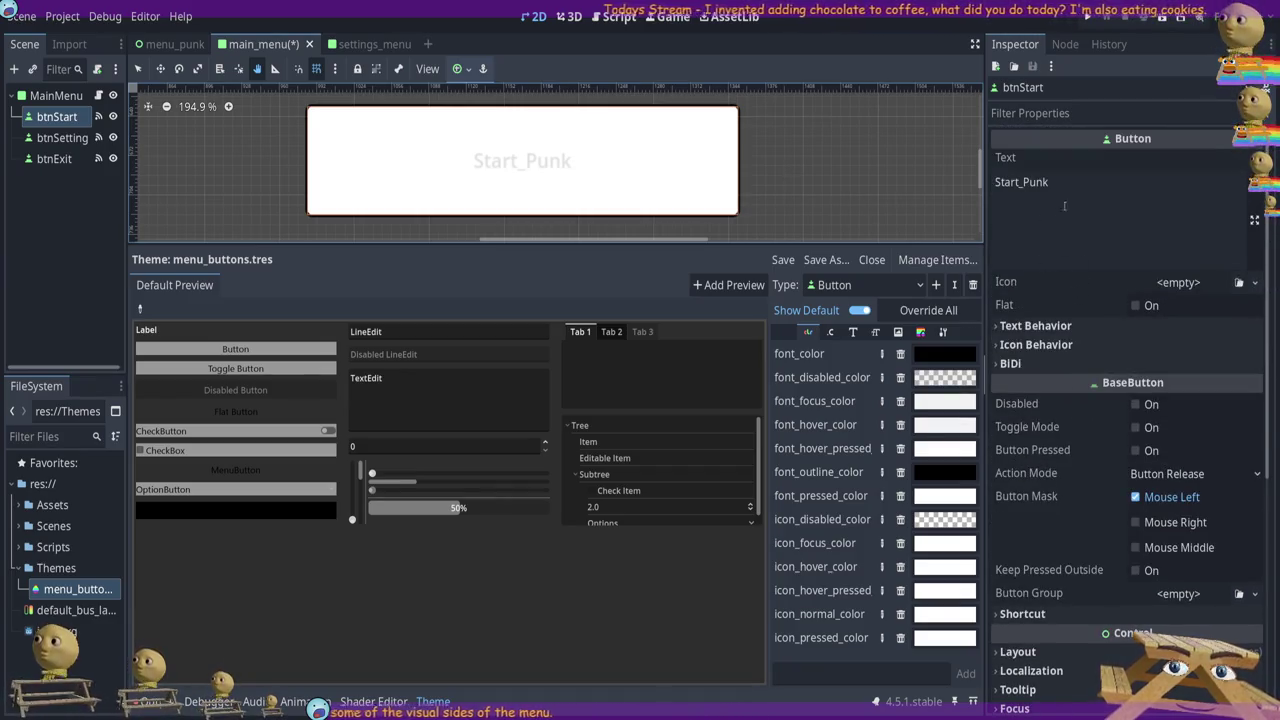
pyautogui.click(1070, 215)
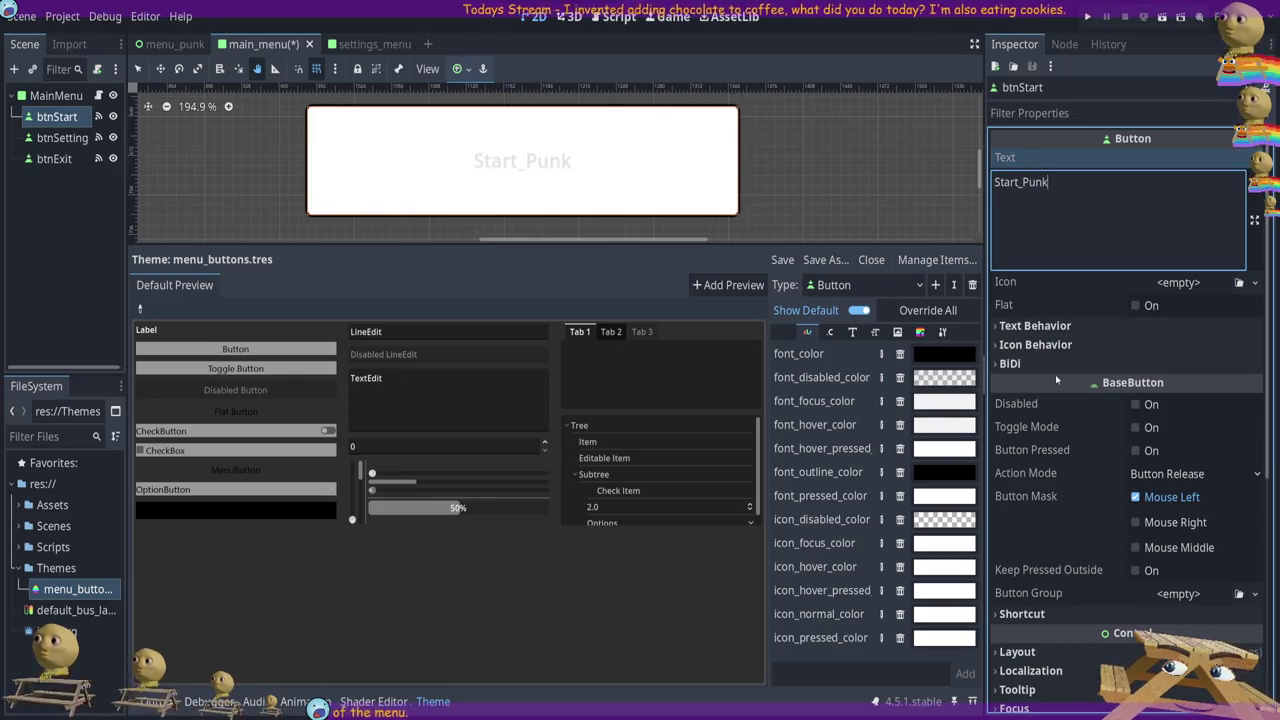
pyautogui.scroll(-6, 1061, 388)
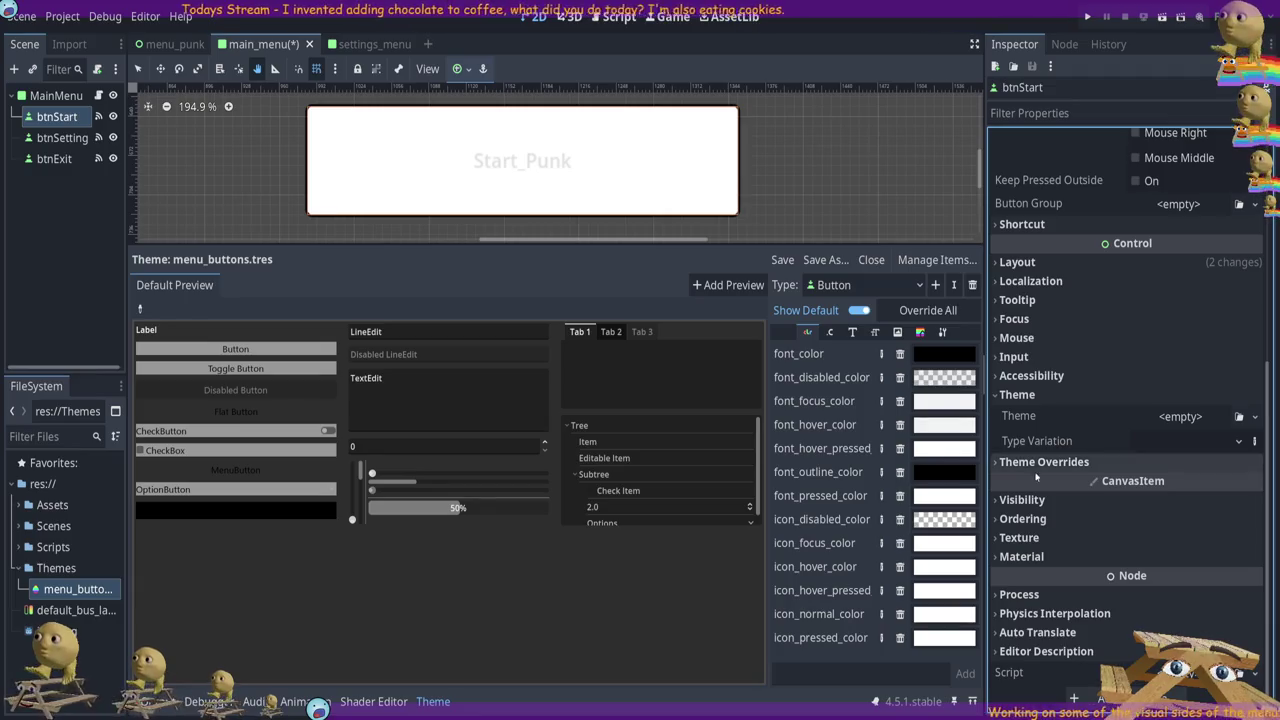
pyautogui.click(1014, 395)
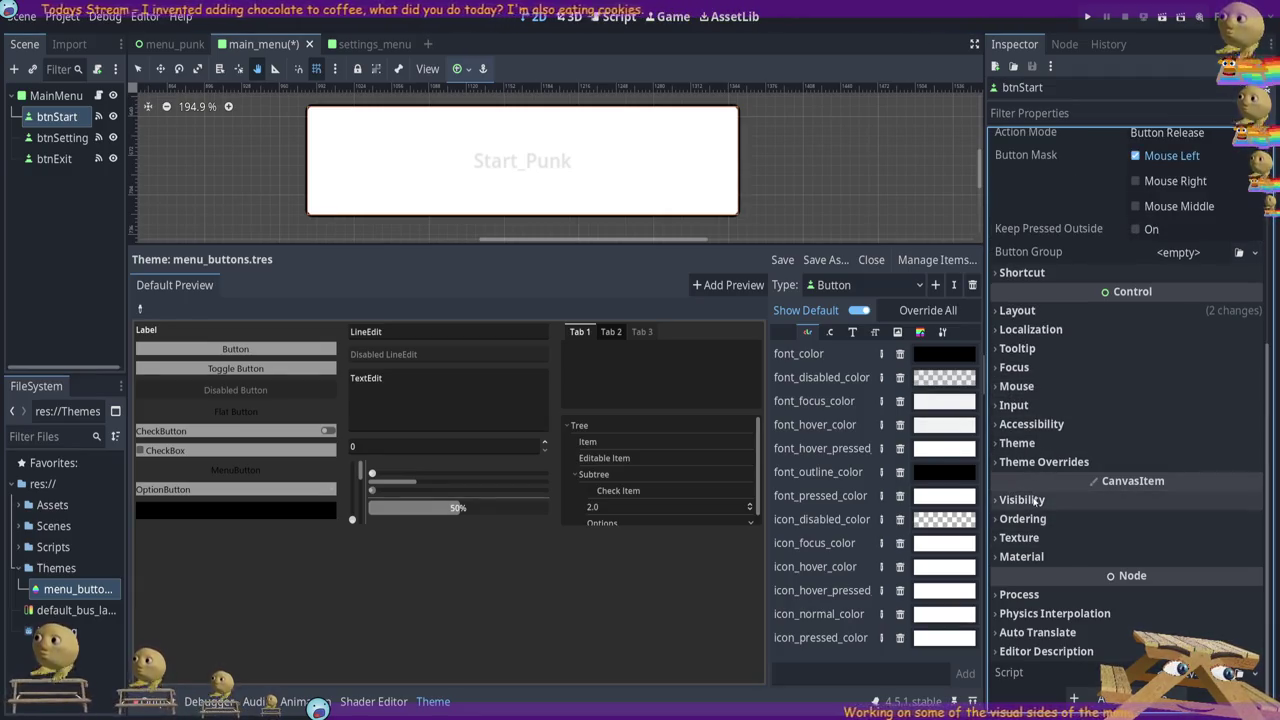
pyautogui.click(1020, 538)
pyautogui.click(1020, 538)
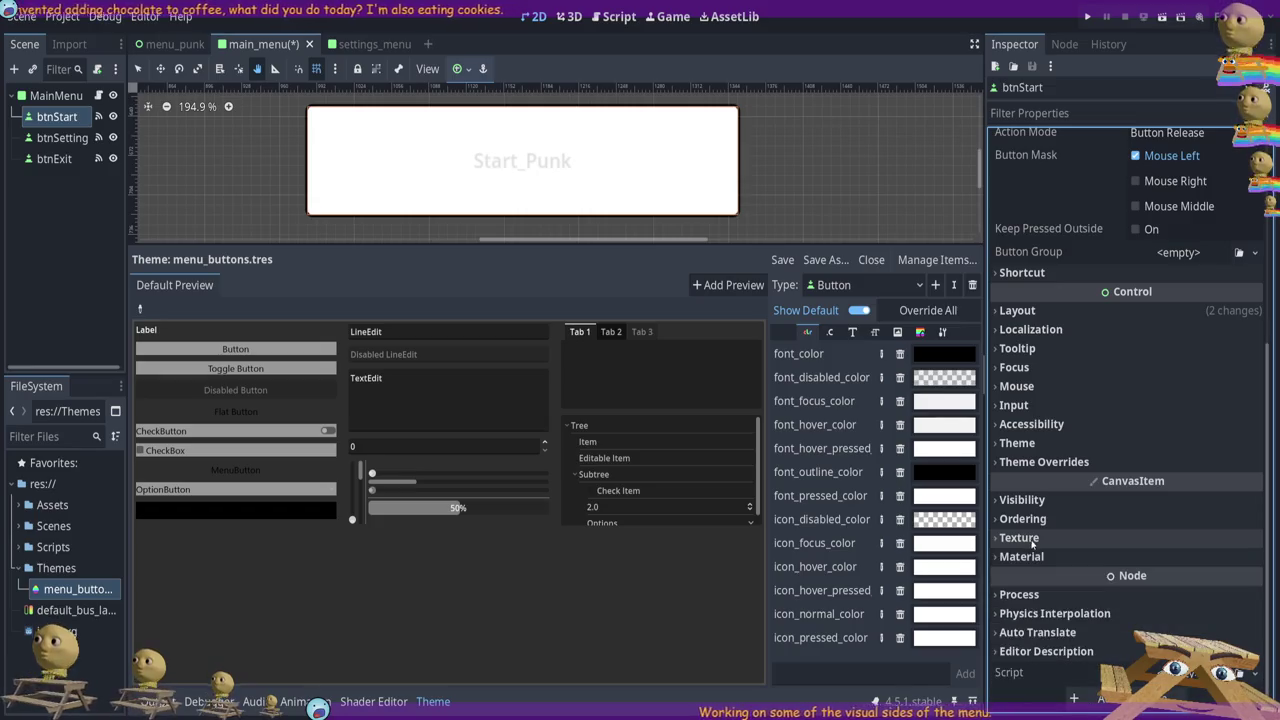
pyautogui.click(1017, 443)
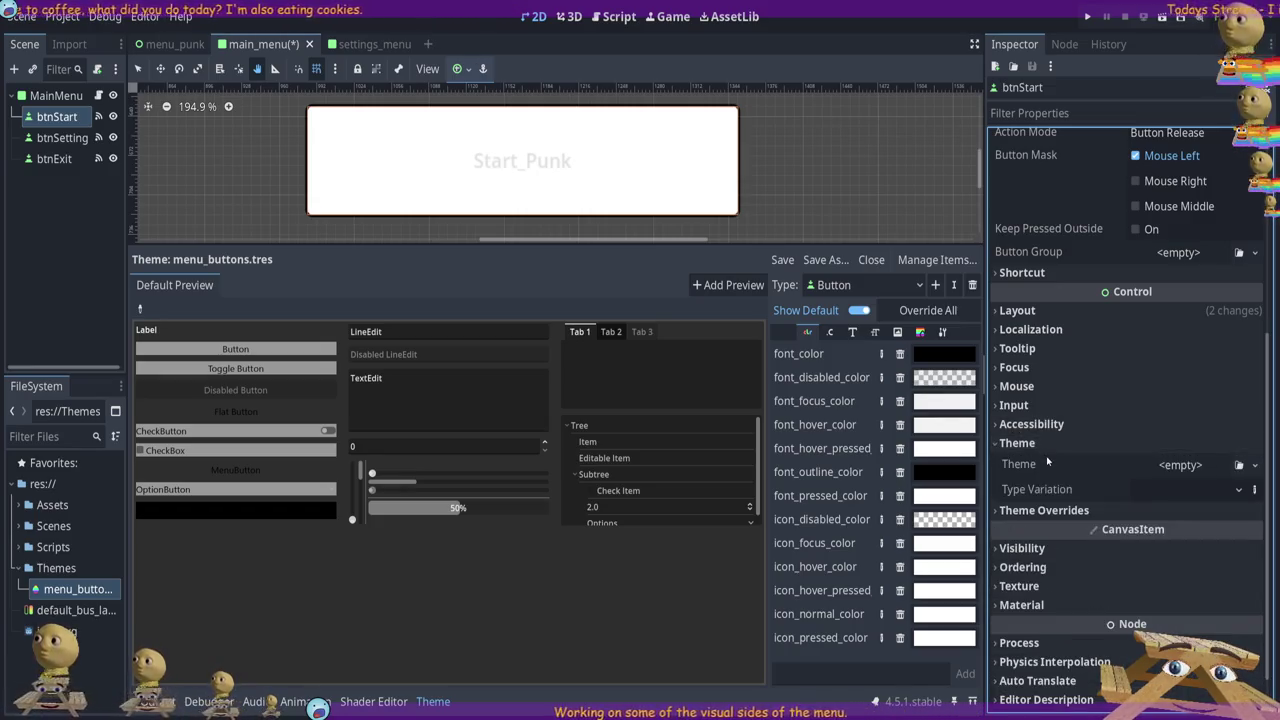
pyautogui.scroll(-1, 1105, 443)
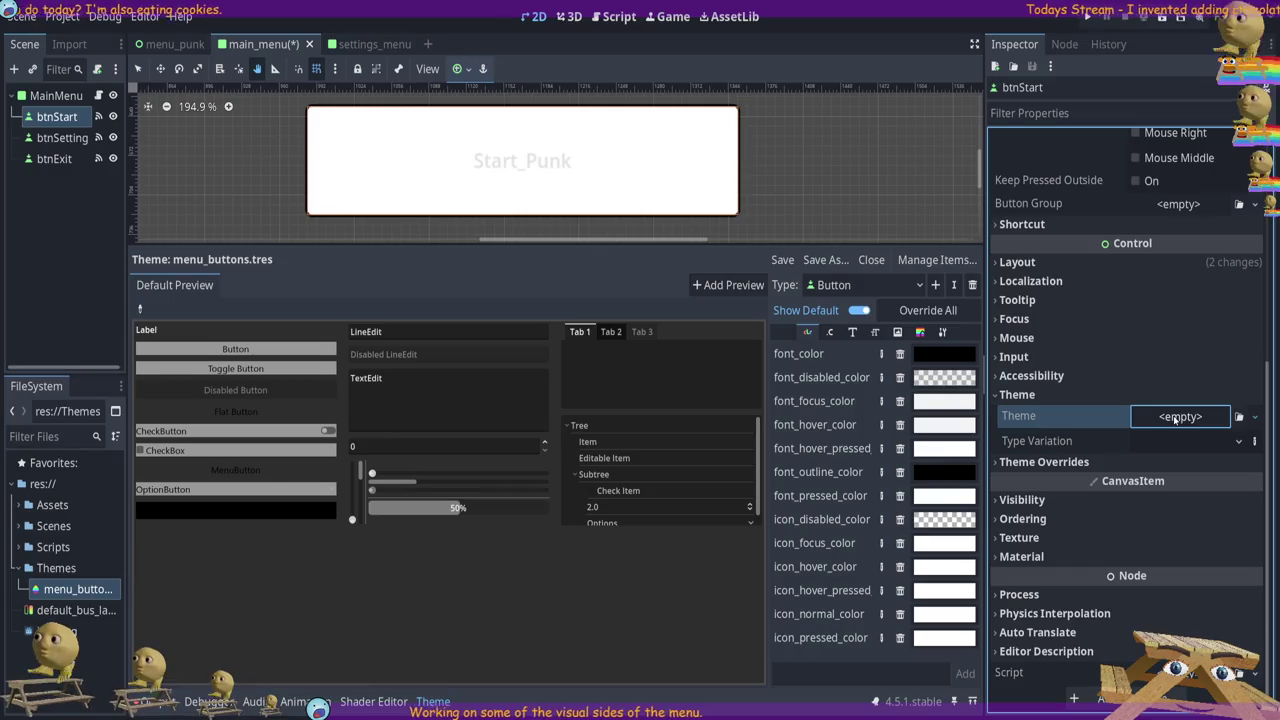
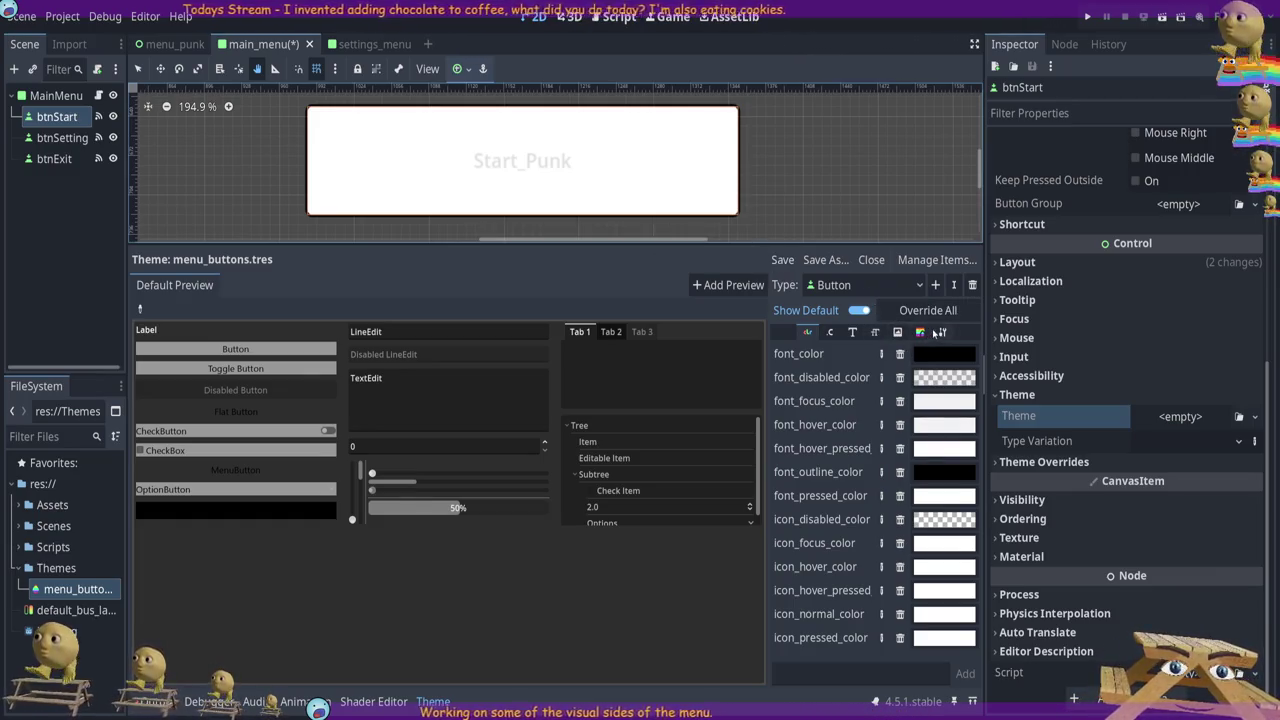
# Browse the Button type's colour, constant, font and font size items, then list its style boxes
pyautogui.click(807, 331)
pyautogui.click(831, 333)
pyautogui.click(853, 333)
pyautogui.click(875, 333)
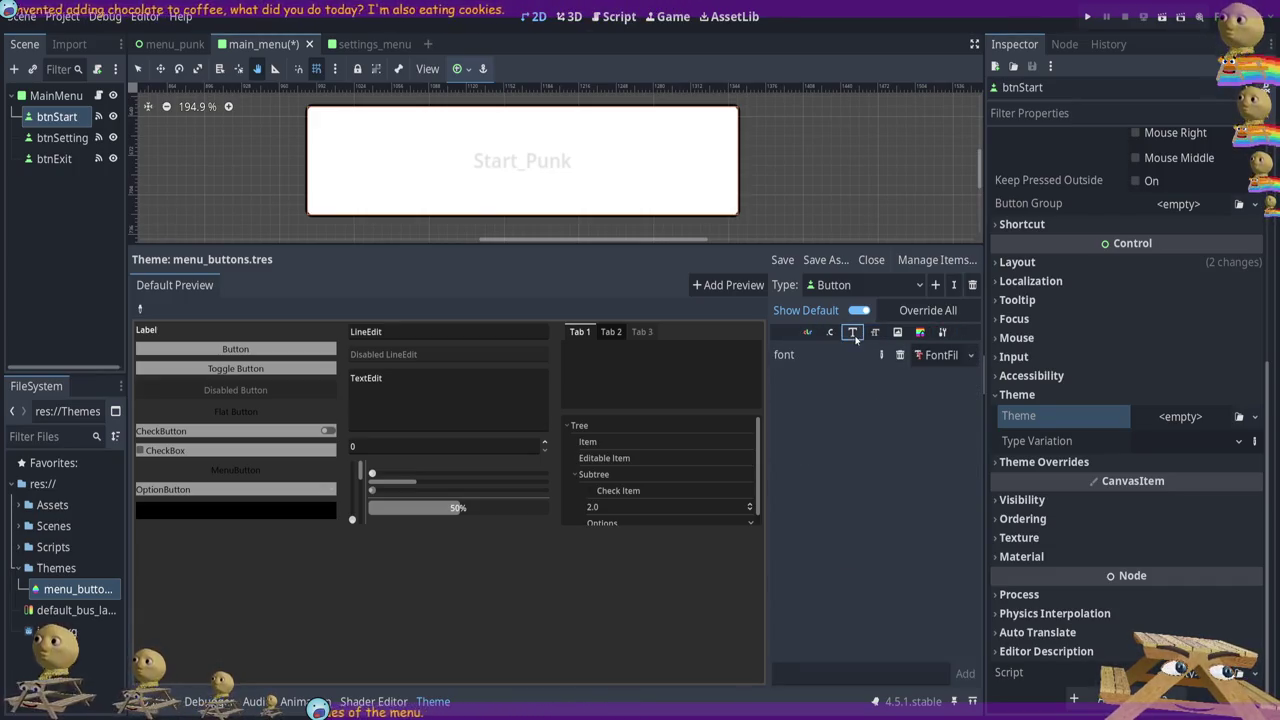
pyautogui.click(941, 355)
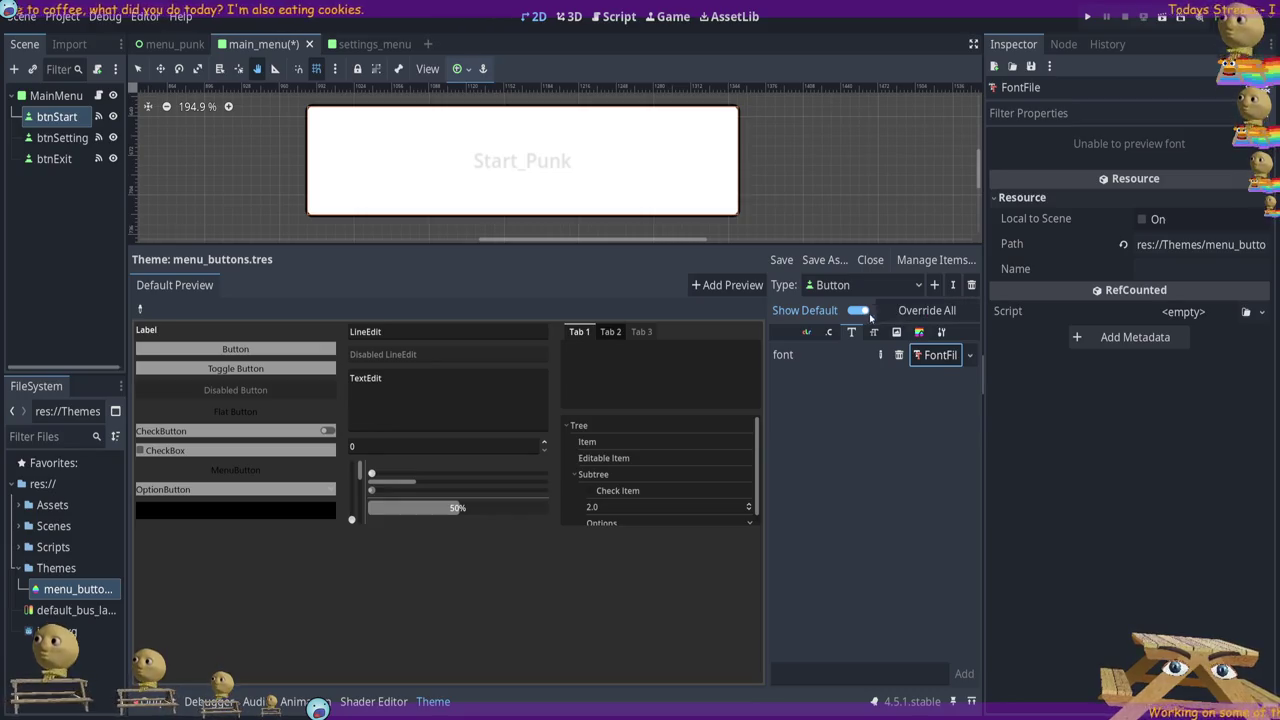
pyautogui.click(919, 332)
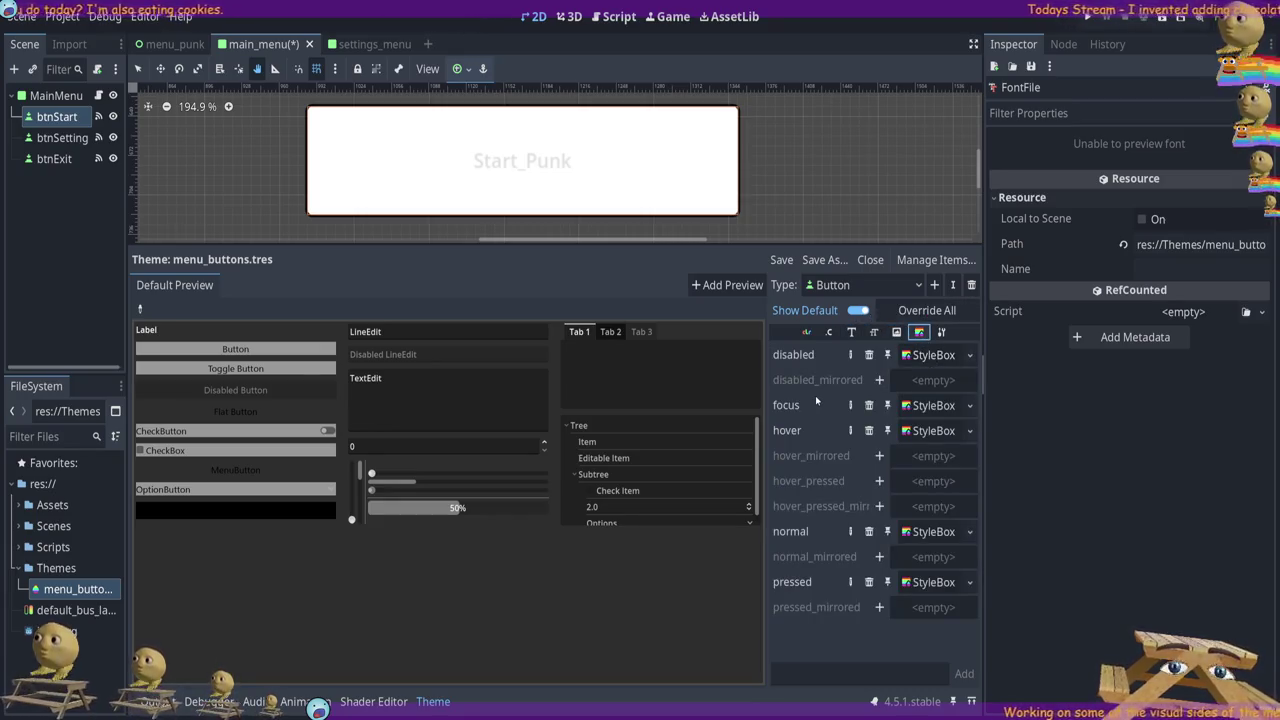
# Inspect the normal StyleBox, checking its resource details and corner radius values
pyautogui.click(930, 533)
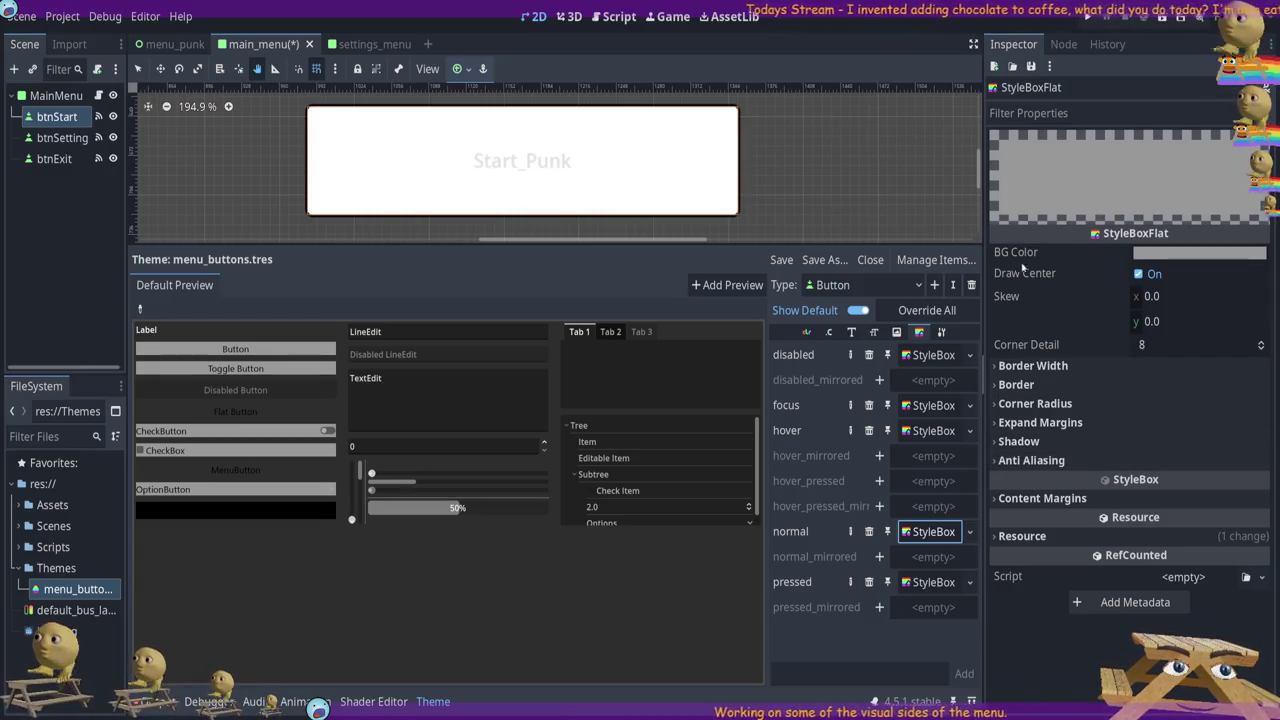
pyautogui.click(1035, 538)
pyautogui.click(1030, 537)
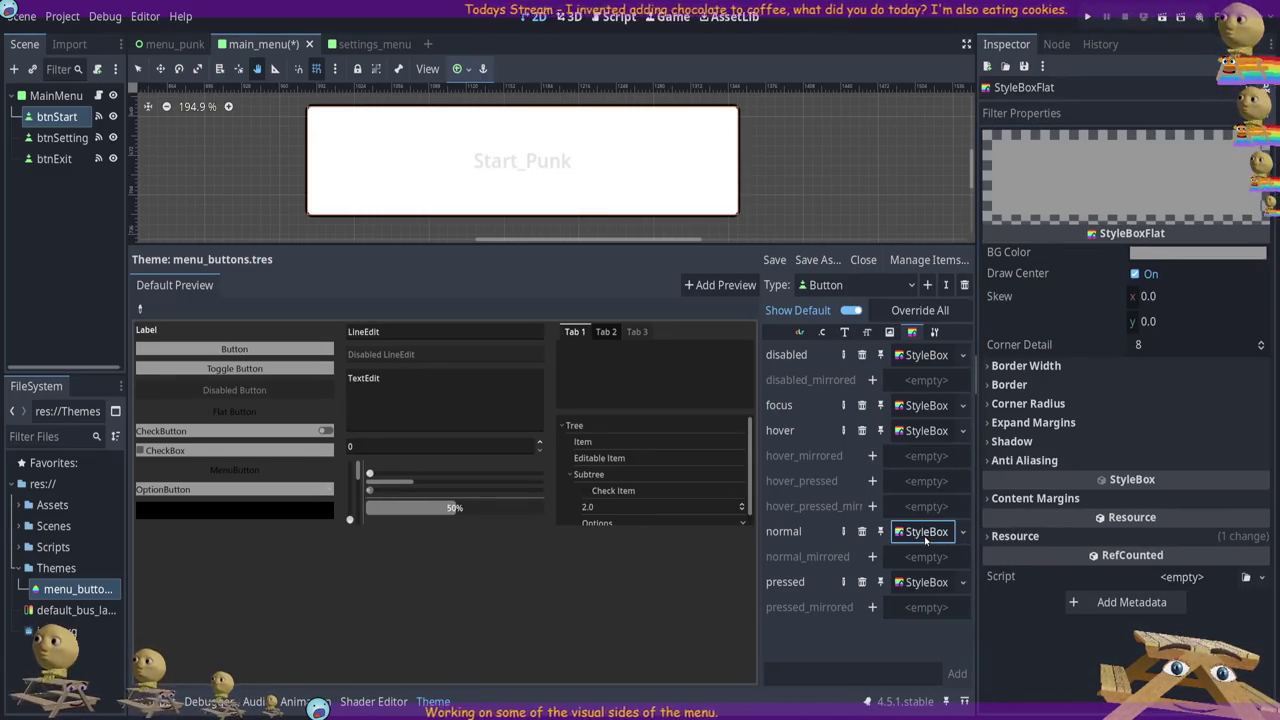
pyautogui.click(1025, 404)
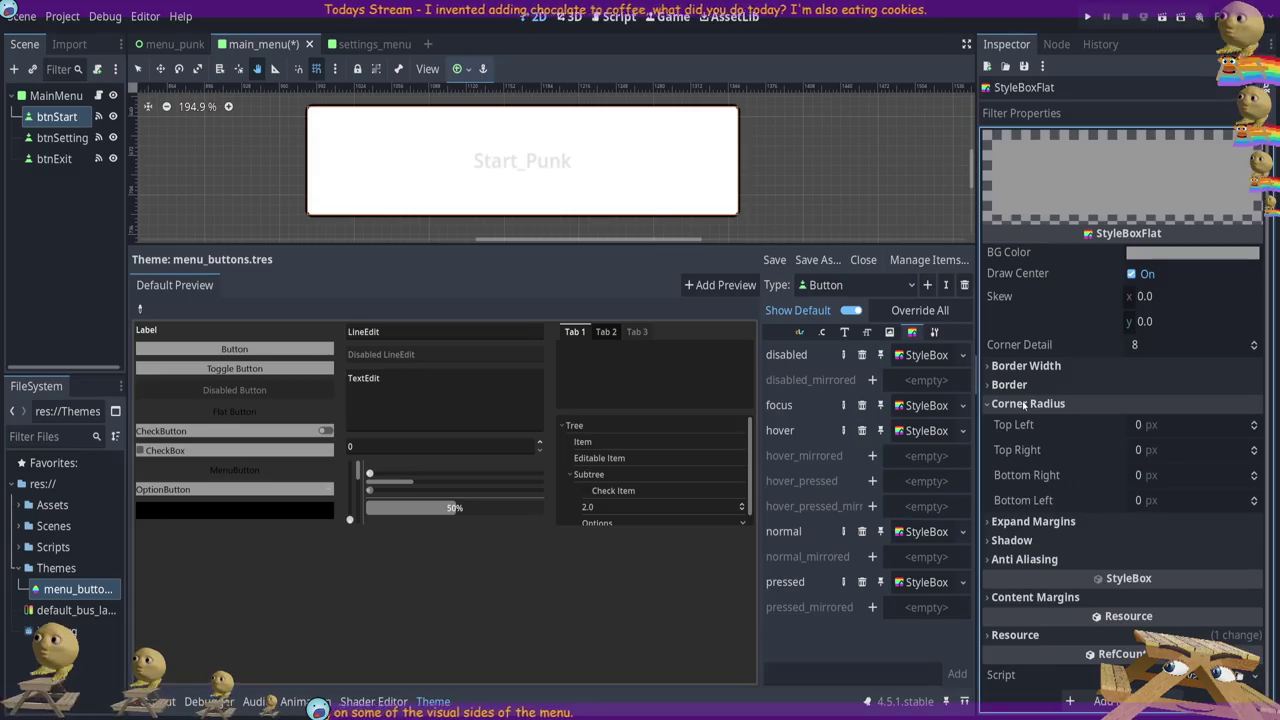
pyautogui.click(1020, 404)
pyautogui.click(911, 532)
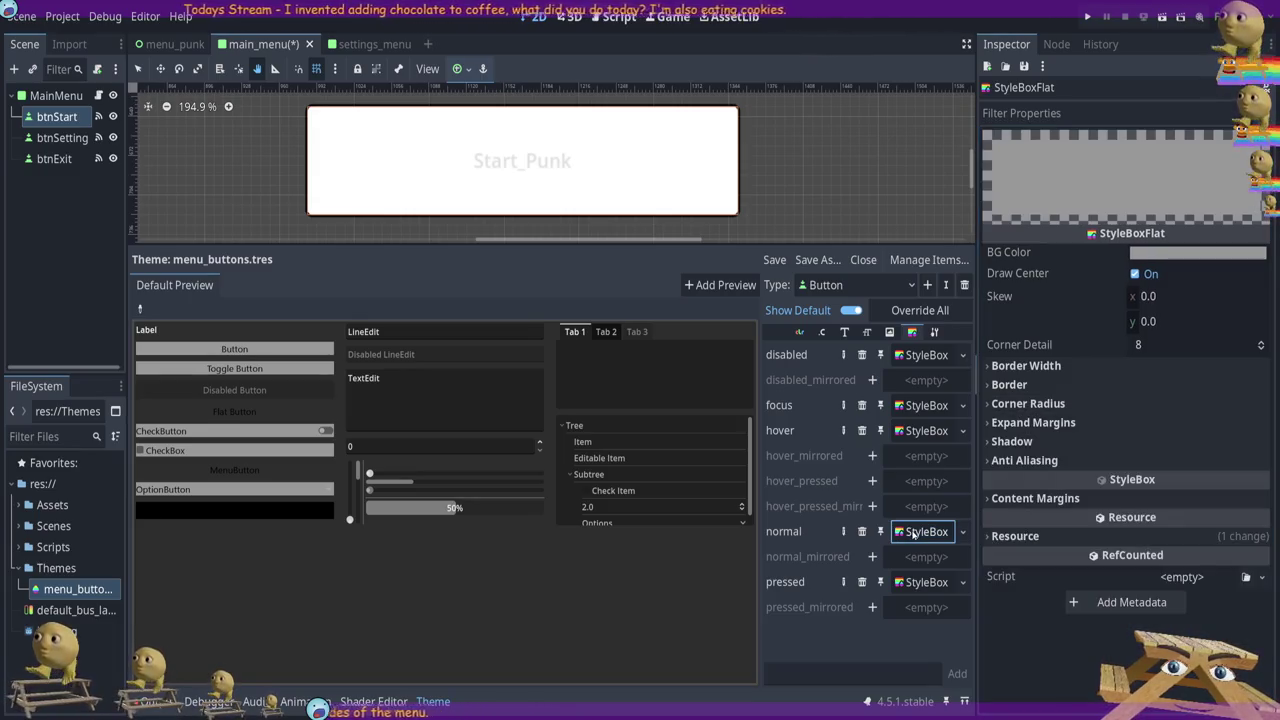
# Compare the disabled and pressed style boxes, then return to the normal style box
pyautogui.click(920, 355)
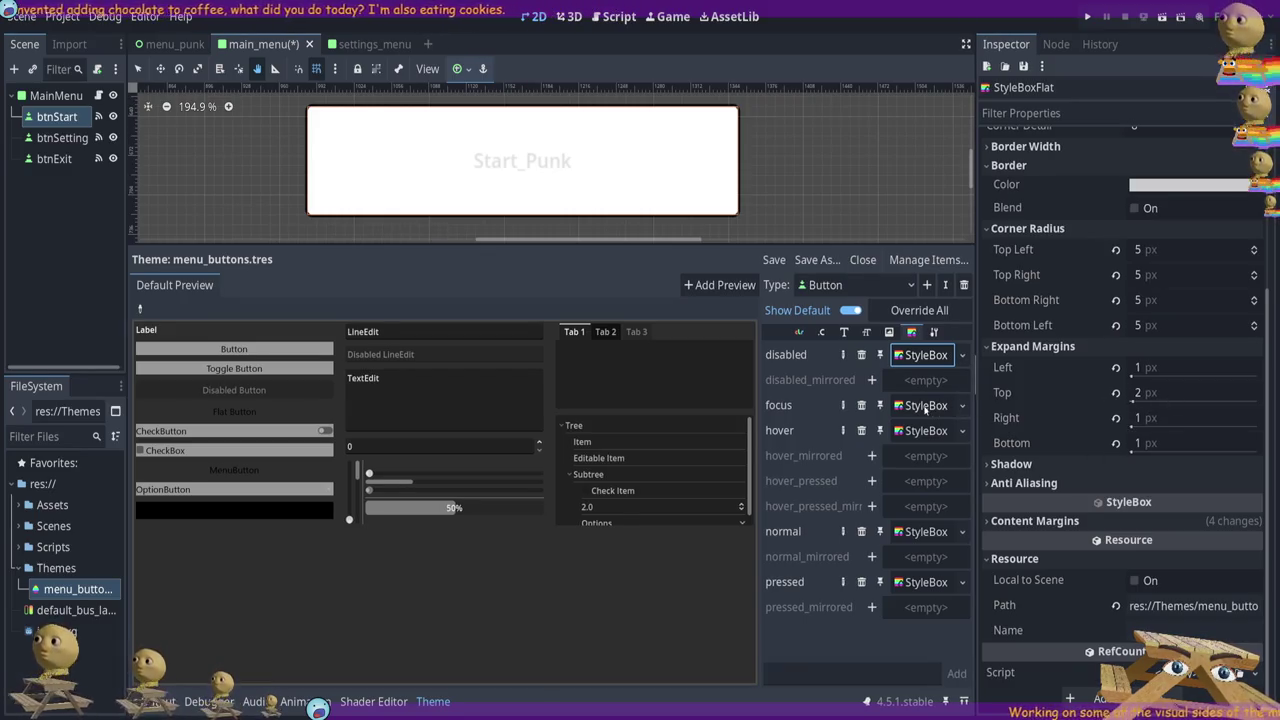
pyautogui.click(926, 584)
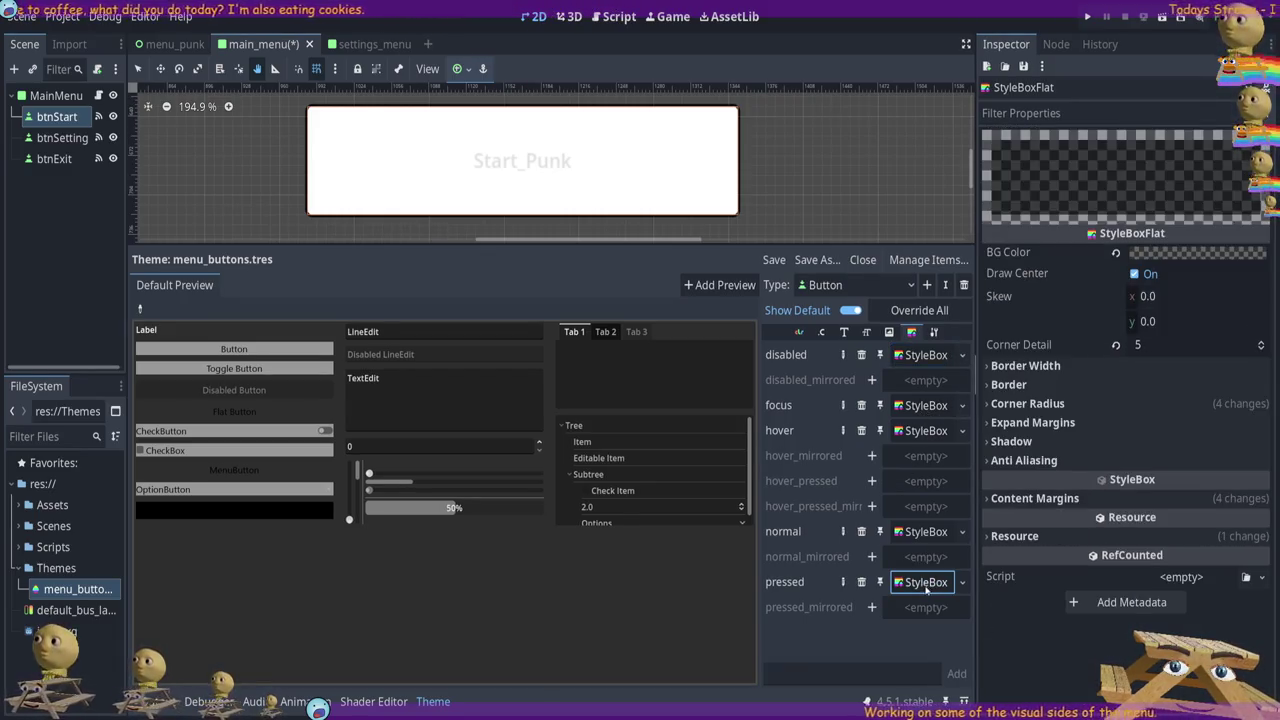
pyautogui.click(1017, 404)
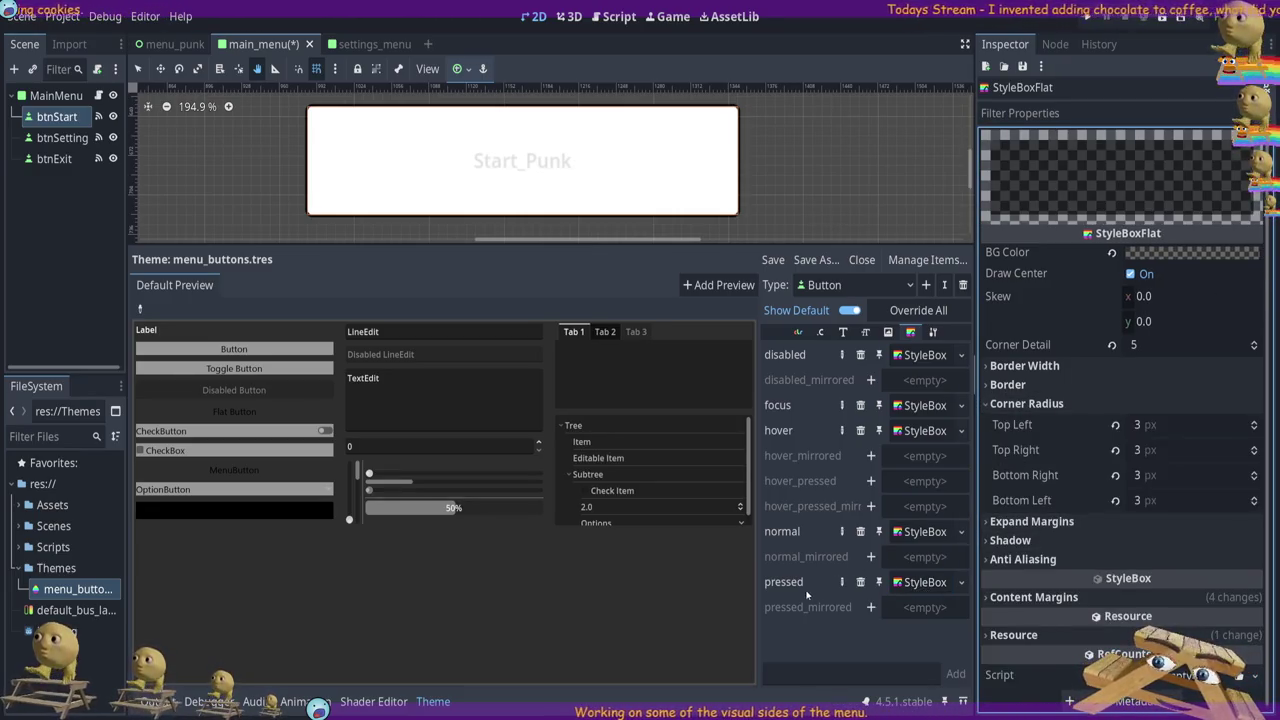
pyautogui.click(922, 531)
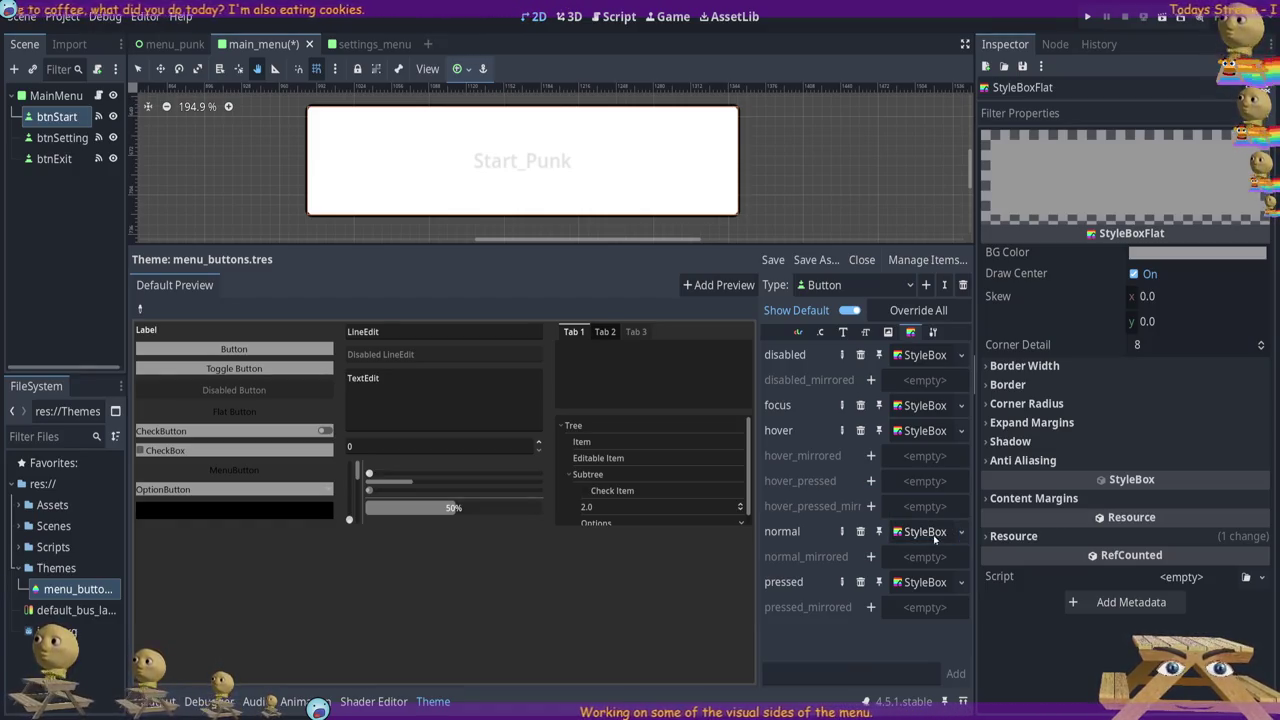
pyautogui.moveTo(975, 367)
pyautogui.mouseDown()
pyautogui.moveTo(990, 367)
pyautogui.moveTo(965, 366)
pyautogui.mouseUp()
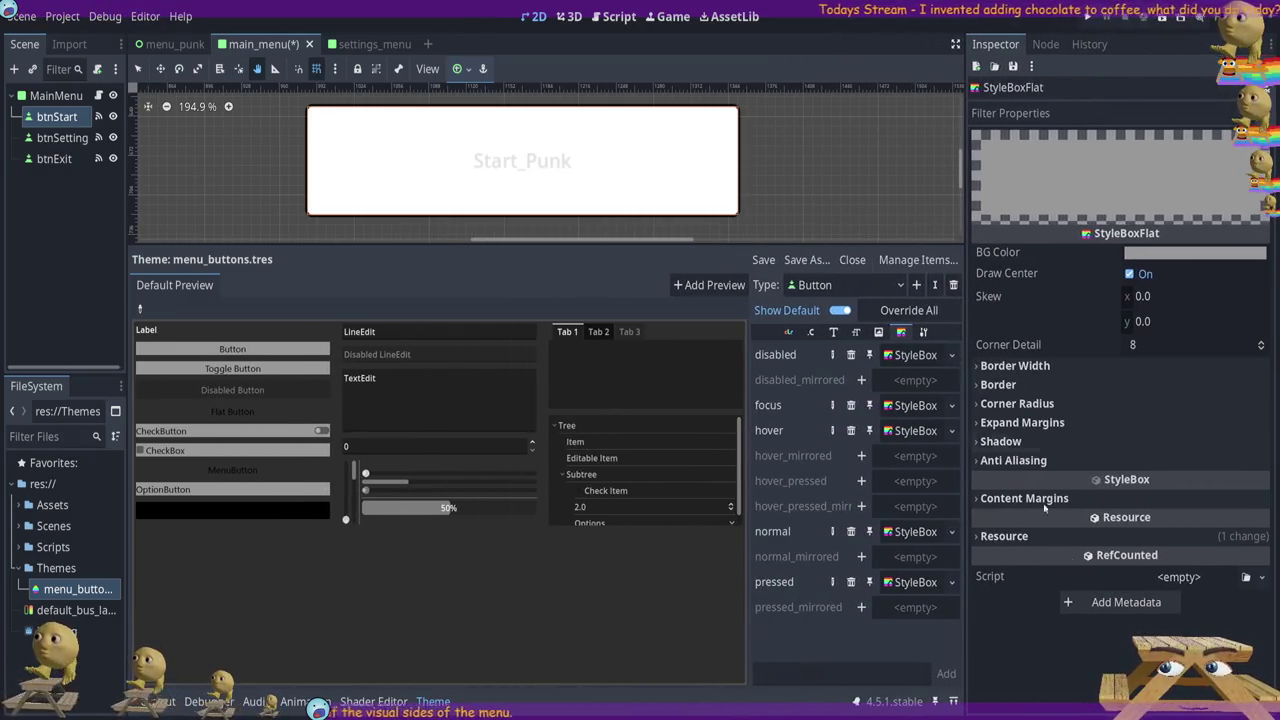
# Set all four corner radii of the normal style box to 5 px
pyautogui.click(1033, 366)
pyautogui.click(1140, 387)
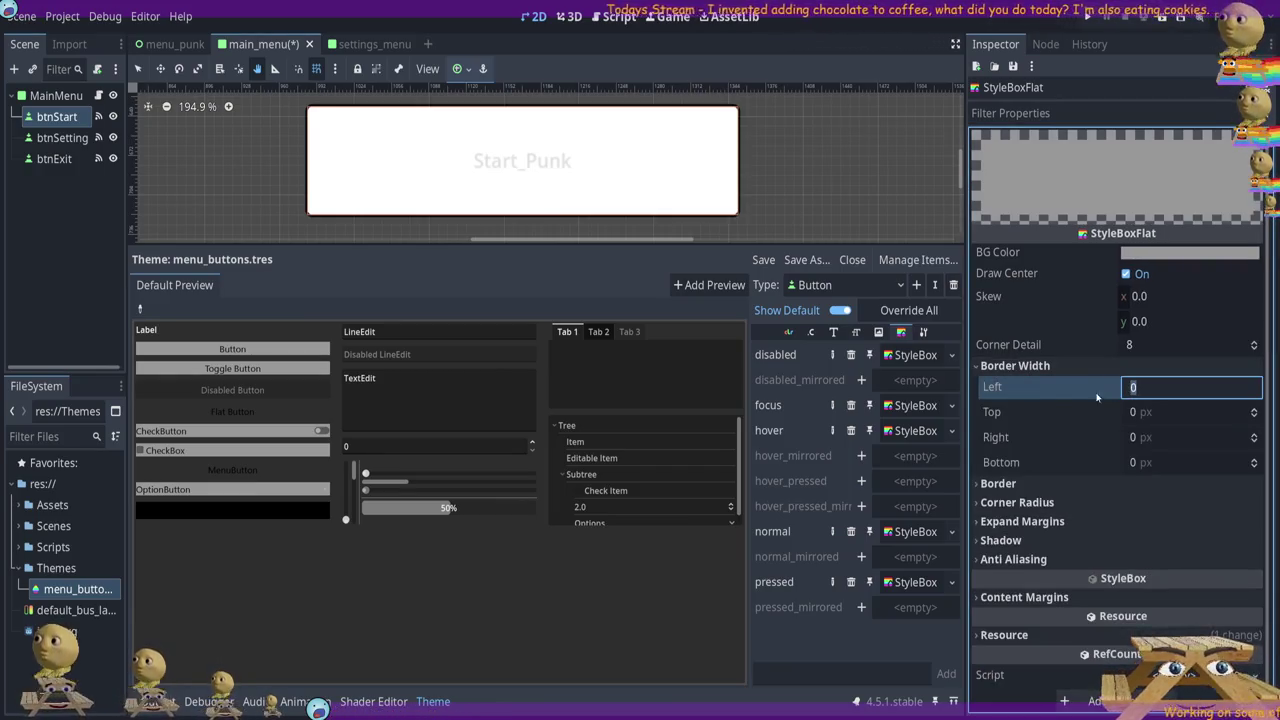
pyautogui.click(1015, 366)
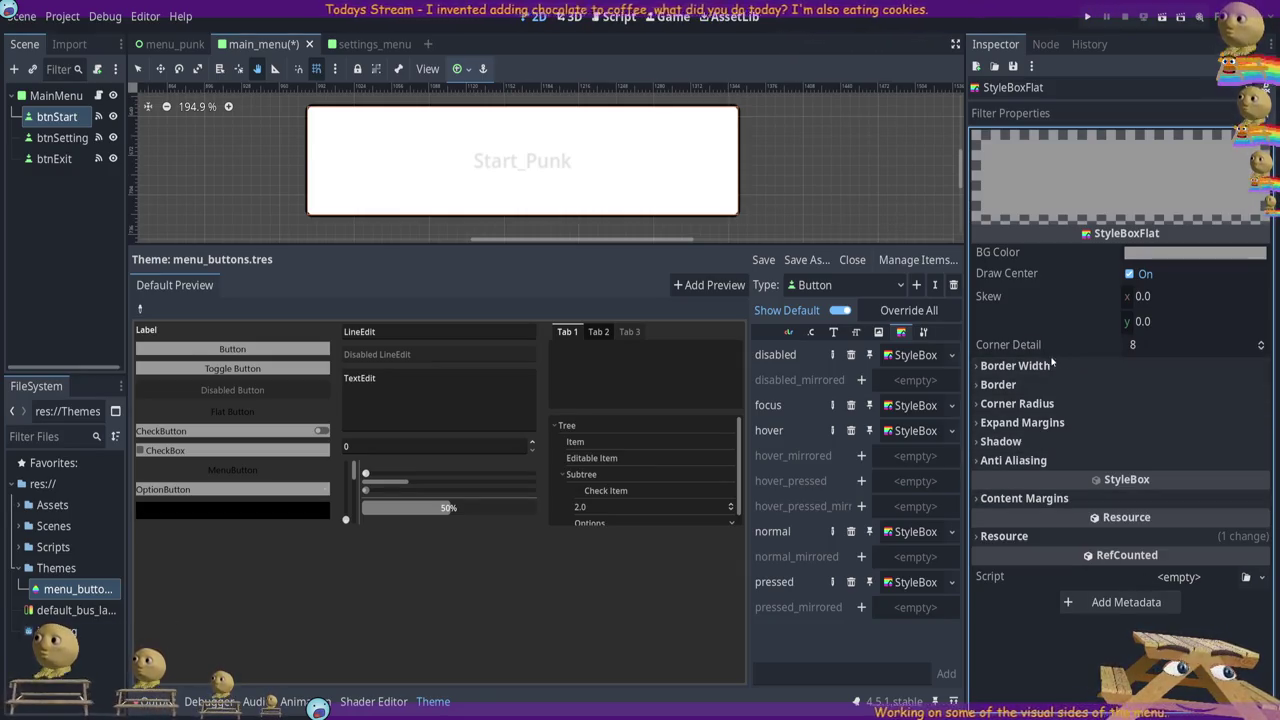
pyautogui.click(1038, 404)
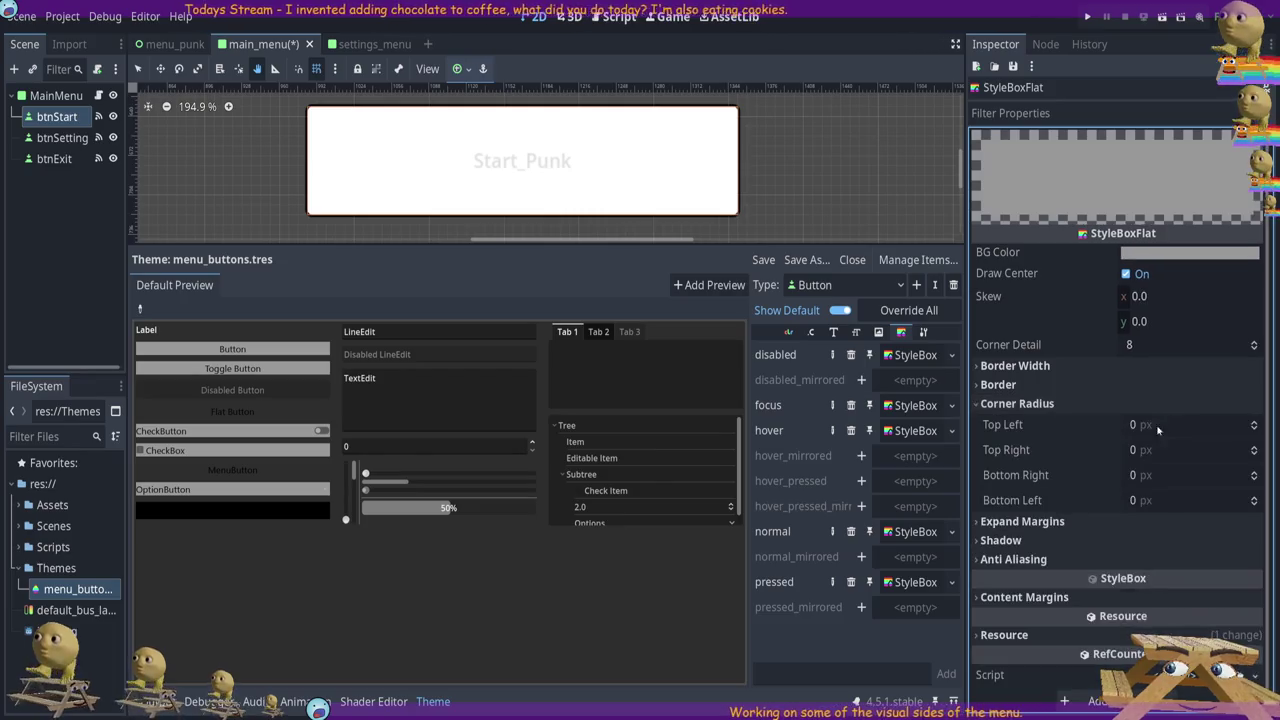
pyautogui.click(1135, 425)
pyautogui.write('4')
pyautogui.press('BackSpace')
pyautogui.write('5')
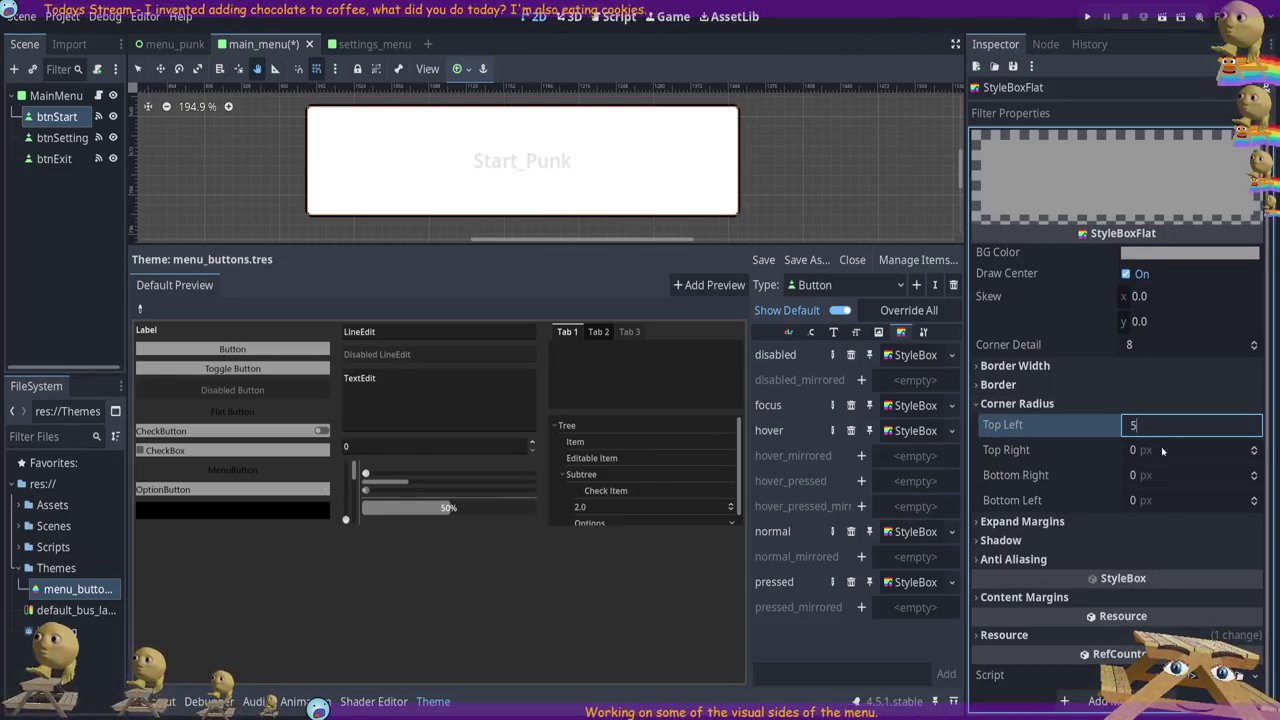
pyautogui.click(1132, 450)
pyautogui.write('5')
pyautogui.click(1132, 475)
pyautogui.write('5')
pyautogui.click(1130, 500)
pyautogui.write('5')
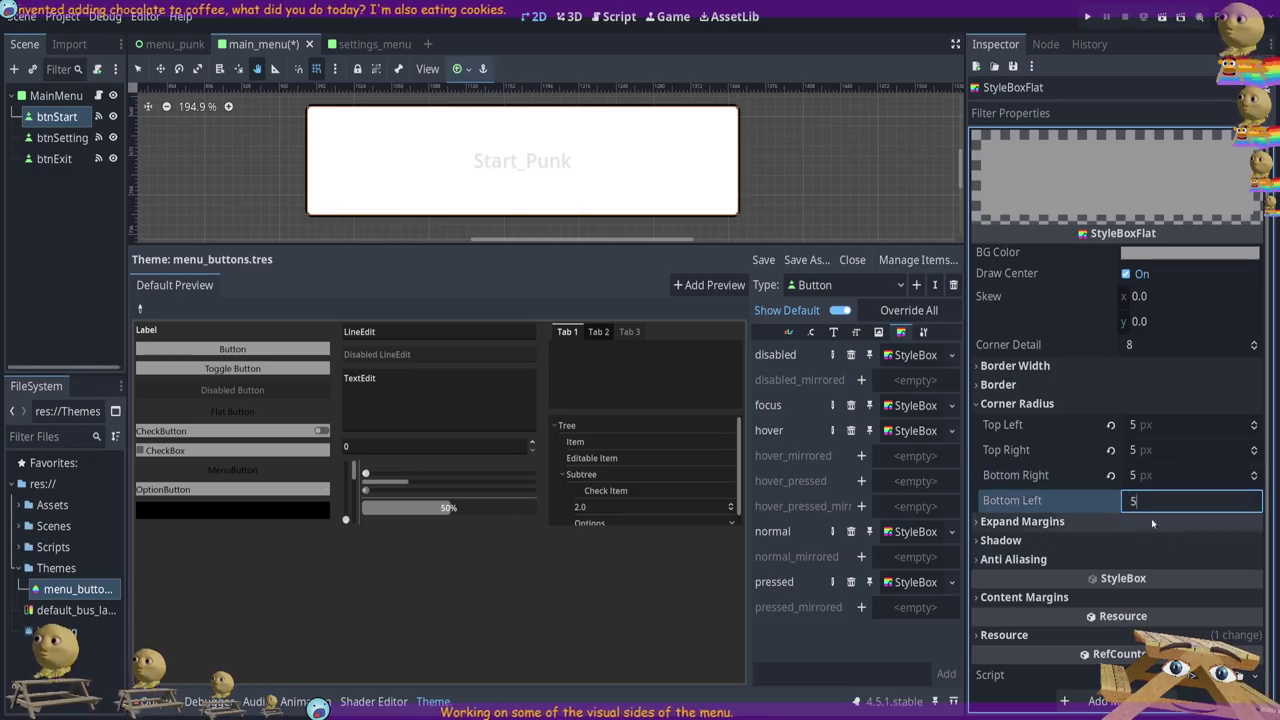
pyautogui.click(1168, 451)
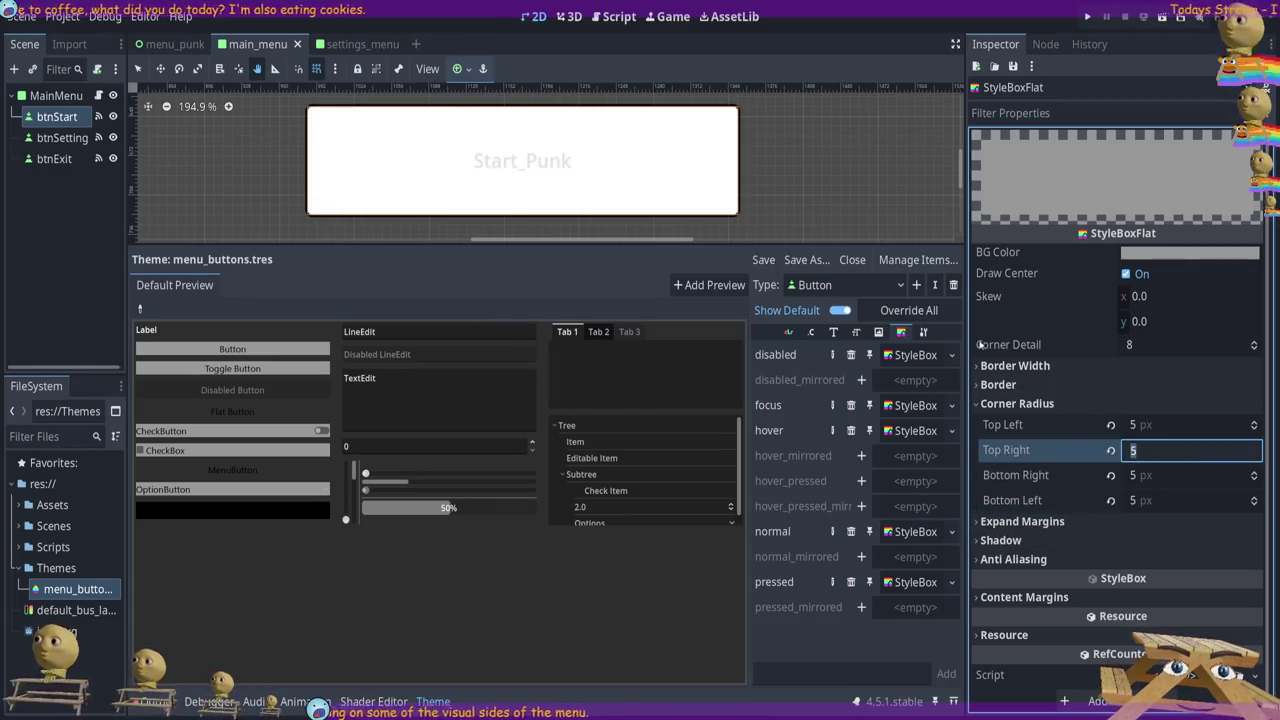
pyautogui.press('Return')
# Override all default Button theme items and paste a black background colour into the style
pyautogui.click(910, 312)
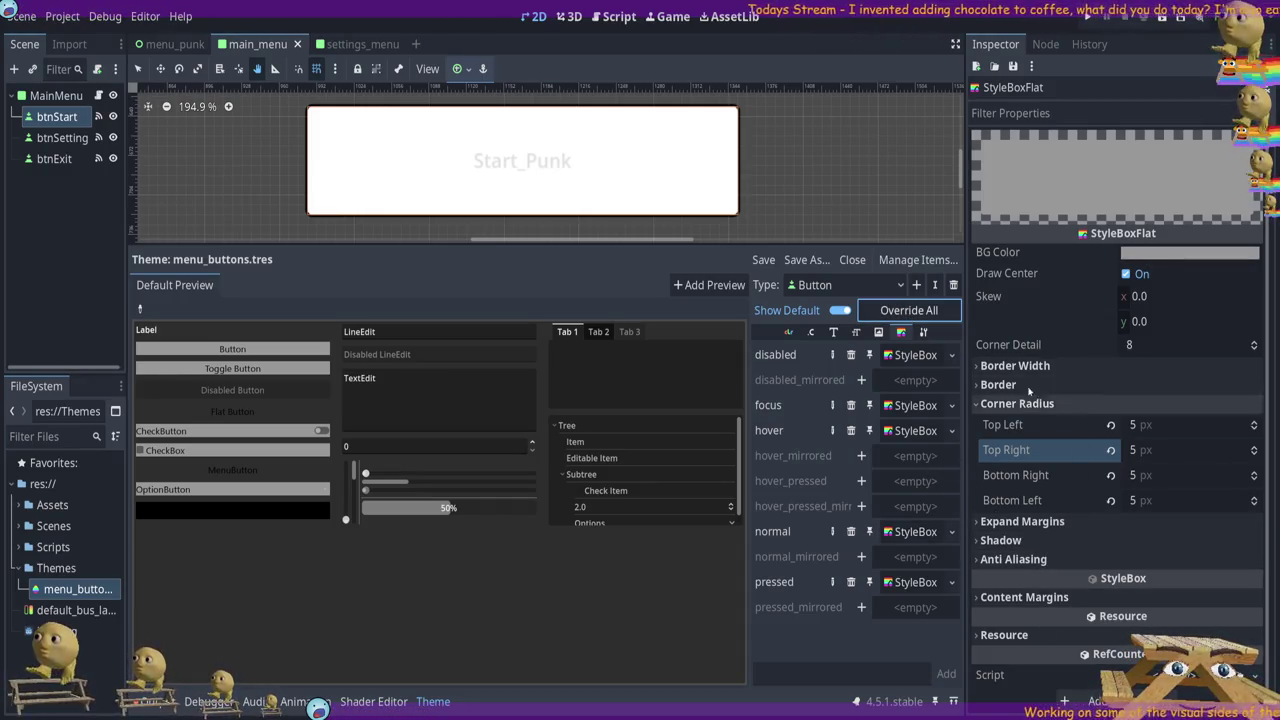
pyautogui.click(1038, 394)
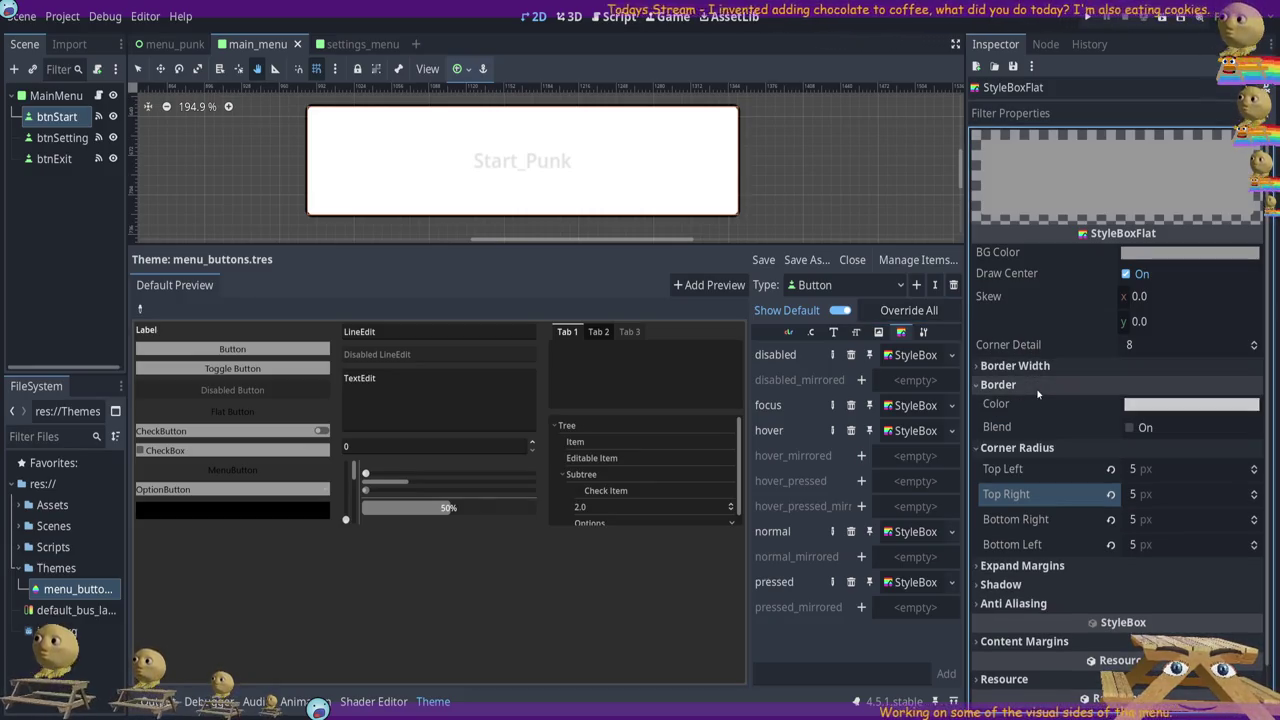
pyautogui.click(1038, 388)
pyautogui.click(1045, 366)
pyautogui.click(1045, 366)
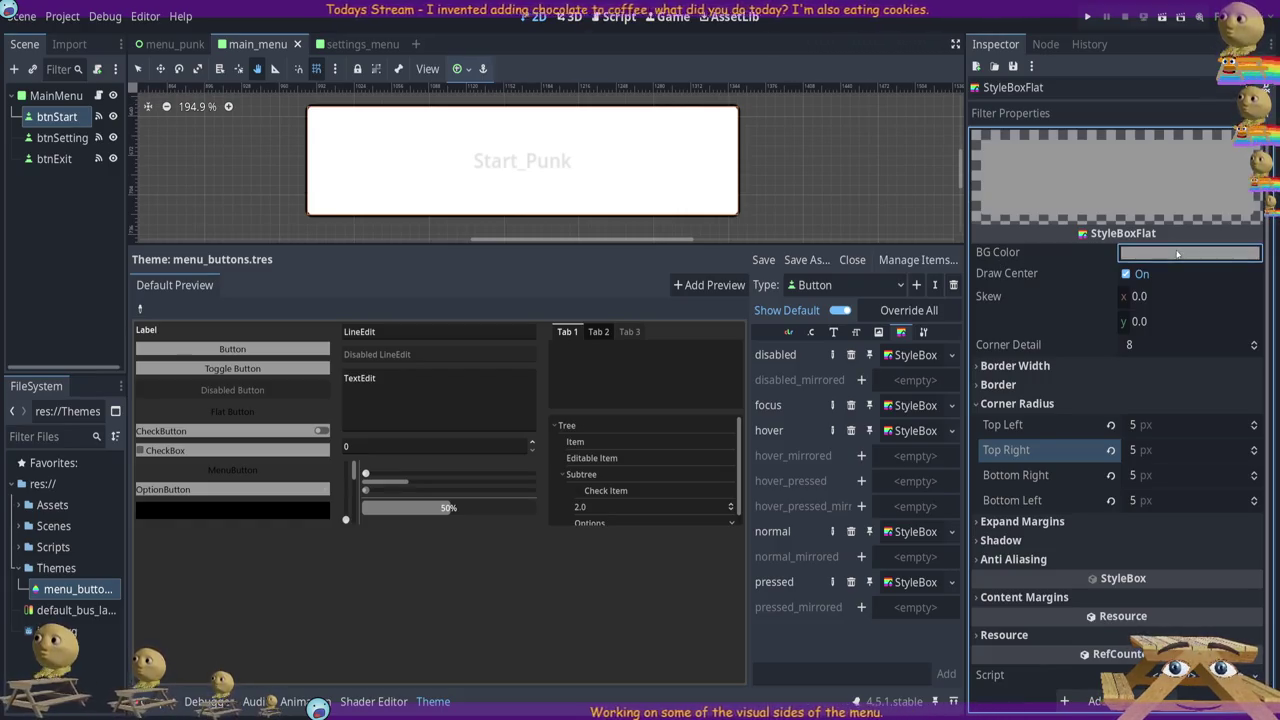
pyautogui.hotkey('ctrl', 'v')
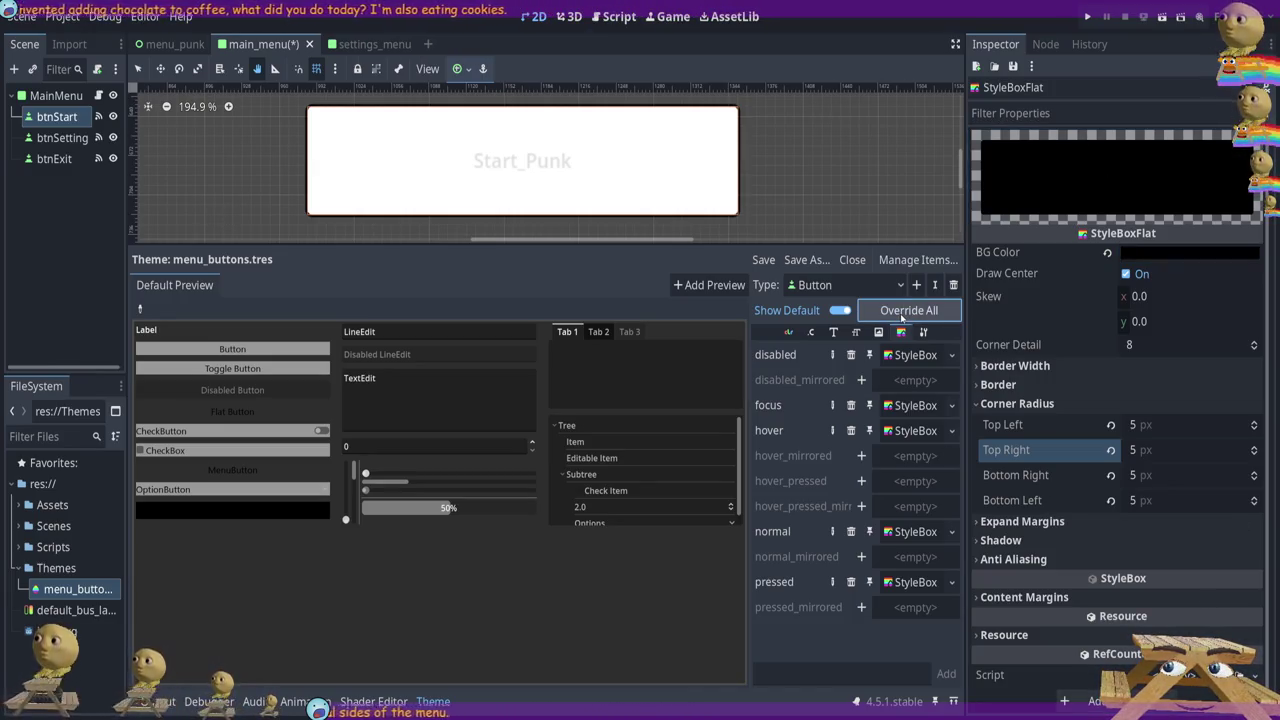
pyautogui.click(906, 537)
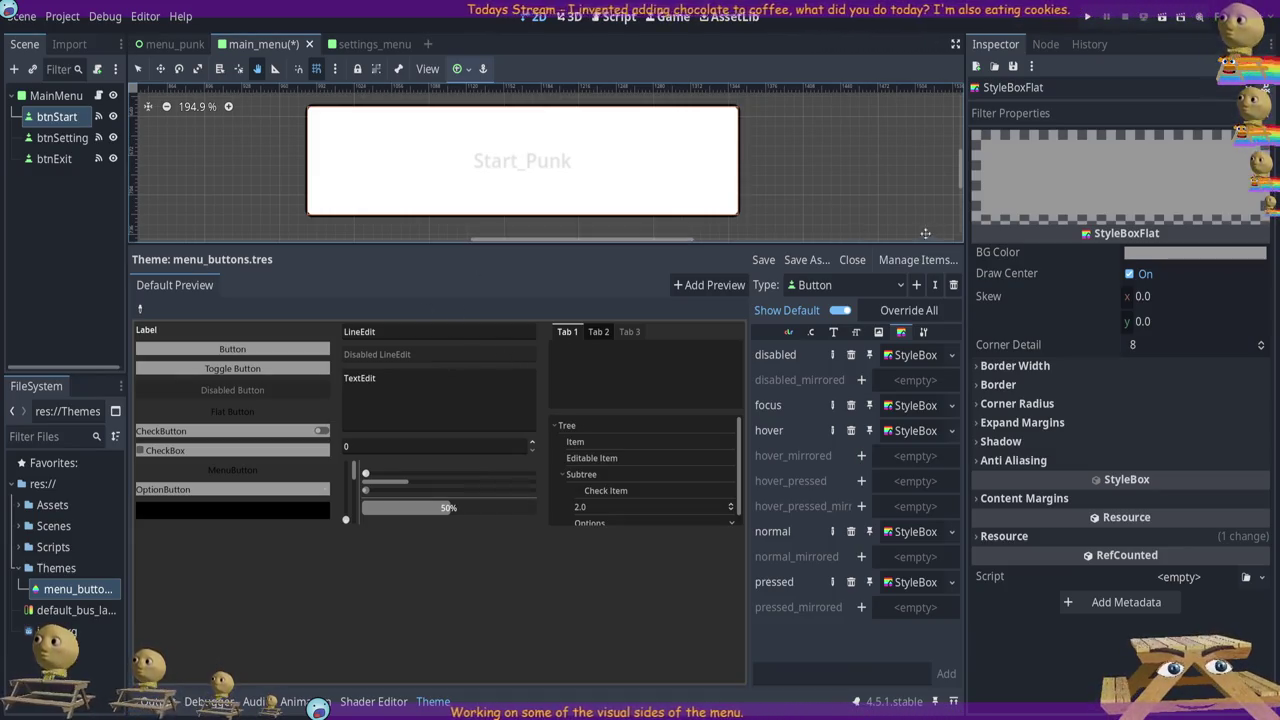
# Bring the Start_Punk button into view and select btnStart in the scene tree
pyautogui.click(851, 259)
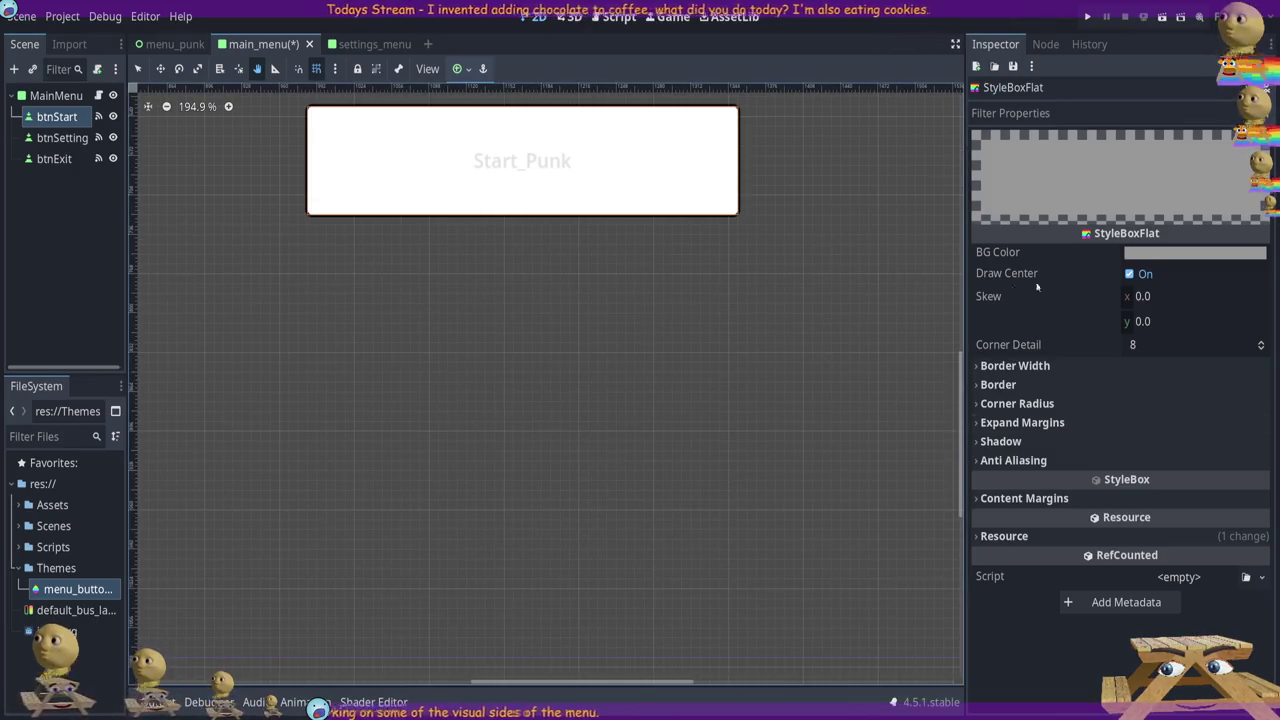
pyautogui.scroll(5, 787, 364)
pyautogui.scroll(-5, 787, 364)
pyautogui.scroll(1, 766, 351)
pyautogui.moveTo(786, 220)
pyautogui.mouseDown()
pyautogui.moveTo(794, 303)
pyautogui.moveTo(777, 309)
pyautogui.mouseUp()
pyautogui.click(62, 137)
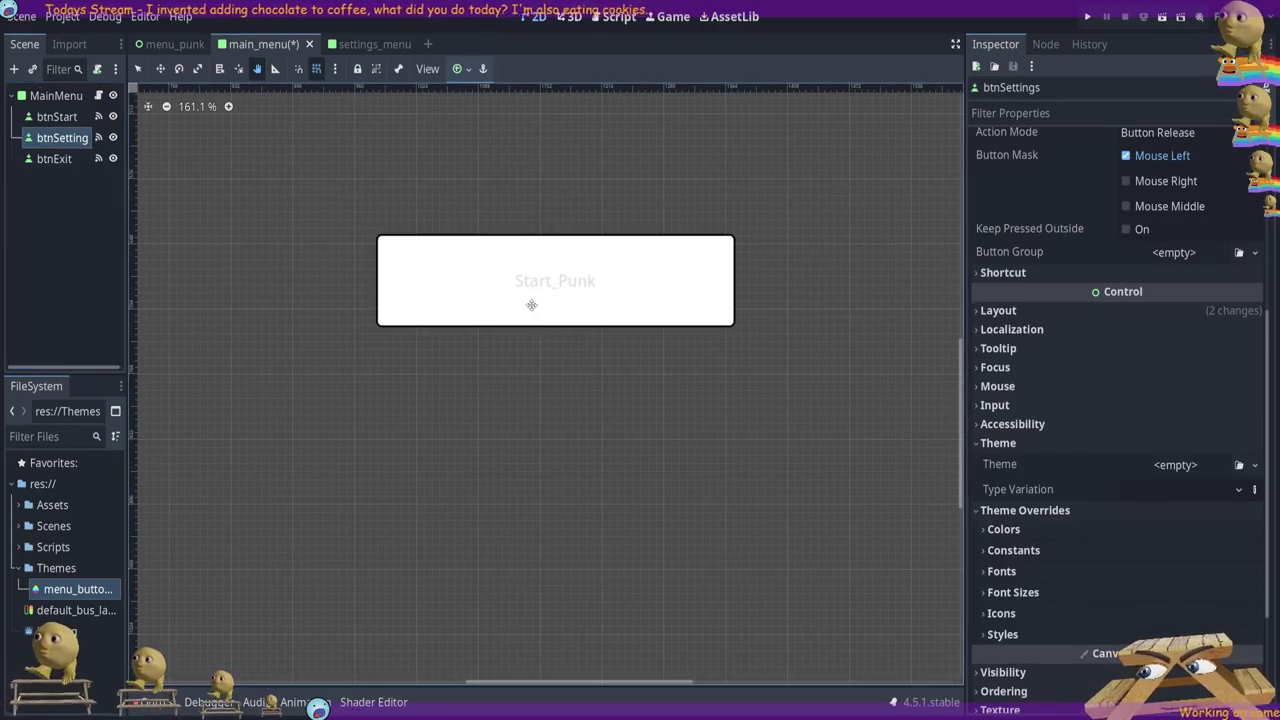
pyautogui.click(56, 95)
pyautogui.click(57, 116)
pyautogui.moveTo(548, 271); pyautogui.dragTo(571, 289)
pyautogui.click(138, 68)
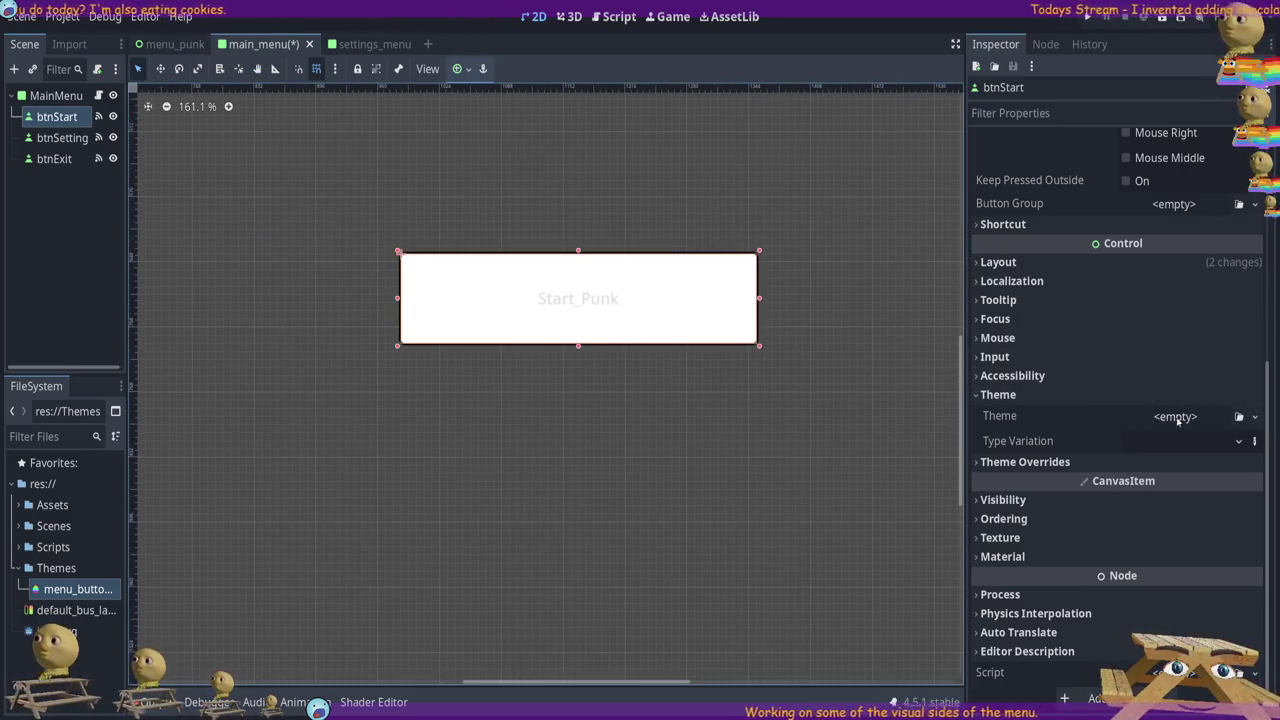
# Try a new Theme on btnStart, then clear its Theme property back to empty
pyautogui.click(1185, 418)
pyautogui.click(1175, 416)
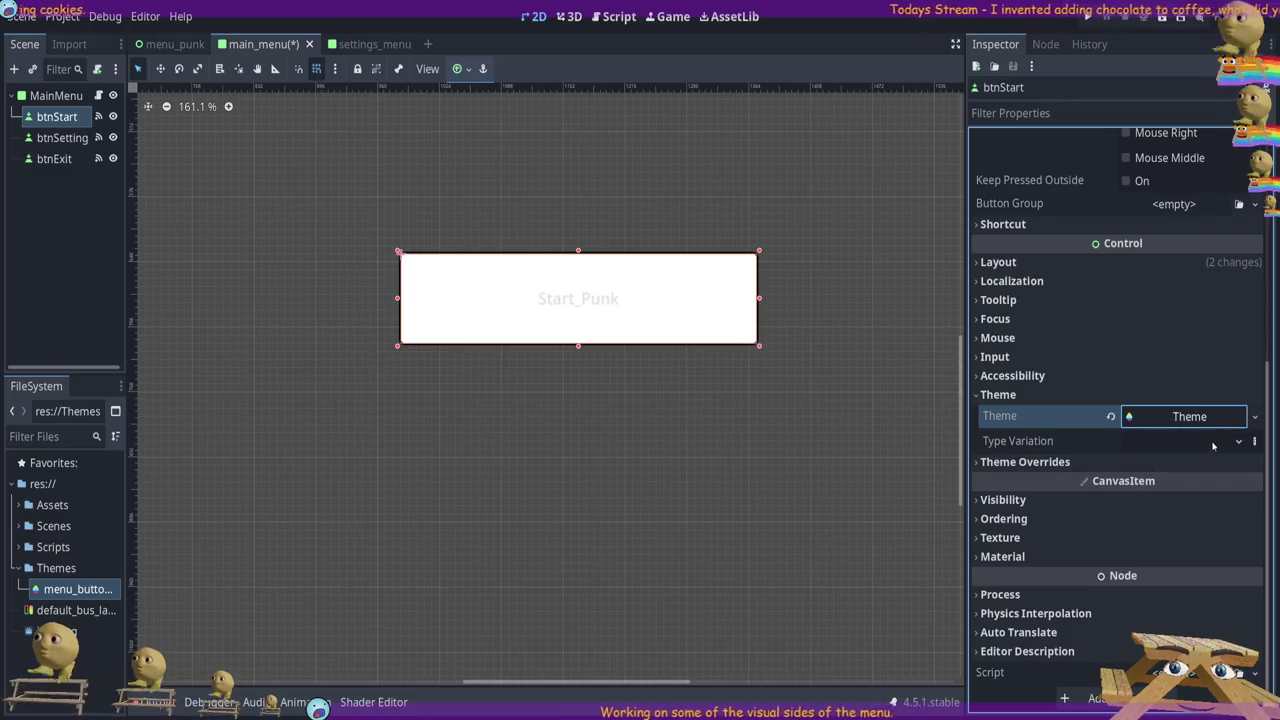
pyautogui.click(1201, 417)
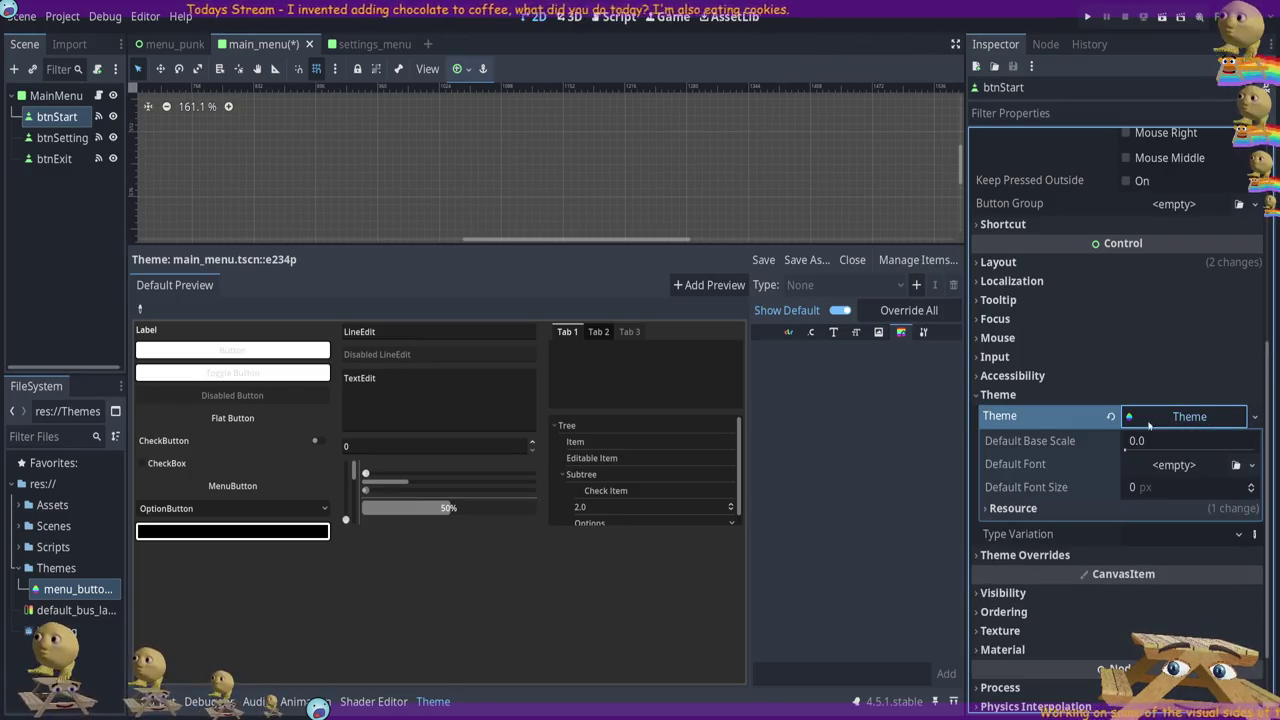
pyautogui.click(1111, 418)
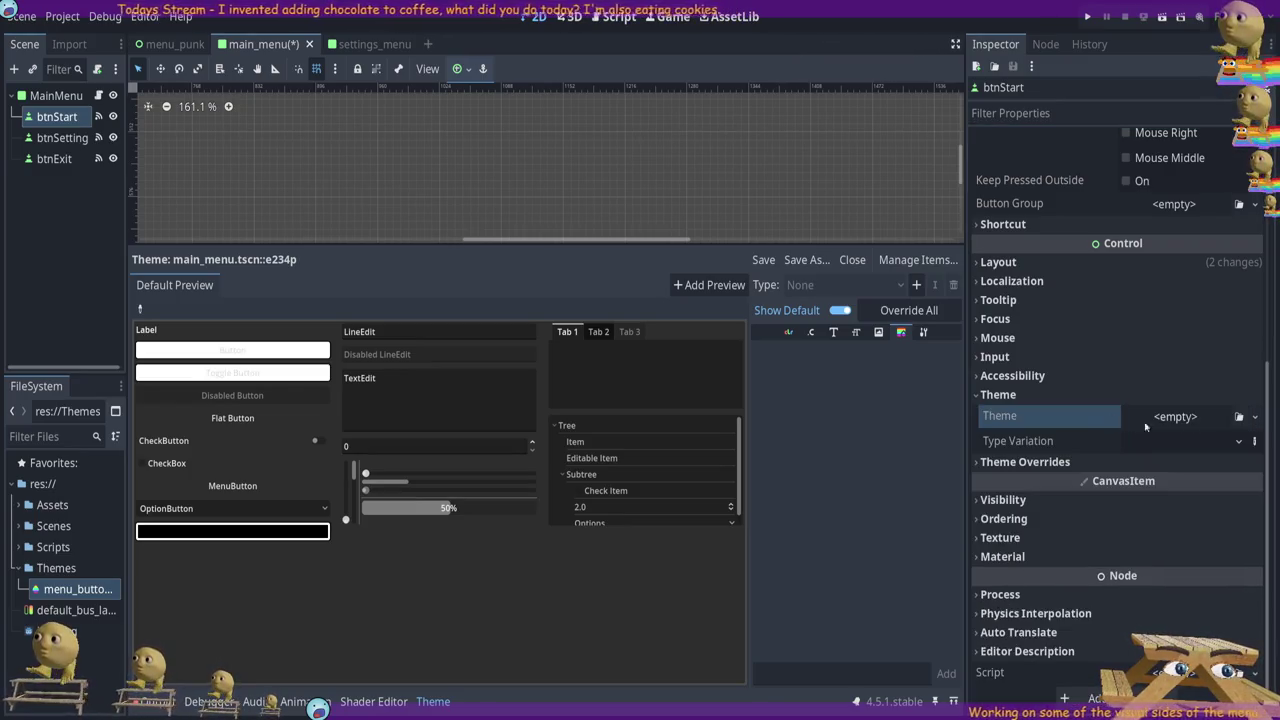
pyautogui.click(1197, 418)
pyautogui.click(1199, 418)
pyautogui.click(1199, 418)
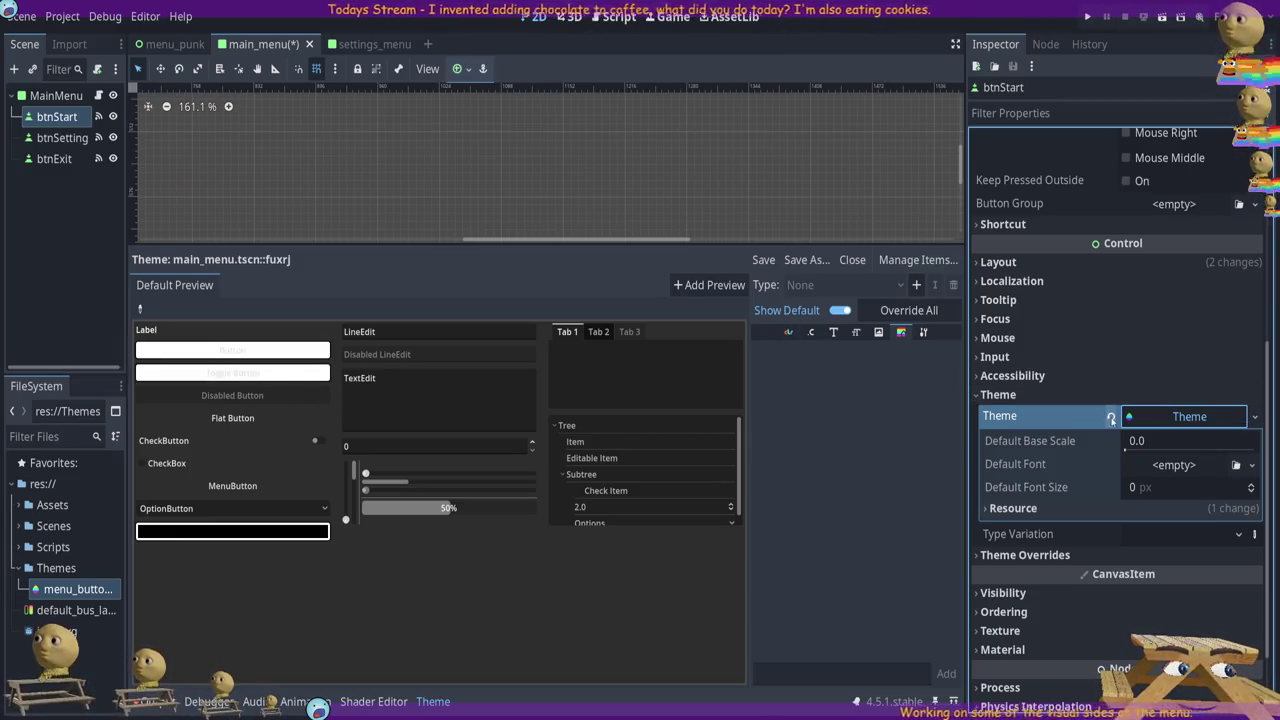
pyautogui.click(1110, 416)
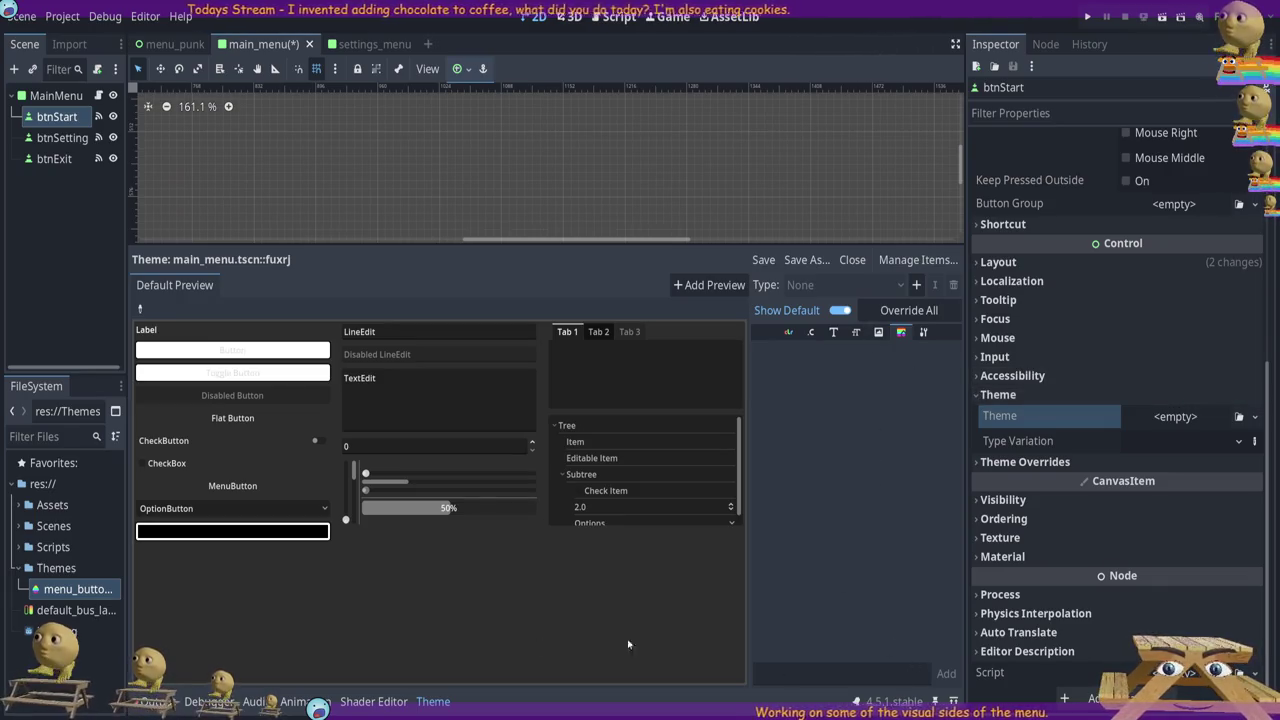
pyautogui.click(852, 259)
pyautogui.click(424, 148)
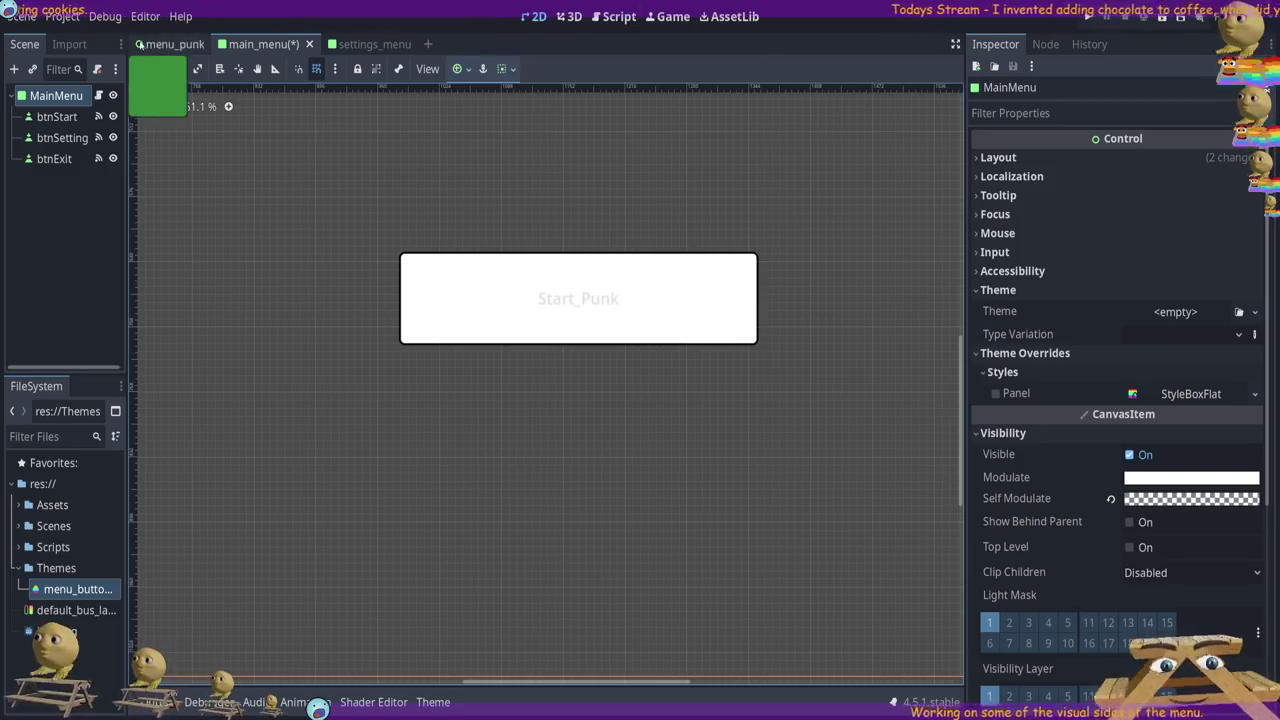
pyautogui.click(575, 312)
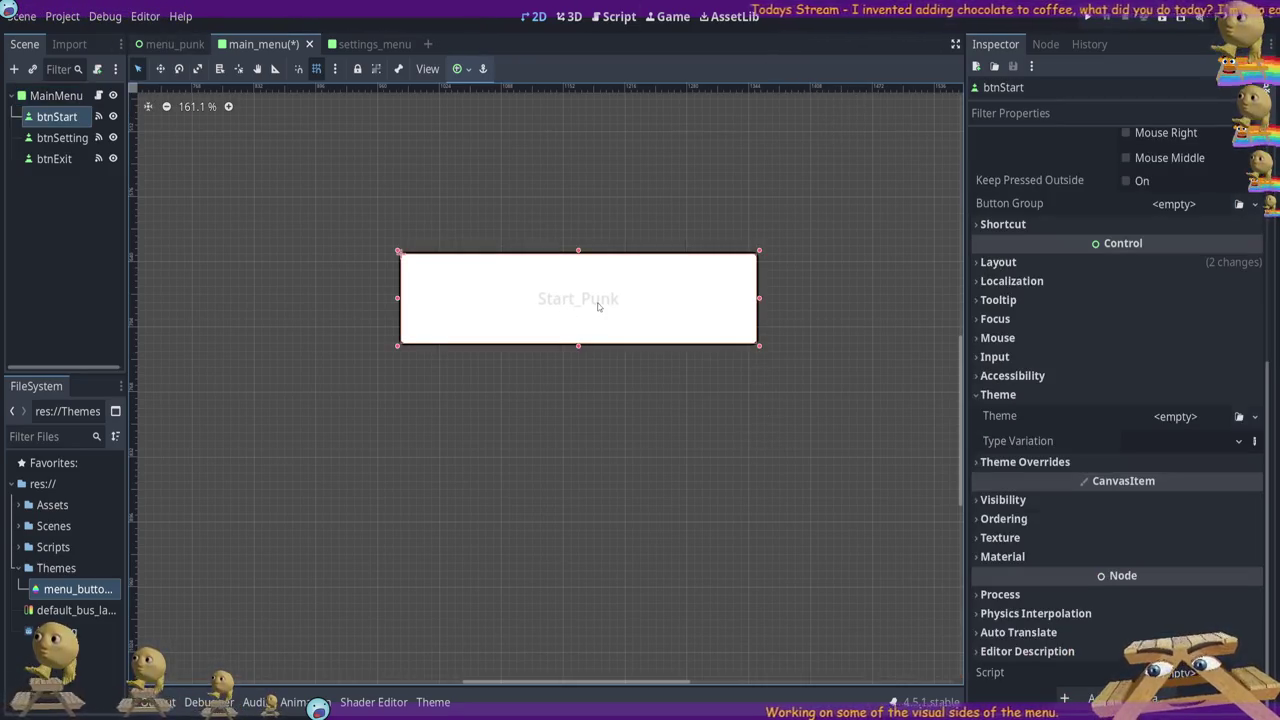
pyautogui.click(433, 701)
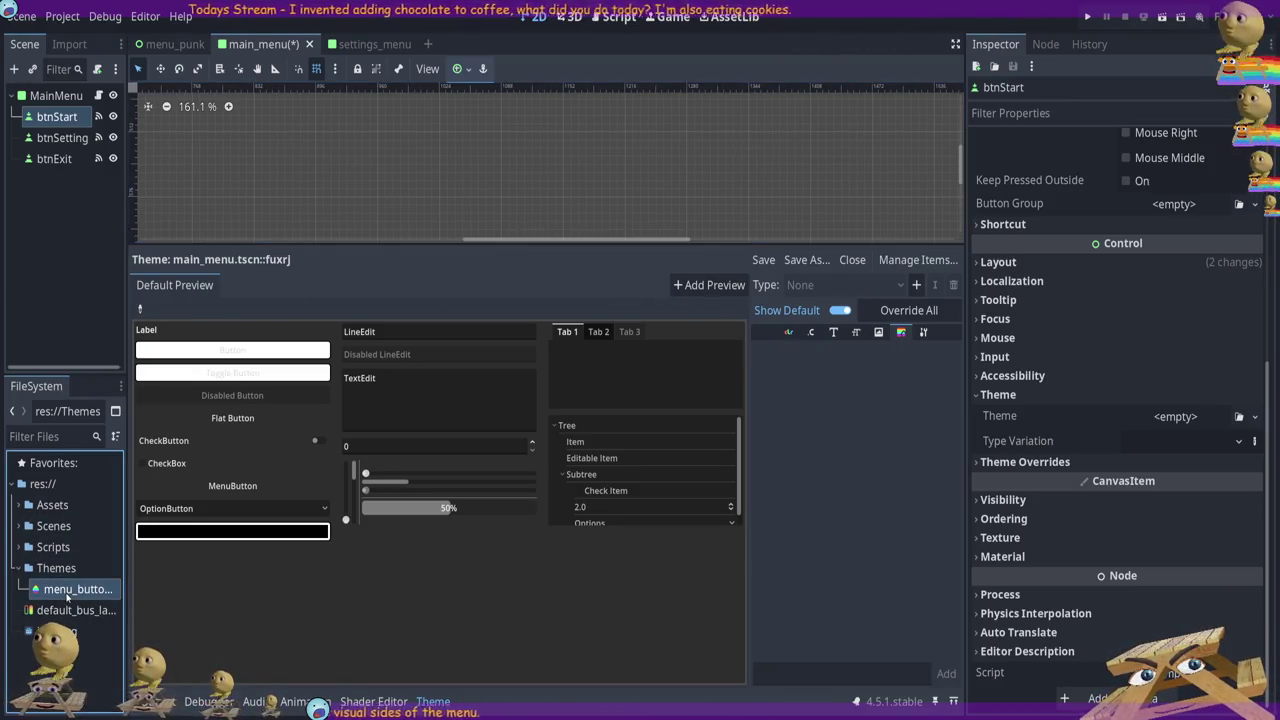
# Open menu_buttons.tres in the theme editor and pan the canvas to see the other buttons
pyautogui.doubleClick(67, 592)
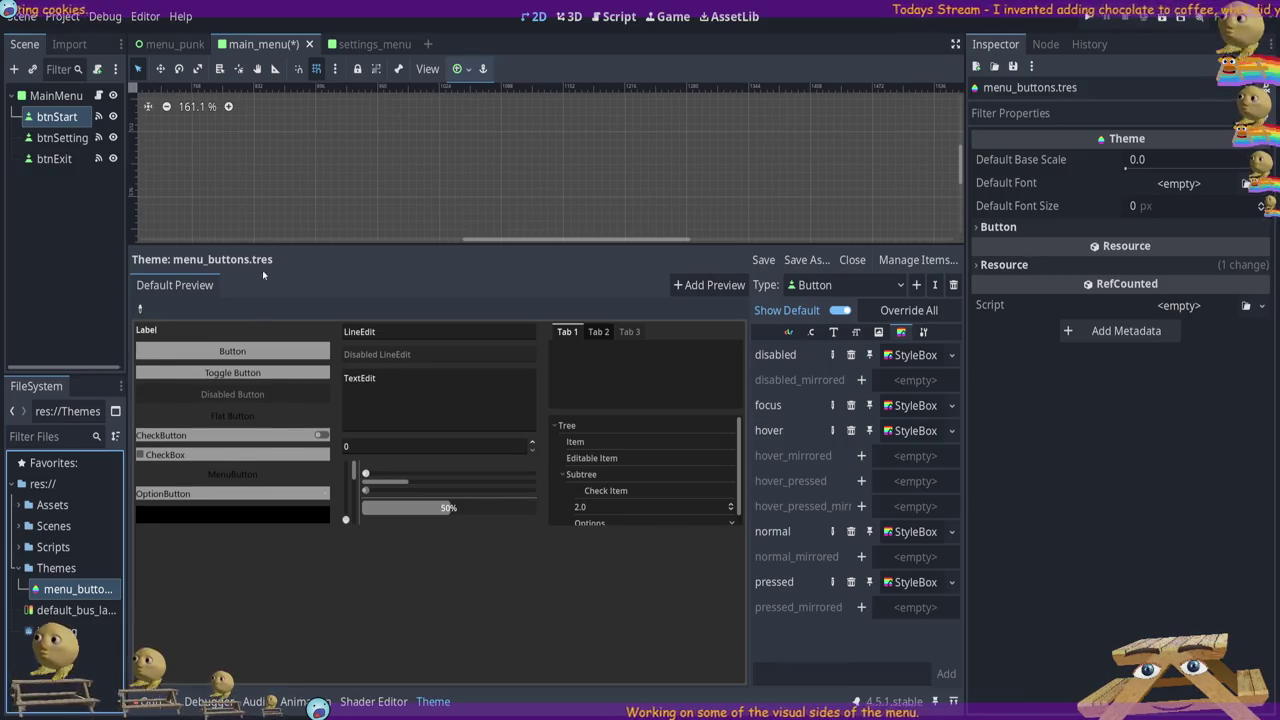
pyautogui.scroll(-1, 670, 199)
pyautogui.click(743, 286)
pyautogui.scroll(-3, 671, 200)
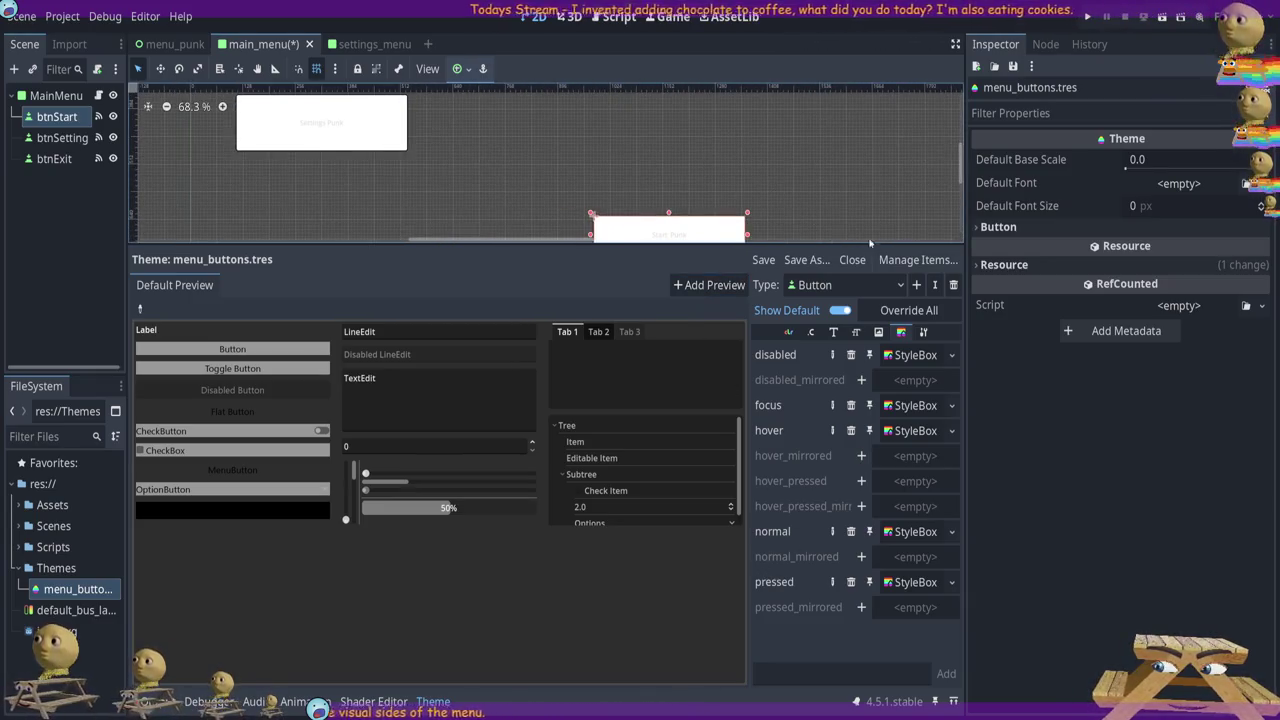
pyautogui.moveTo(958, 158); pyautogui.dragTo(957, 170)
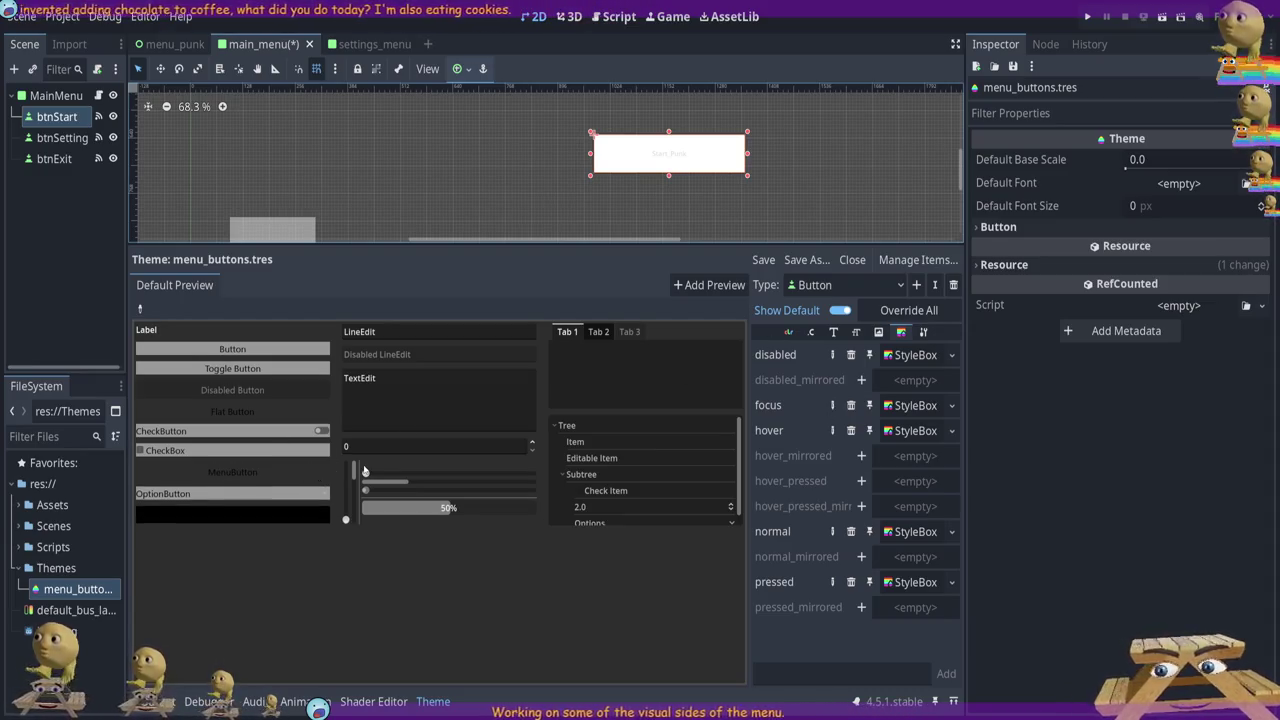
# Hide the theme editor, collapse the Themes folder and deselect Start_Punk
pyautogui.click(852, 259)
pyautogui.click(66, 588)
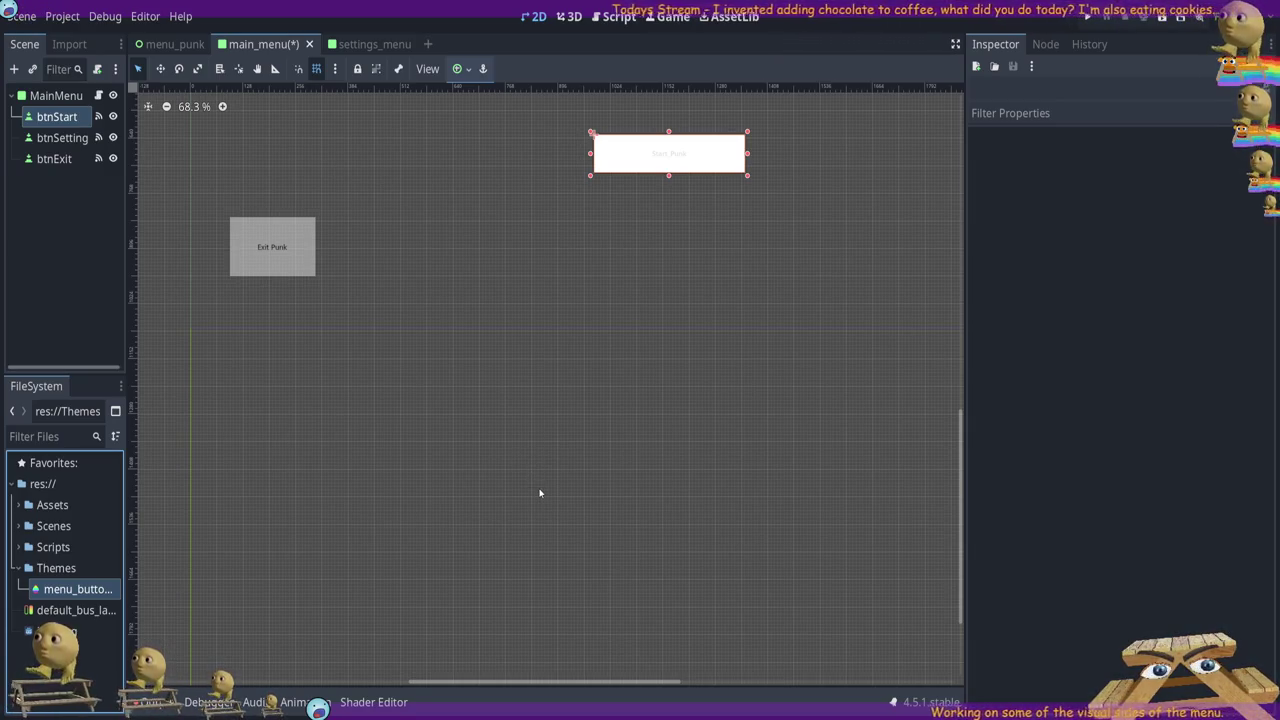
pyautogui.press('Left')
pyautogui.press('Left')
pyautogui.click(583, 323)
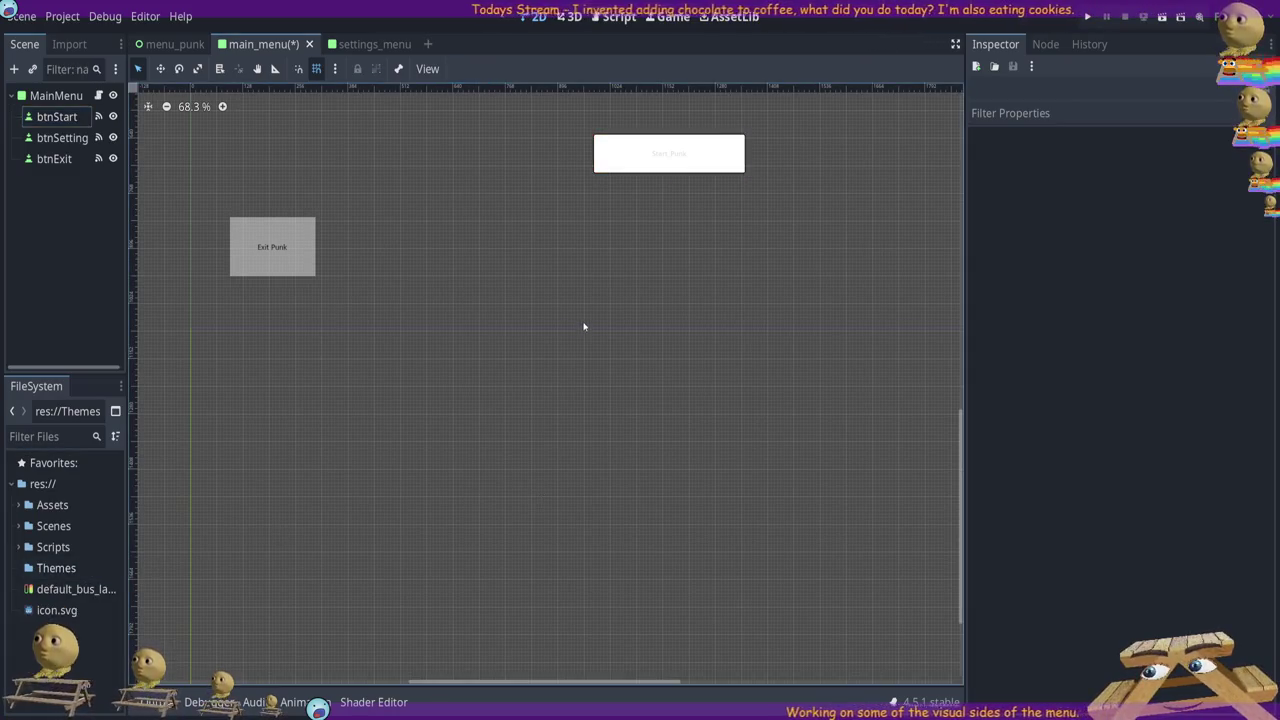
# Check the menu_punk and settings_menu scenes, then save the main_menu scene
pyautogui.click(170, 44)
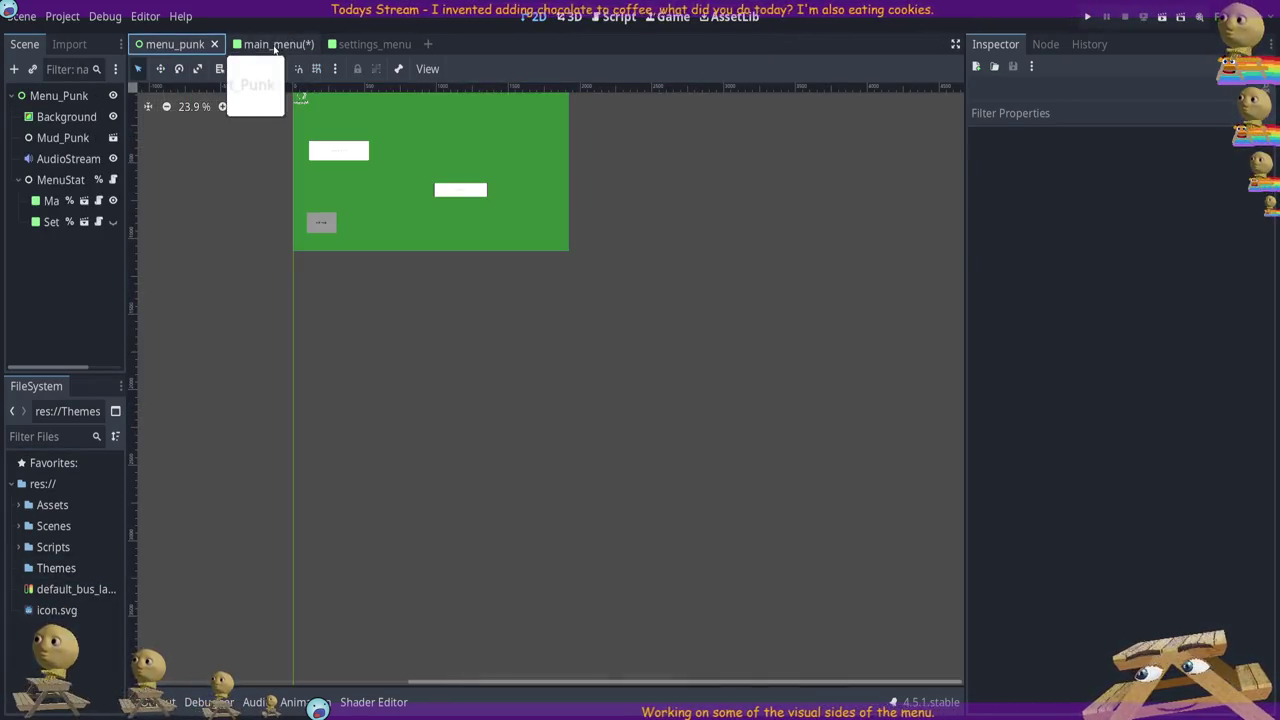
pyautogui.click(262, 44)
pyautogui.click(586, 194)
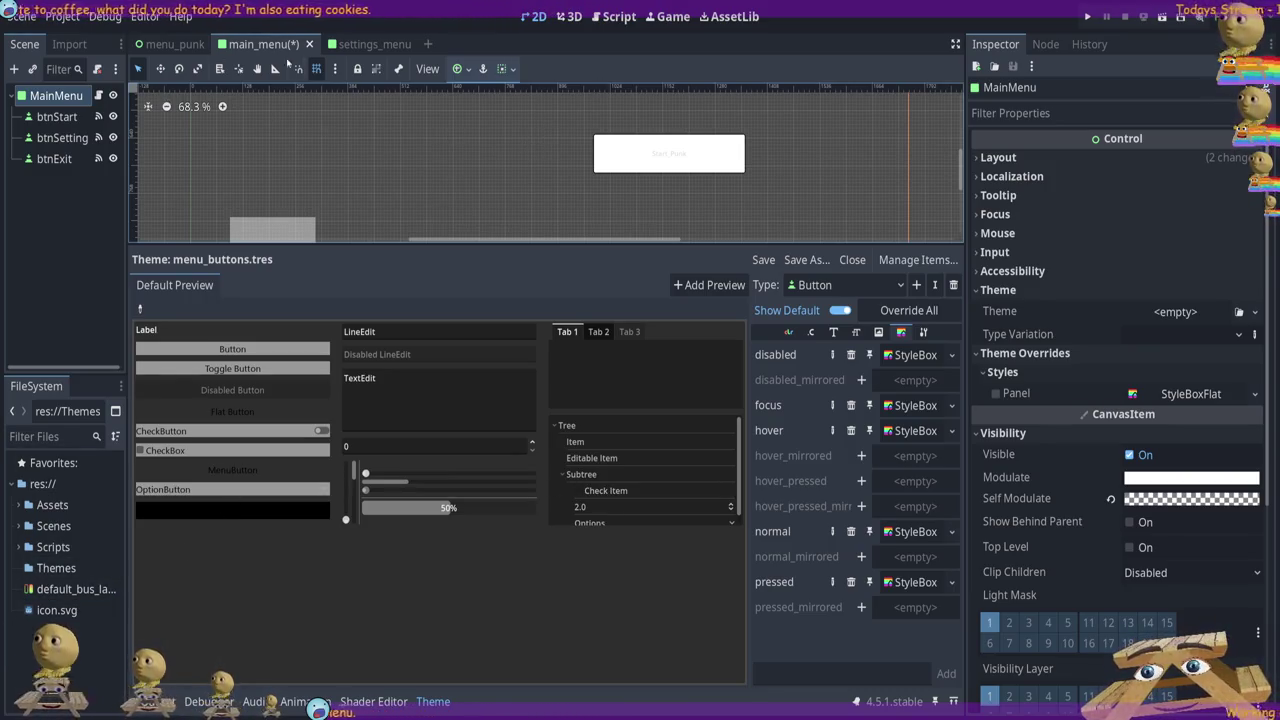
pyautogui.click(370, 44)
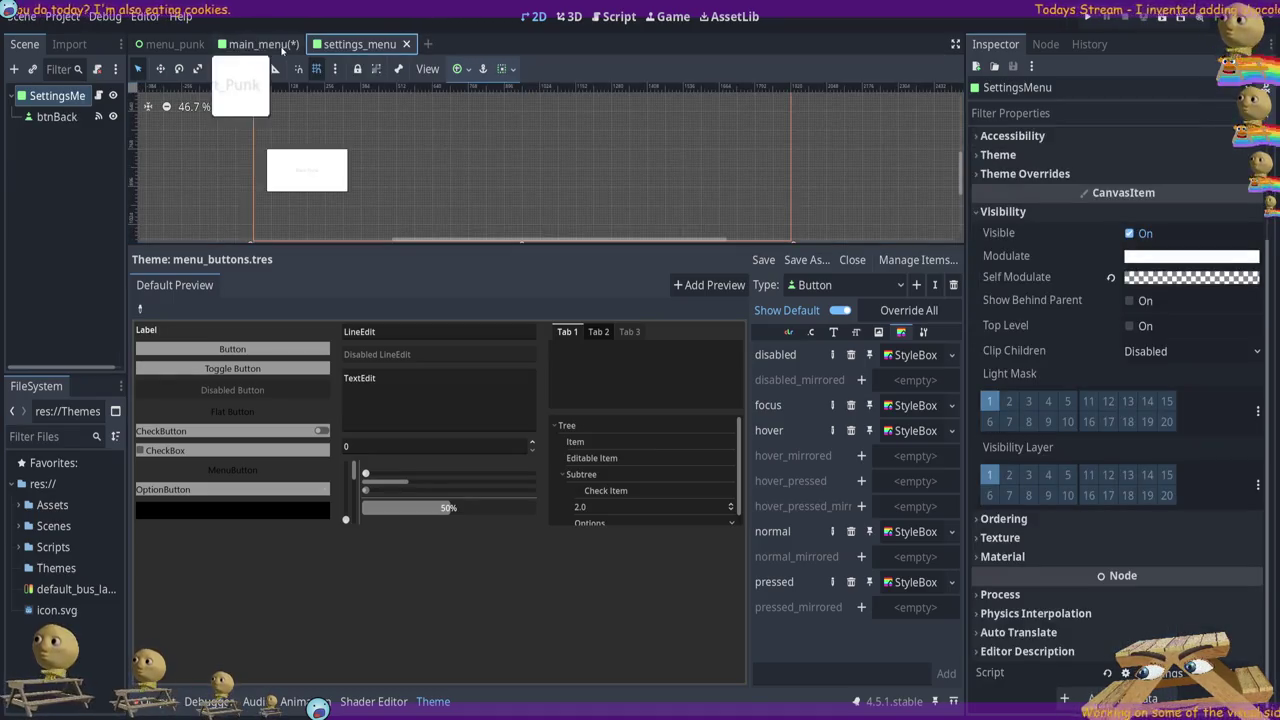
pyautogui.click(260, 44)
pyautogui.hotkey('ctrl', 's')
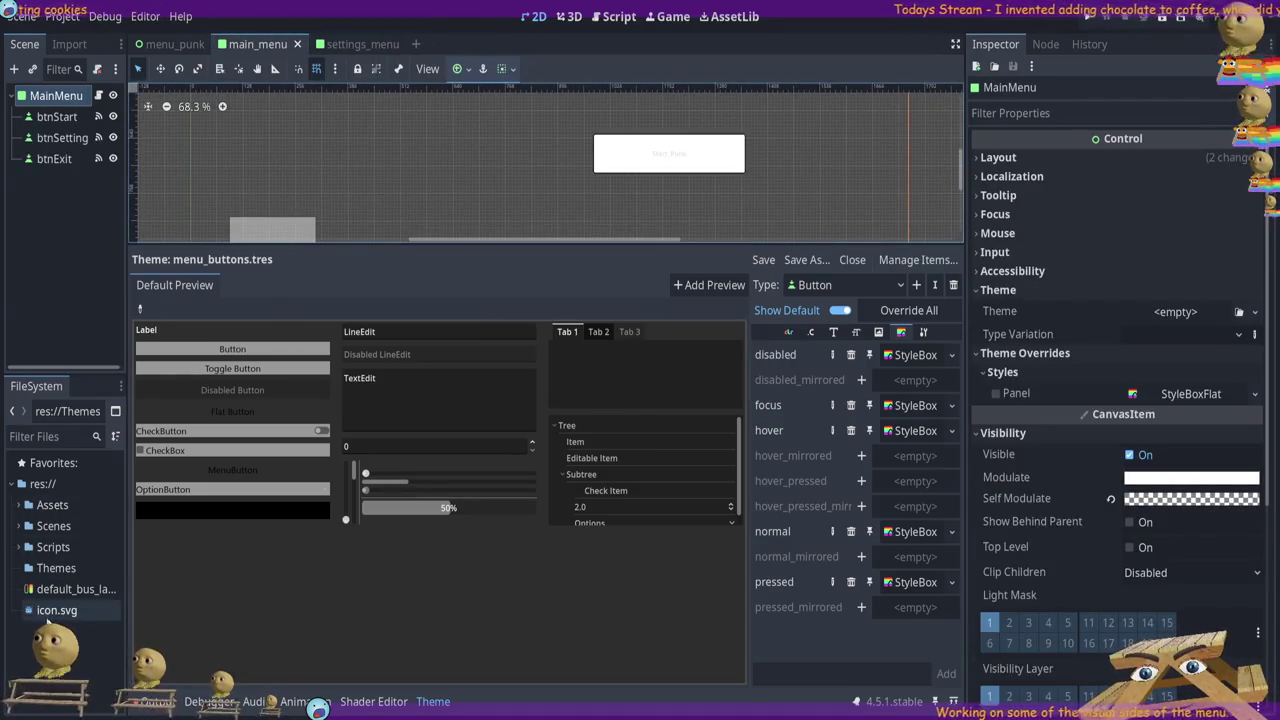
pyautogui.click(740, 157)
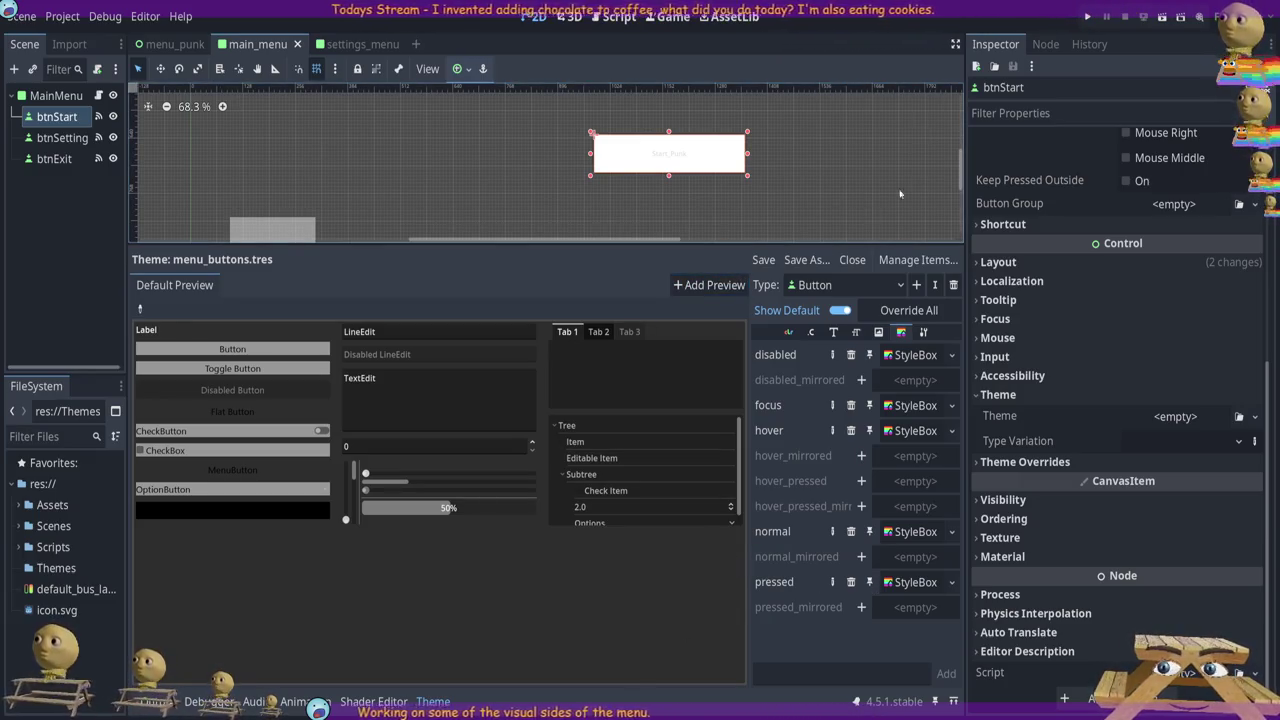
# Revert btnExit's Theme property, then switch to settings_menu and select btnBack
pyautogui.moveTo(848, 247); pyautogui.dragTo(848, 377)
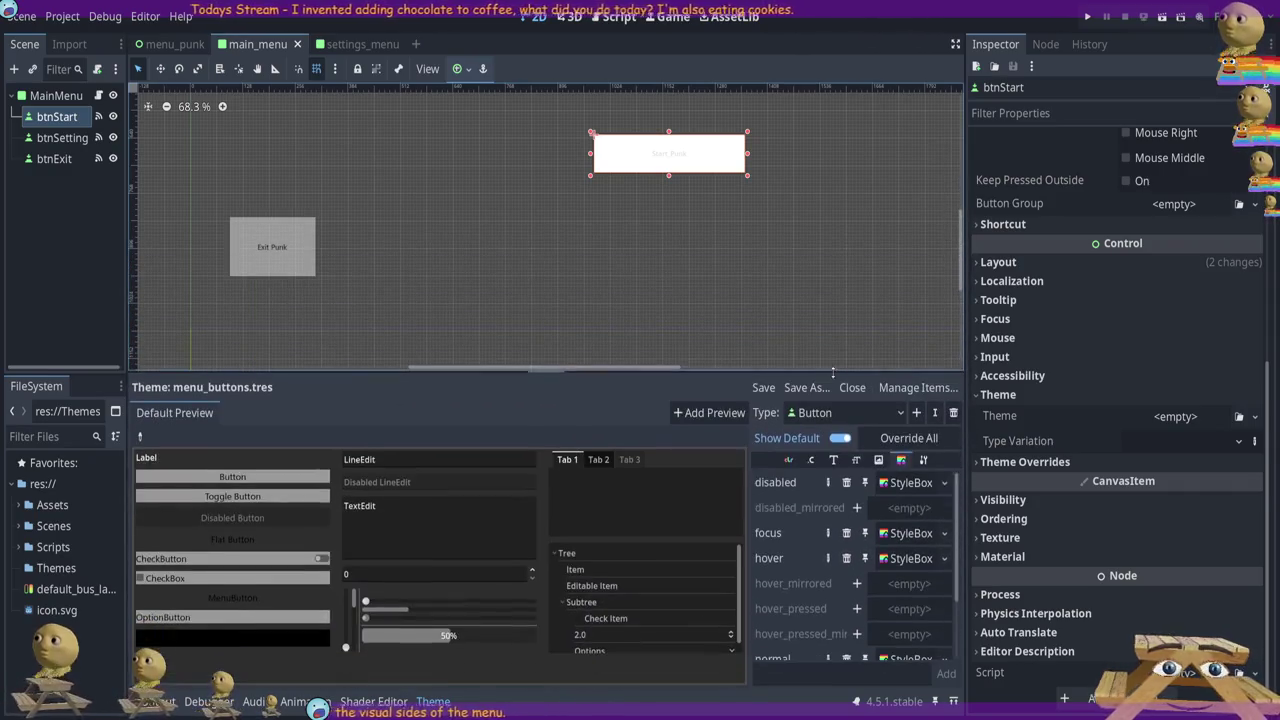
pyautogui.click(281, 232)
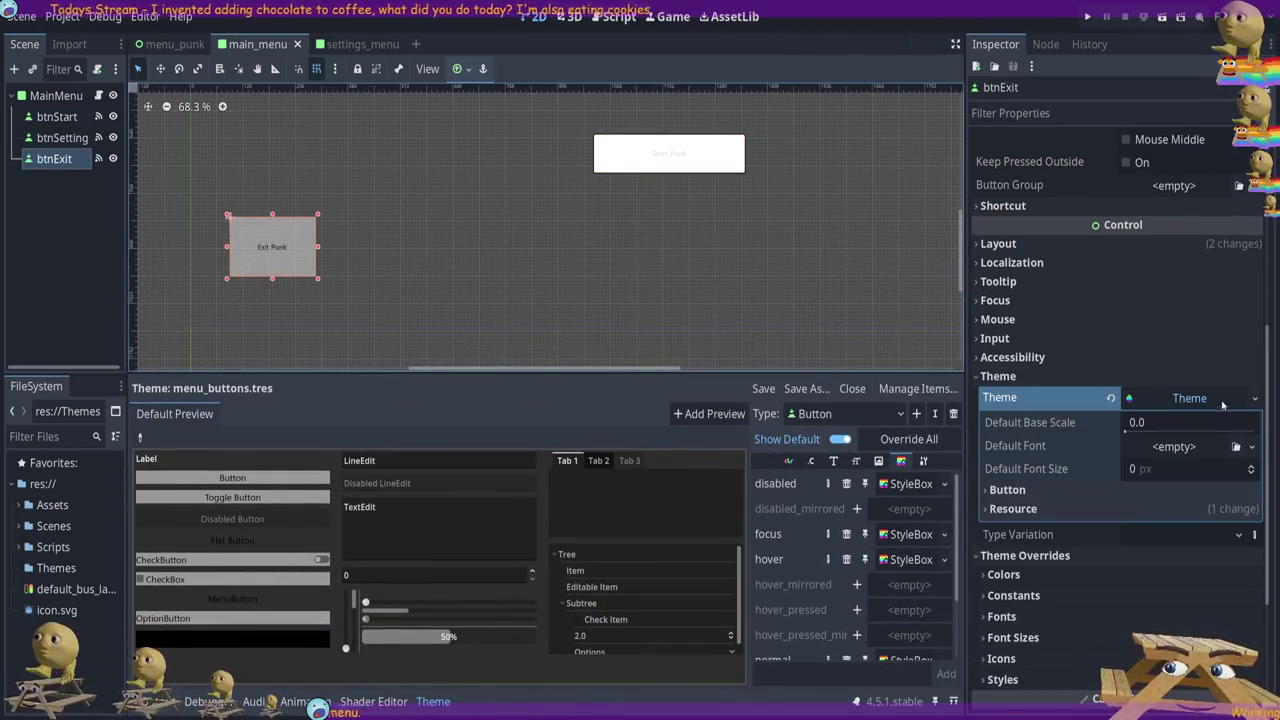
pyautogui.click(1110, 398)
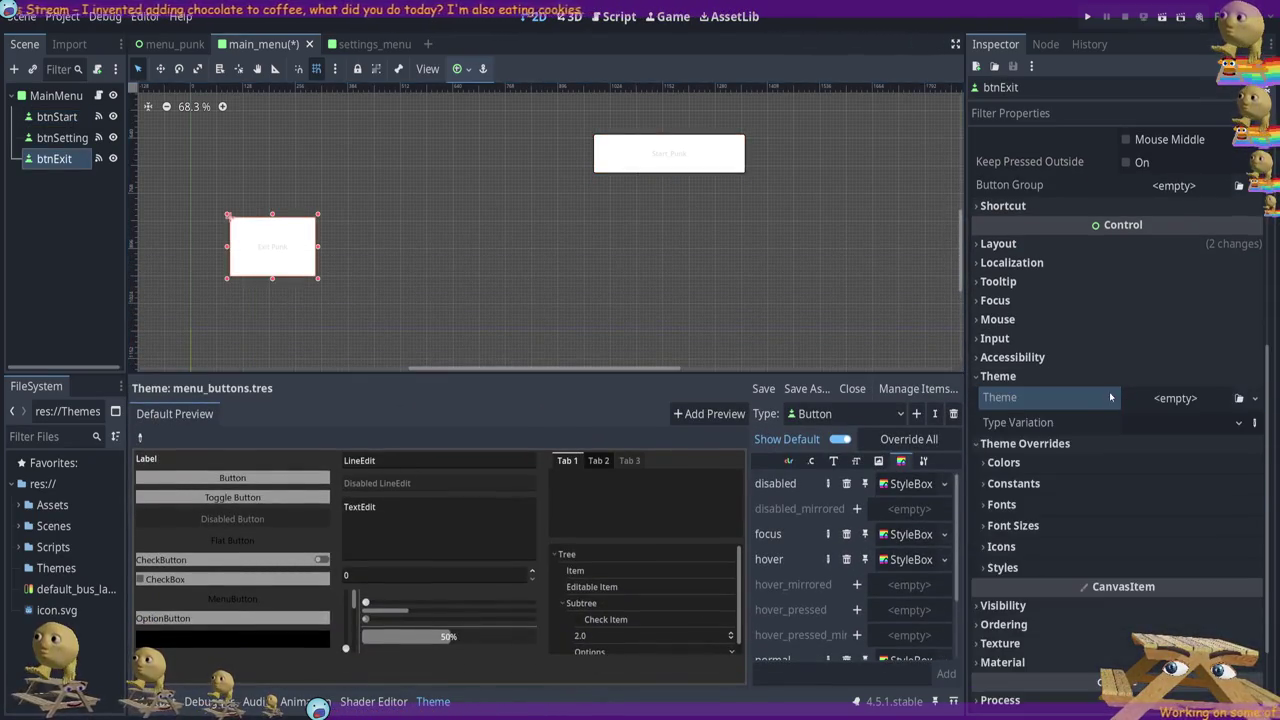
pyautogui.click(665, 153)
pyautogui.click(56, 158)
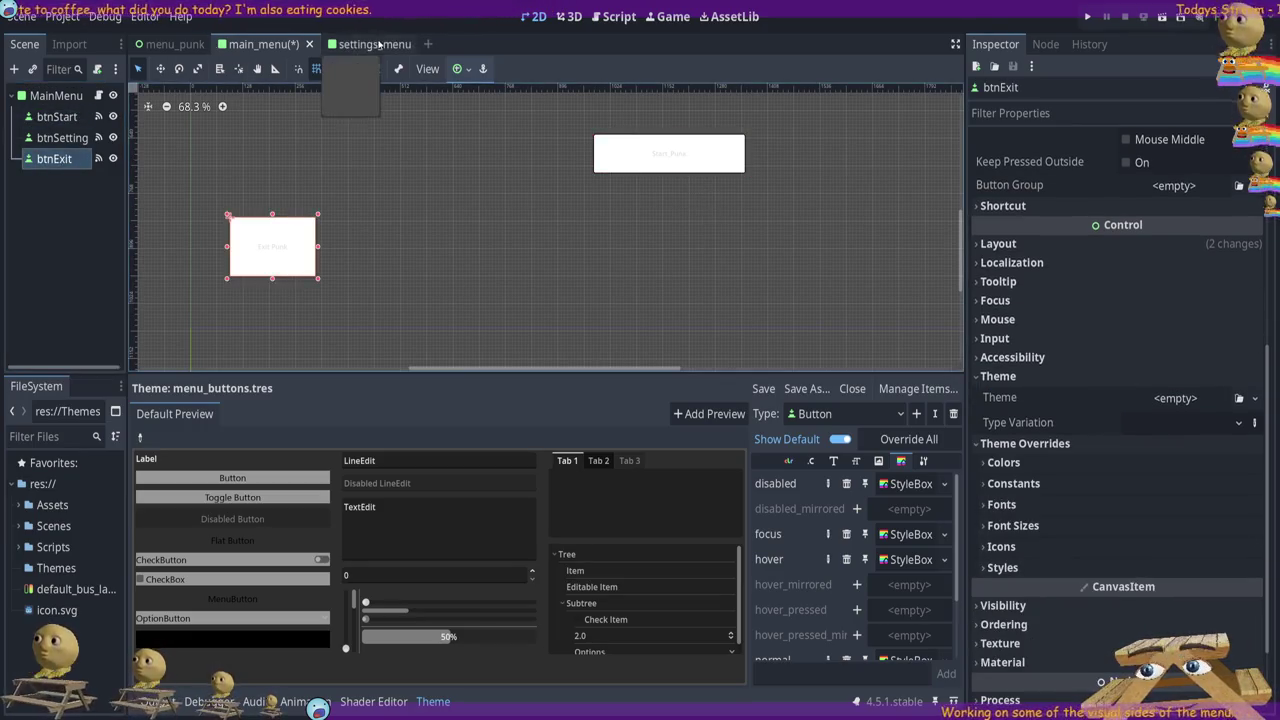
pyautogui.click(370, 44)
pyautogui.click(316, 180)
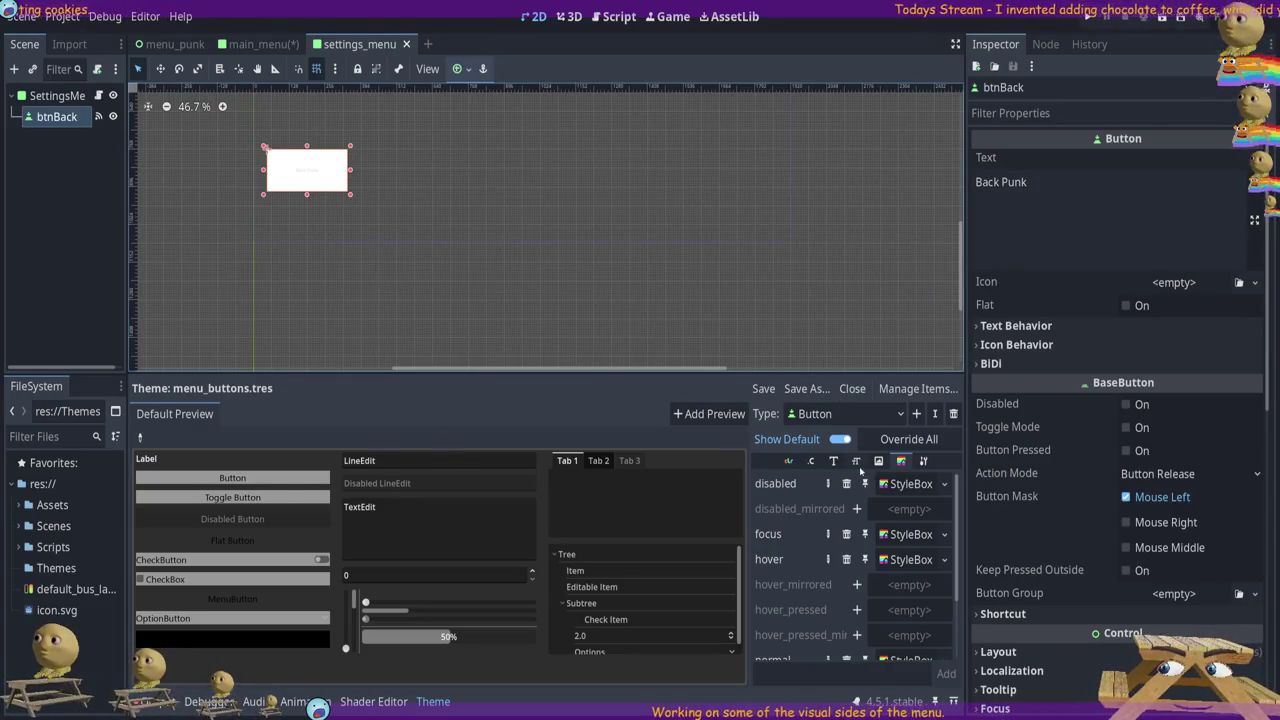
# Hide unset defaults and delete the disabled, focus, hover and normal StyleBox overrides
pyautogui.click(840, 440)
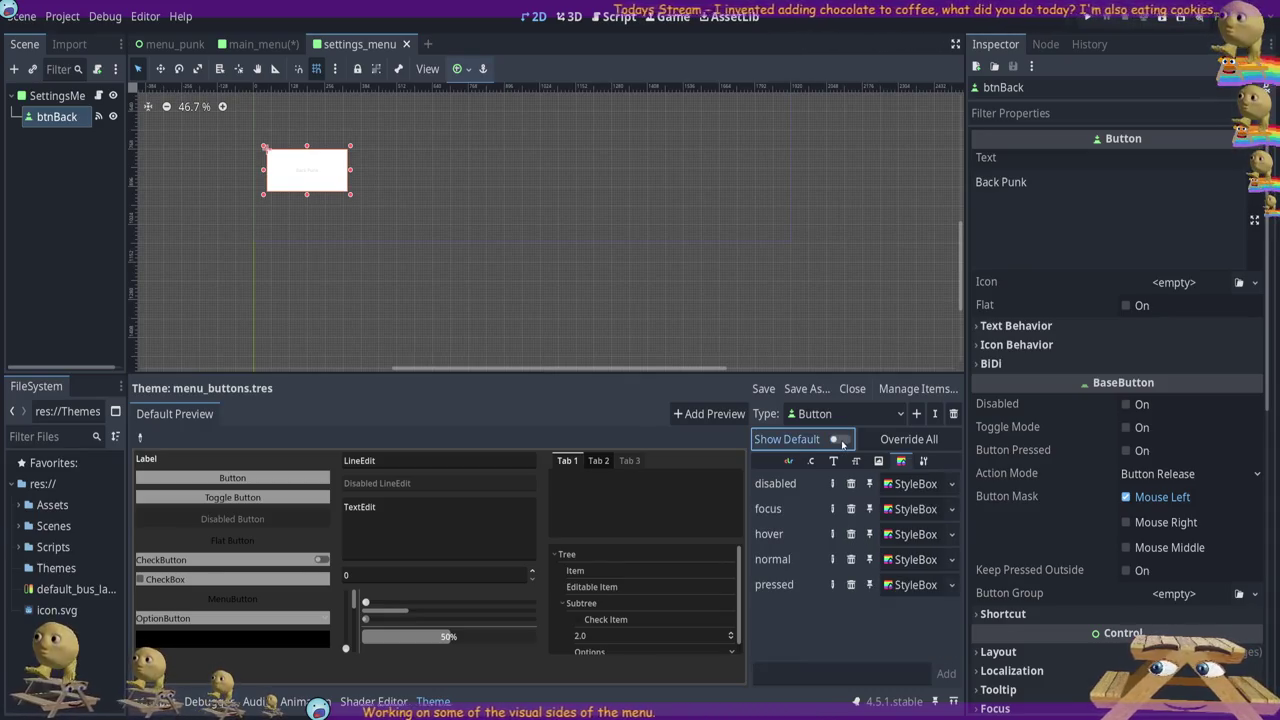
pyautogui.click(840, 440)
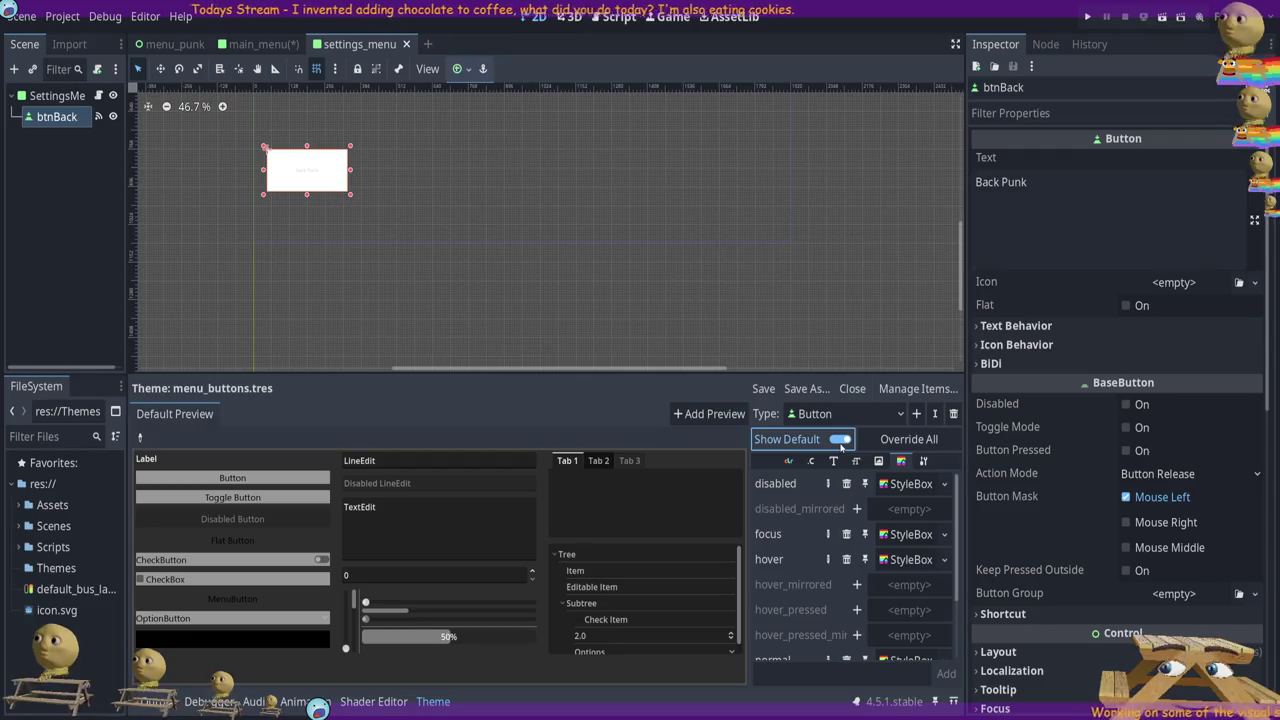
pyautogui.click(840, 440)
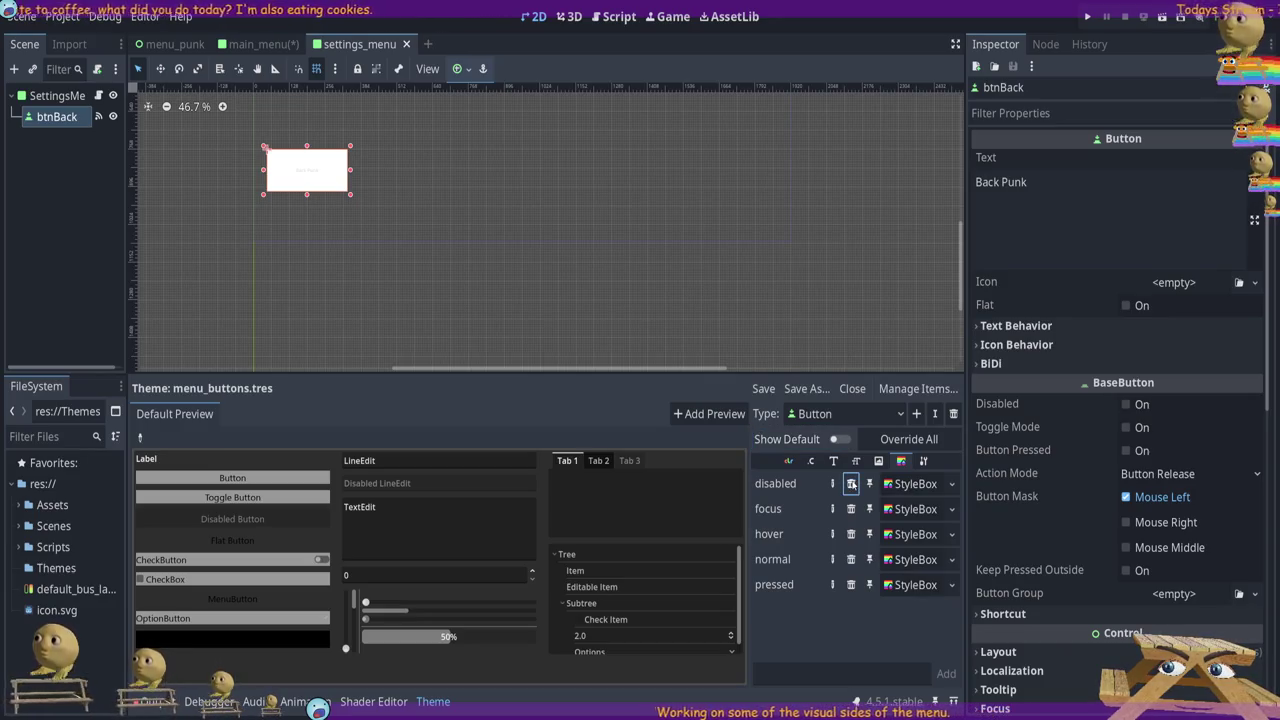
pyautogui.click(851, 484)
pyautogui.click(851, 484)
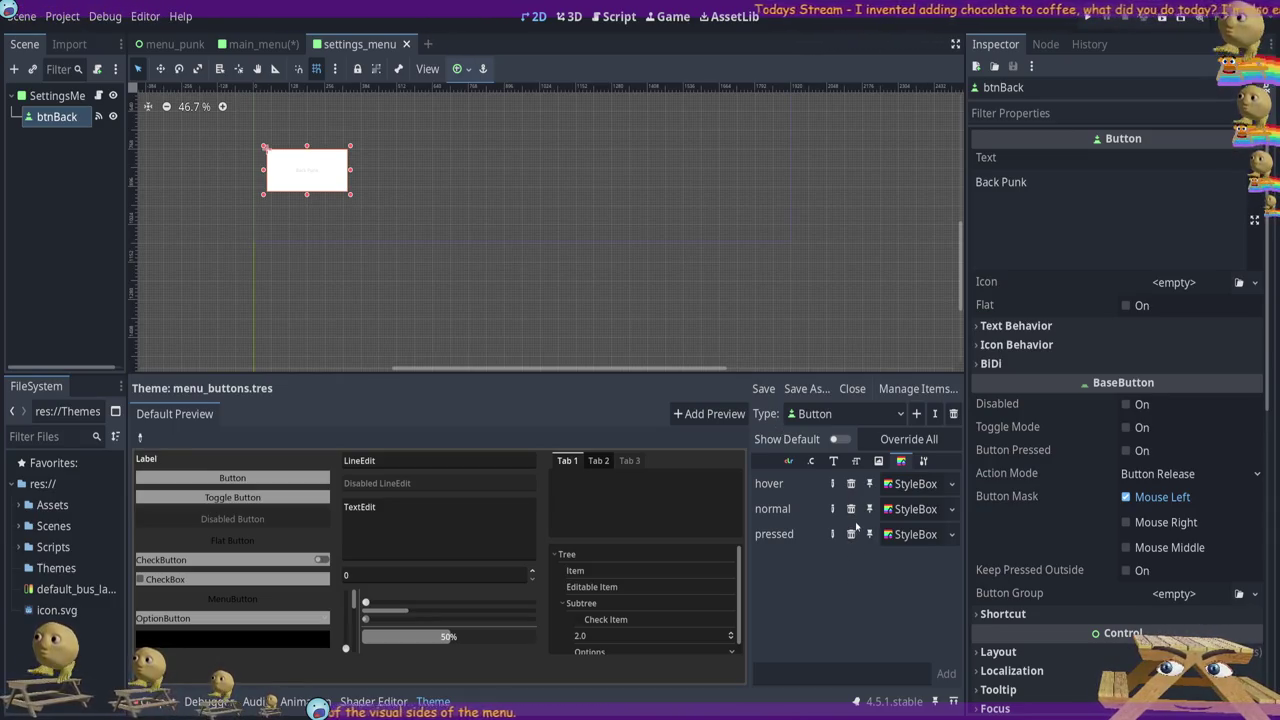
pyautogui.click(851, 484)
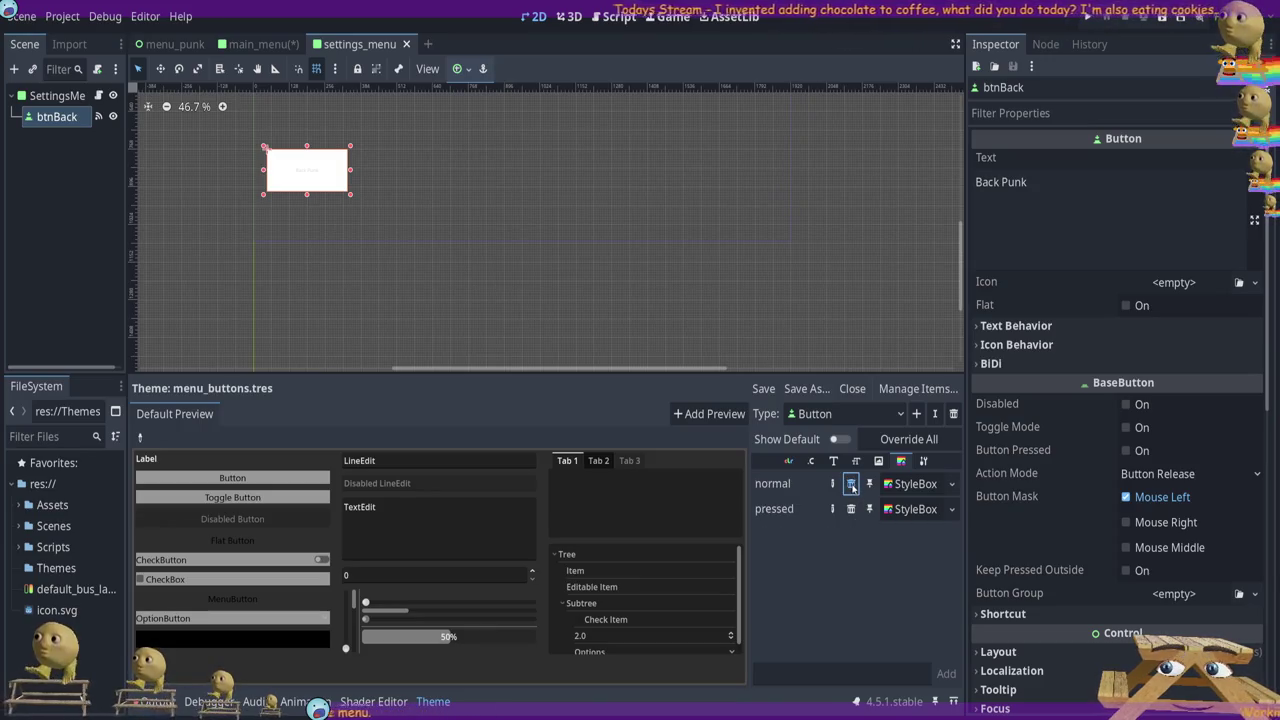
pyautogui.click(851, 484)
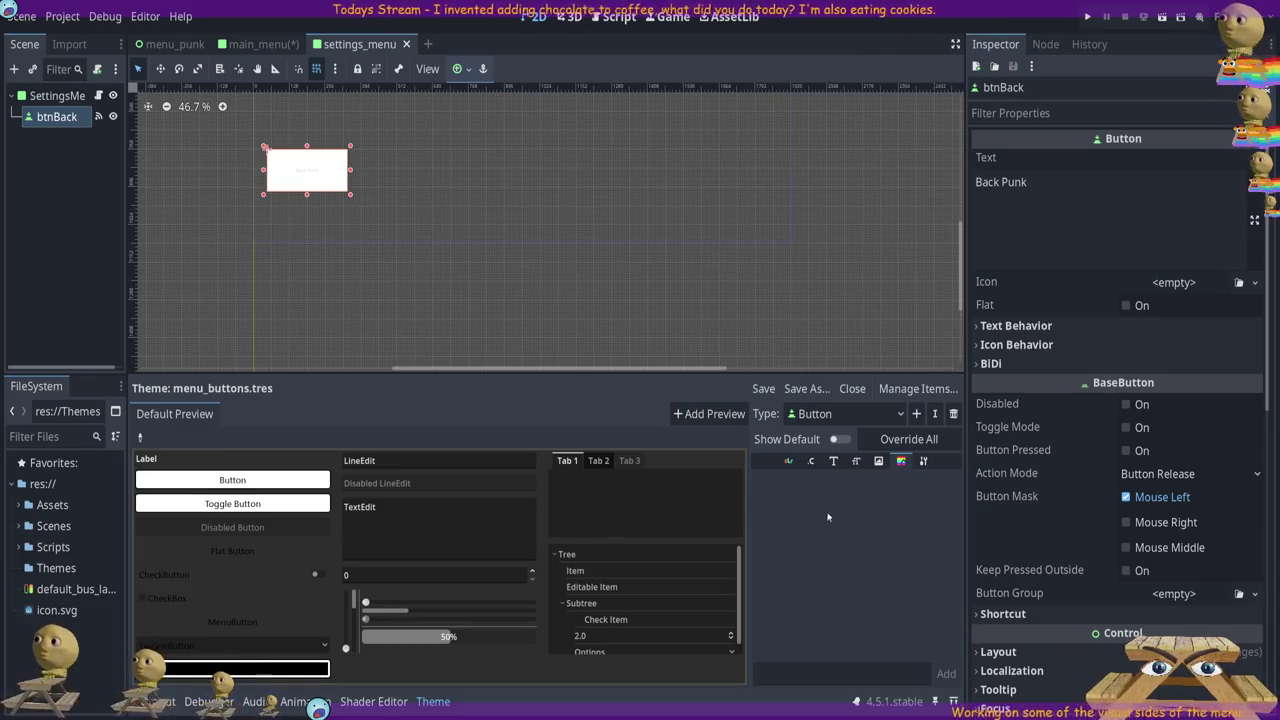
# Override all Button styles with fresh StyleBoxFlat entries and save menu_buttons.tres
pyautogui.click(900, 440)
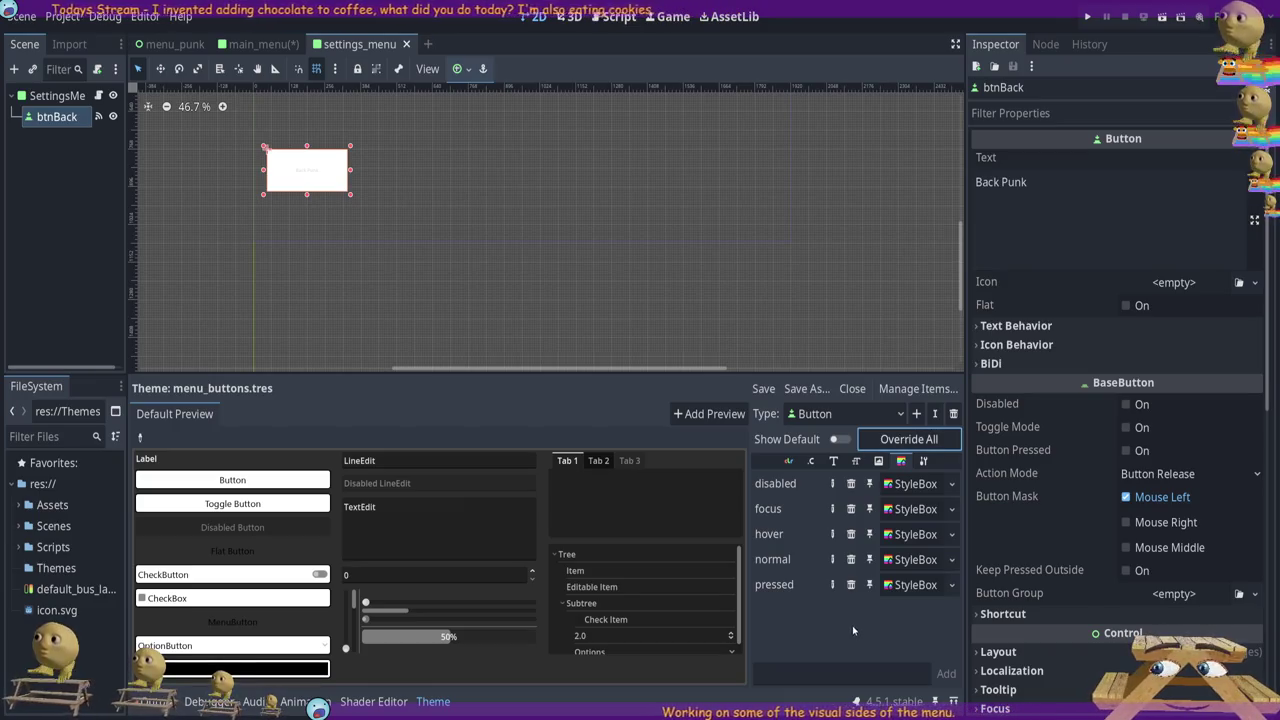
pyautogui.click(848, 441)
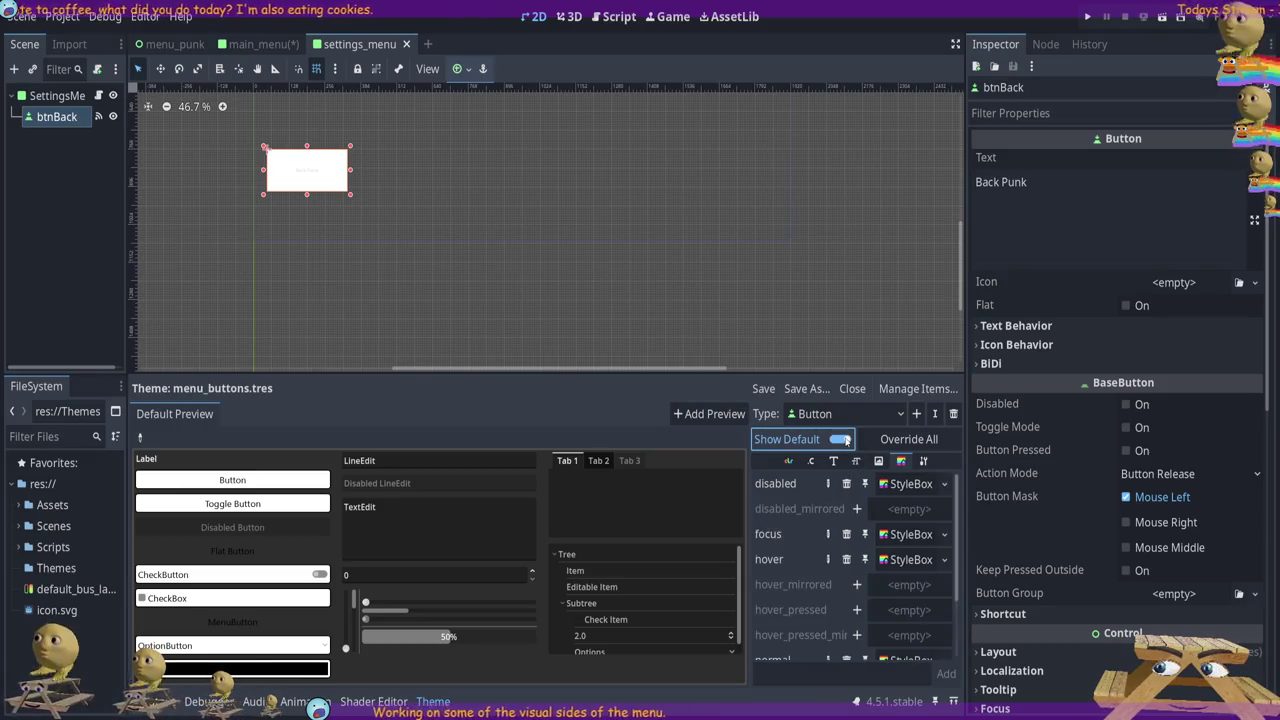
pyautogui.click(845, 440)
pyautogui.click(845, 440)
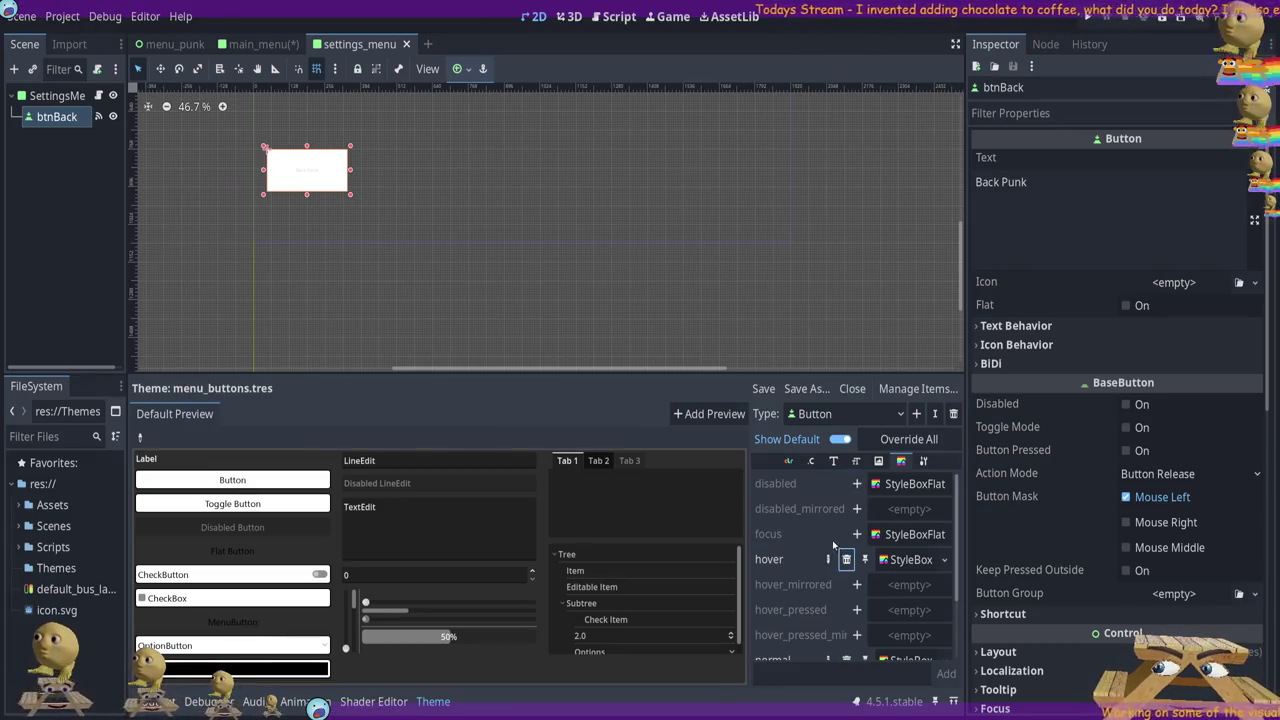
pyautogui.scroll(-3, 833, 545)
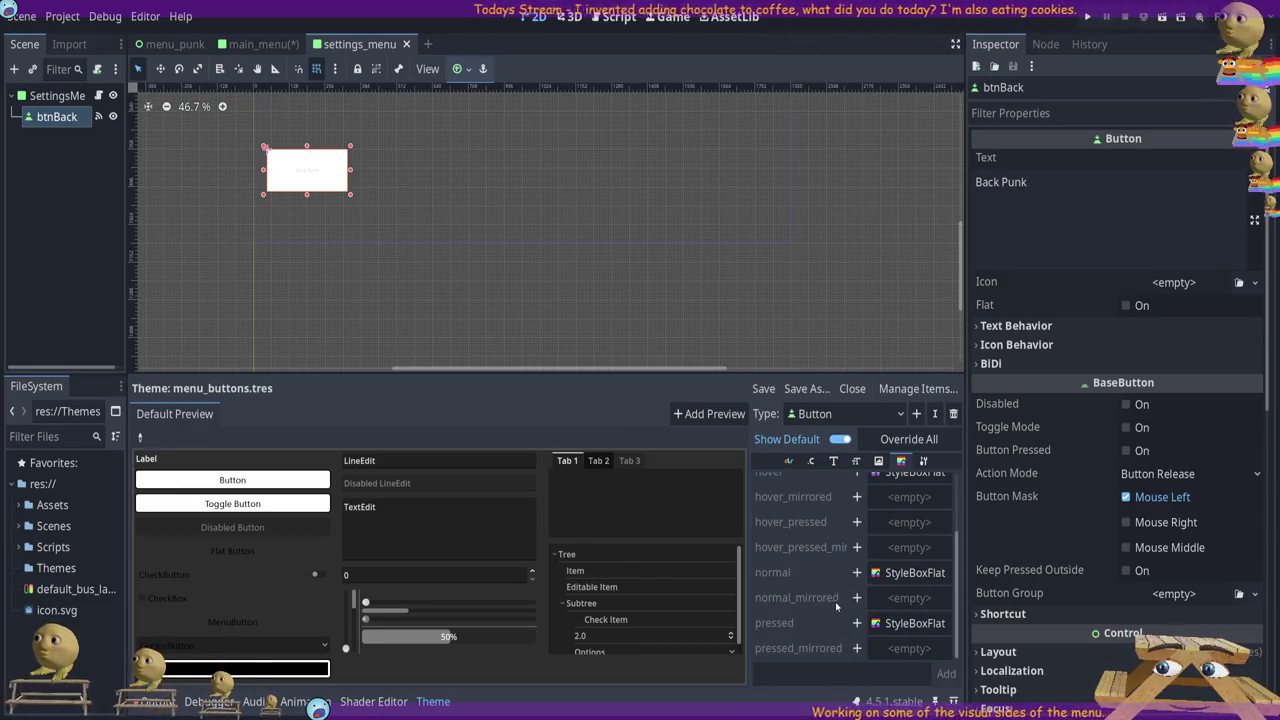
pyautogui.scroll(3, 833, 597)
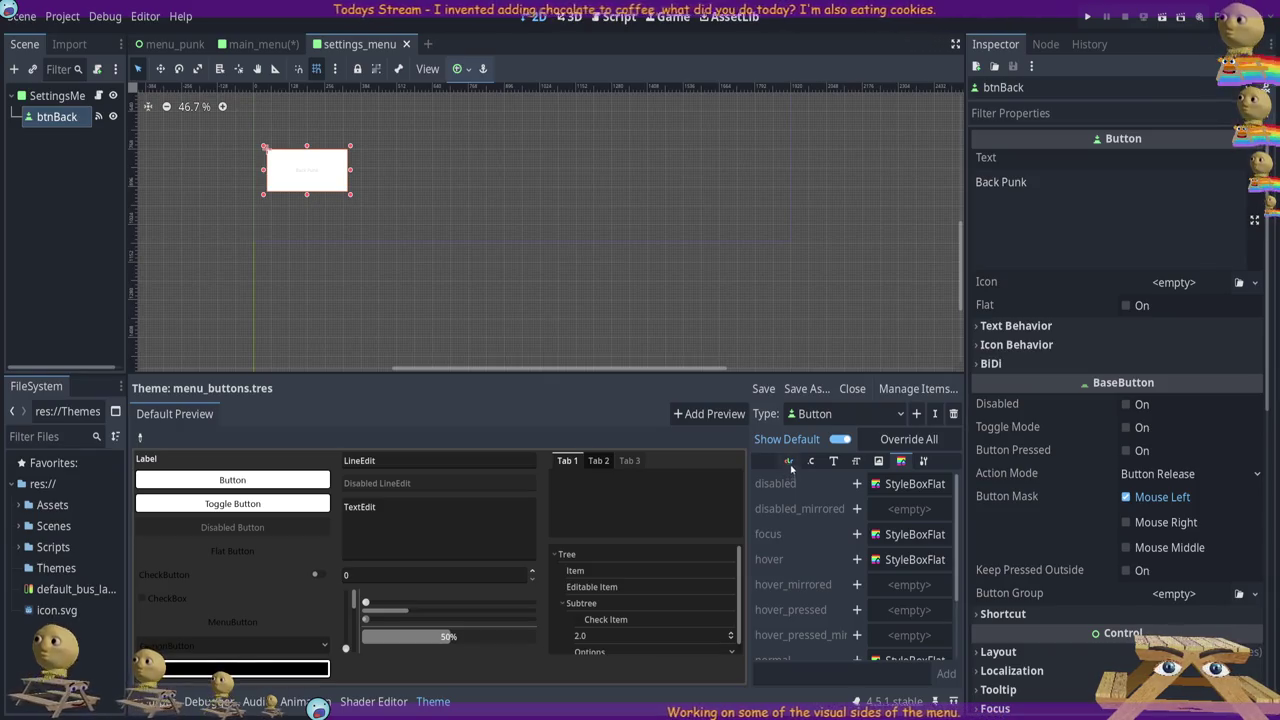
pyautogui.click(764, 390)
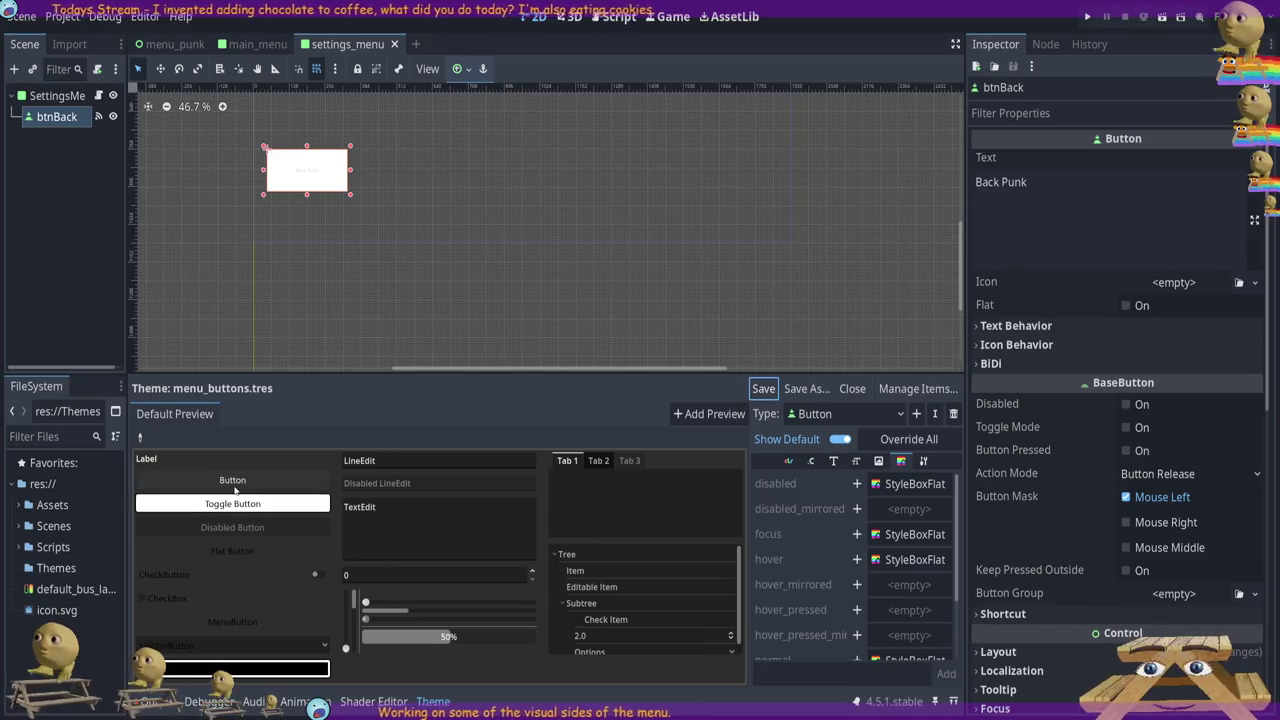
pyautogui.click(366, 232)
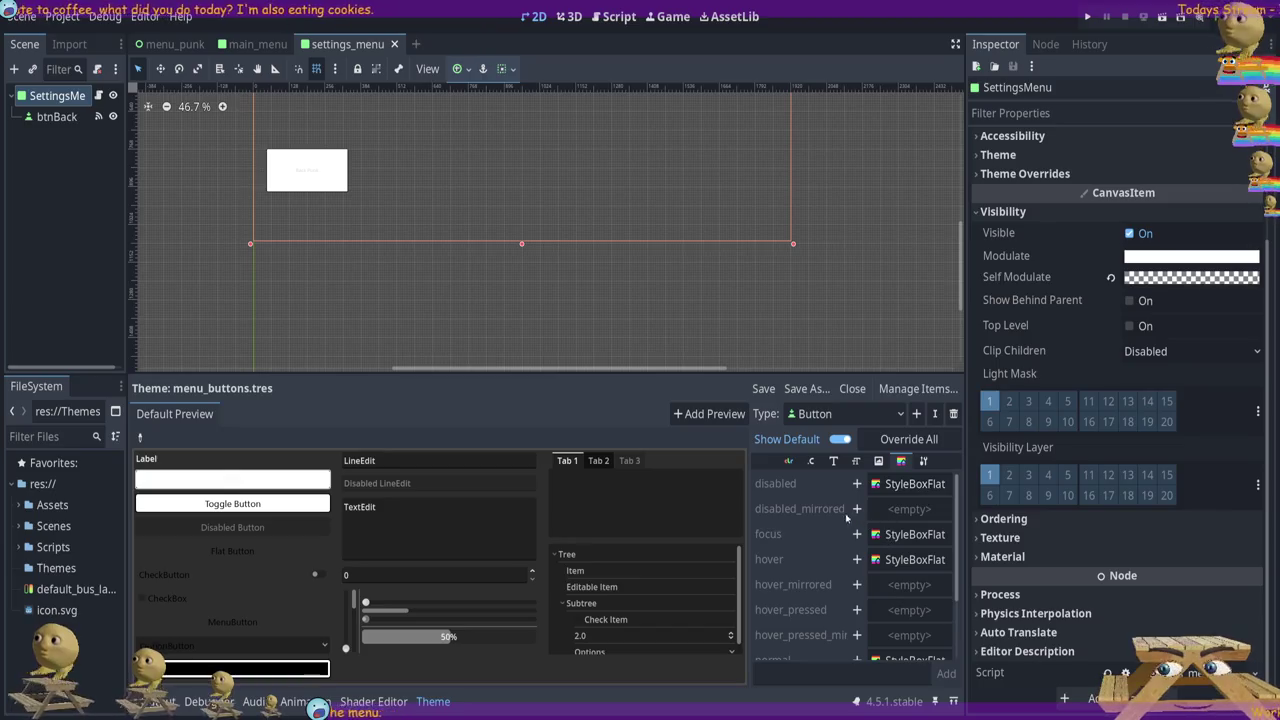
# Remove the Button font_size override and browse the Font, Constants and Color entries
pyautogui.click(841, 440)
pyautogui.click(841, 440)
pyautogui.click(877, 461)
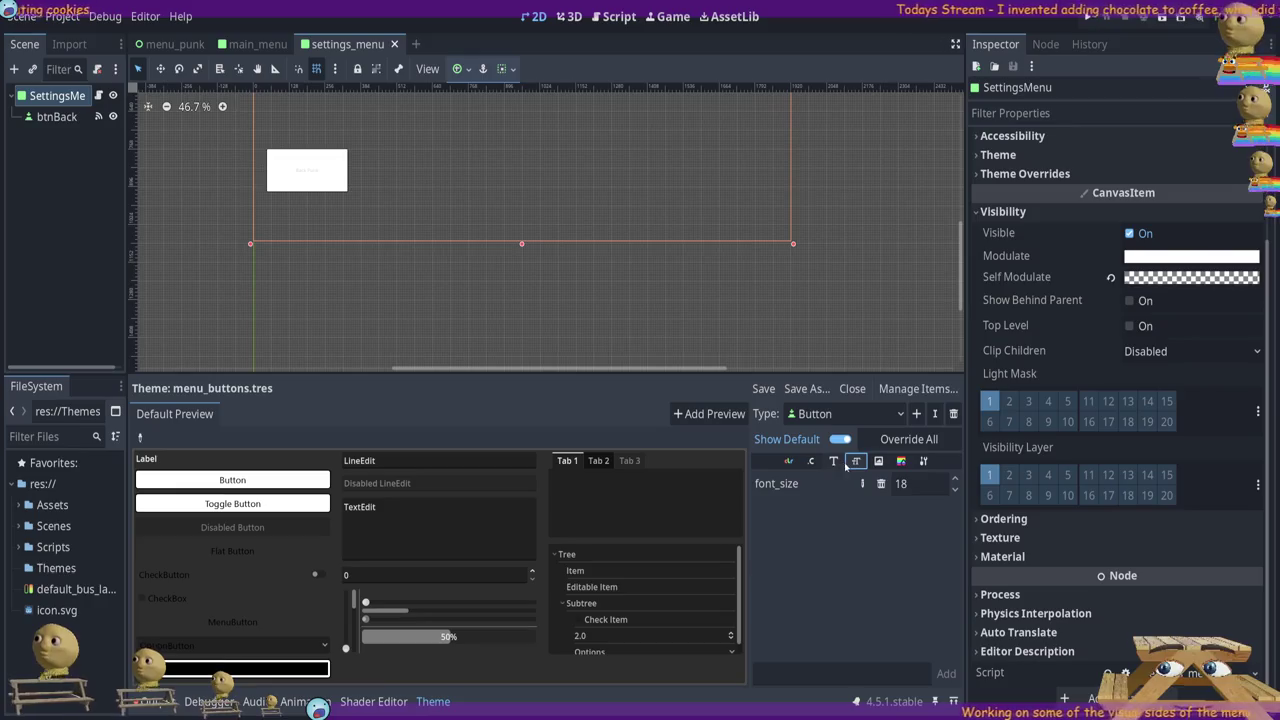
pyautogui.click(882, 484)
pyautogui.click(833, 461)
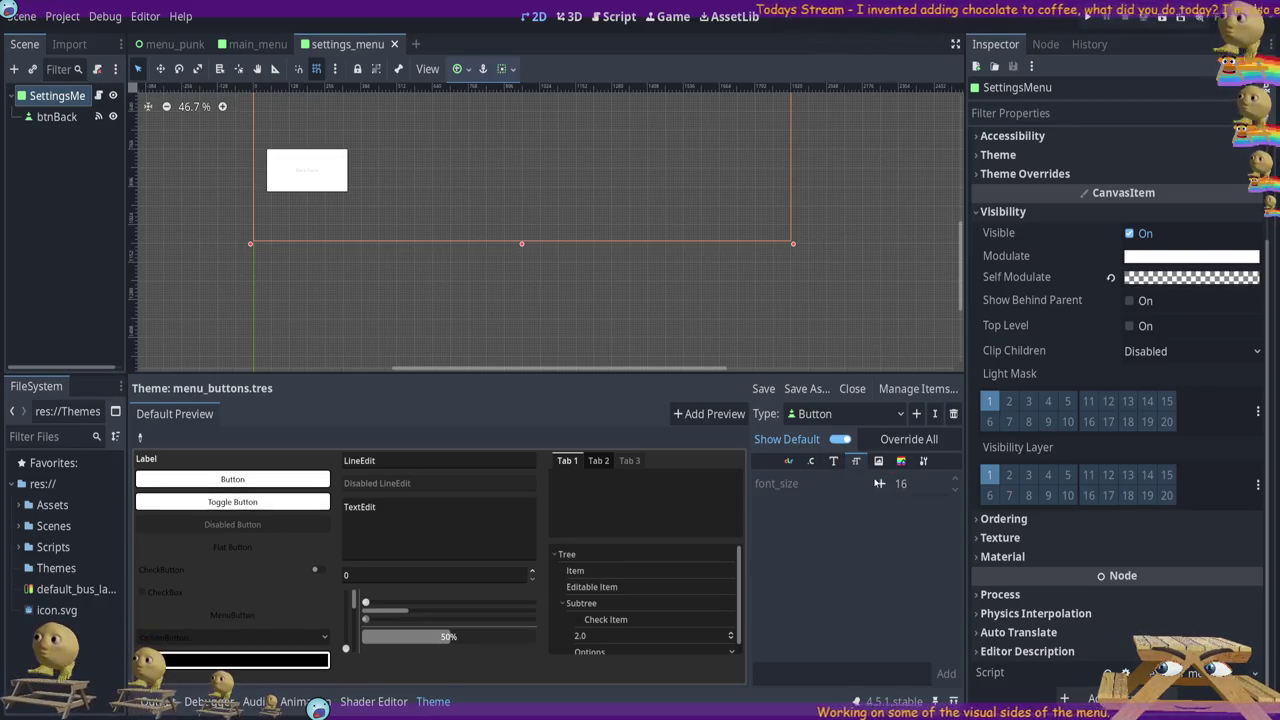
pyautogui.click(880, 484)
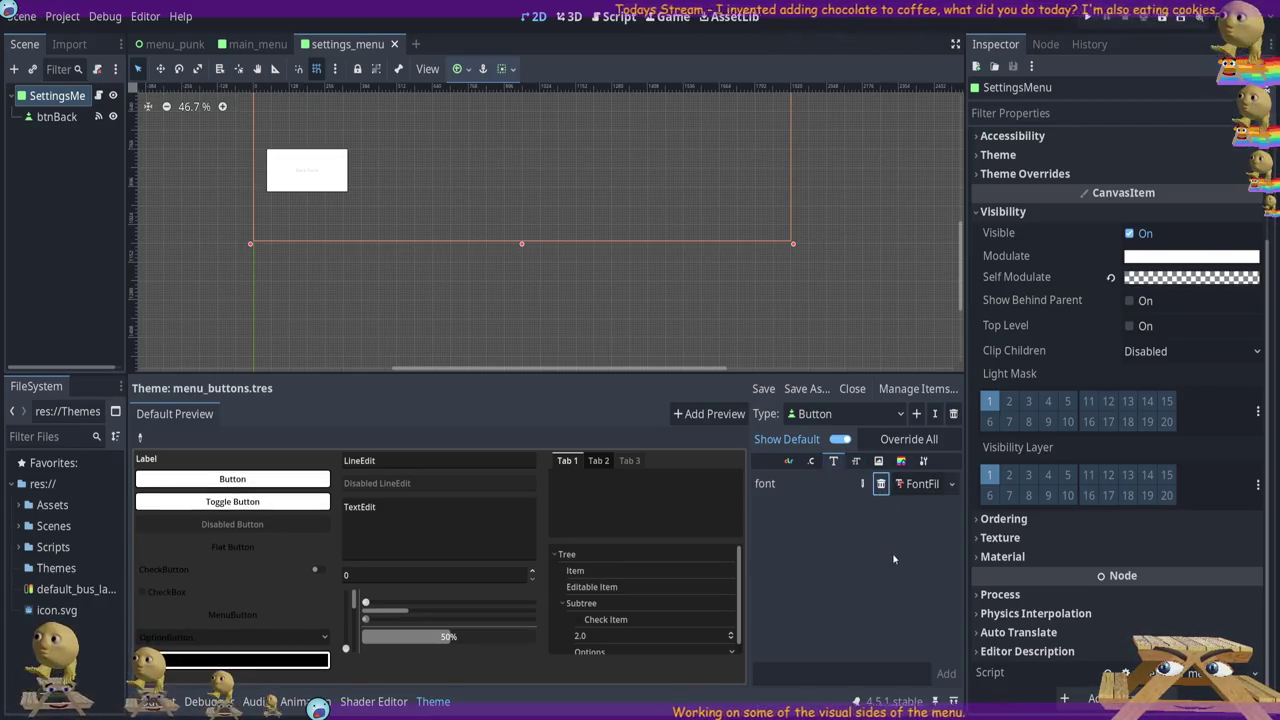
pyautogui.click(810, 461)
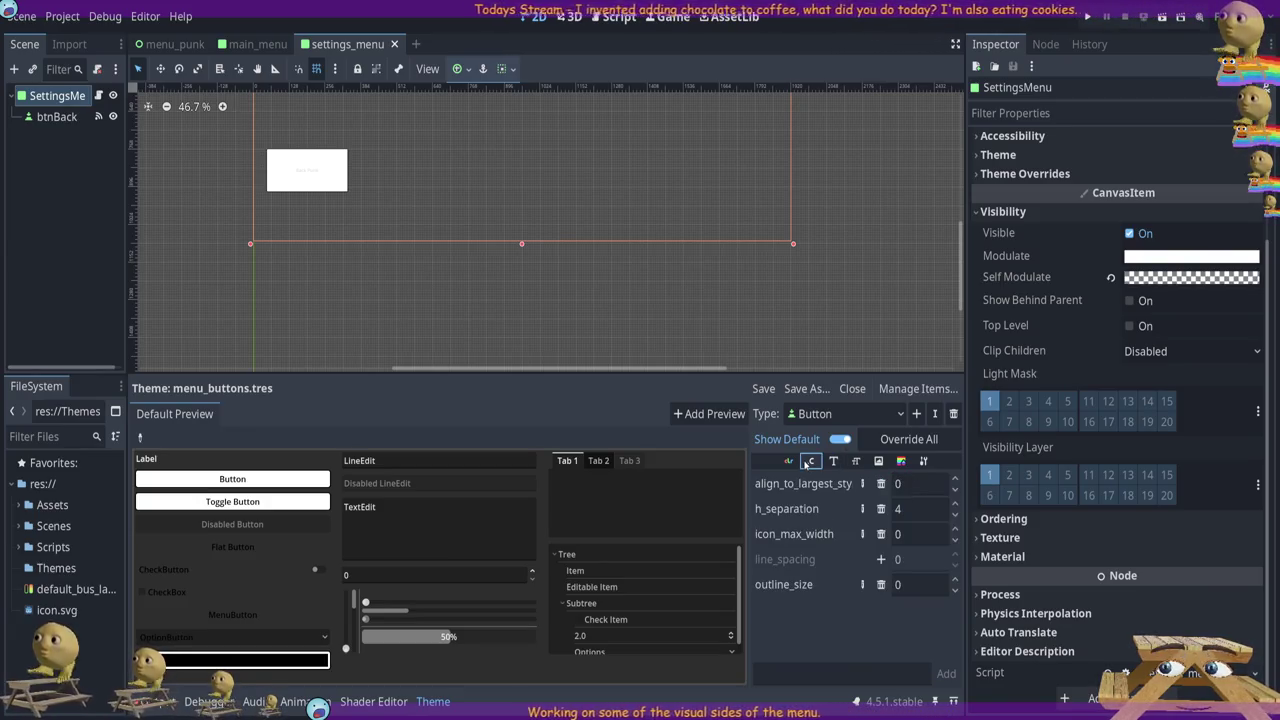
pyautogui.click(788, 461)
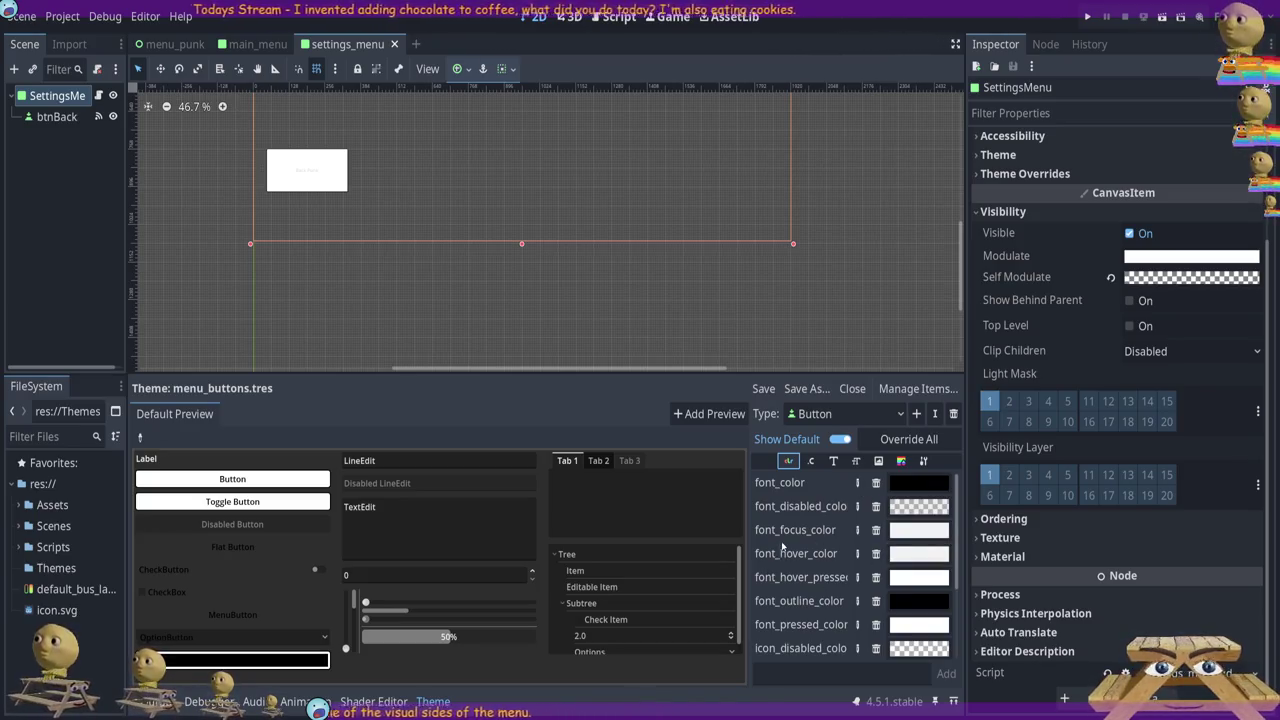
# Save menu_buttons.tres and deselect everything in the settings_menu canvas
pyautogui.click(763, 390)
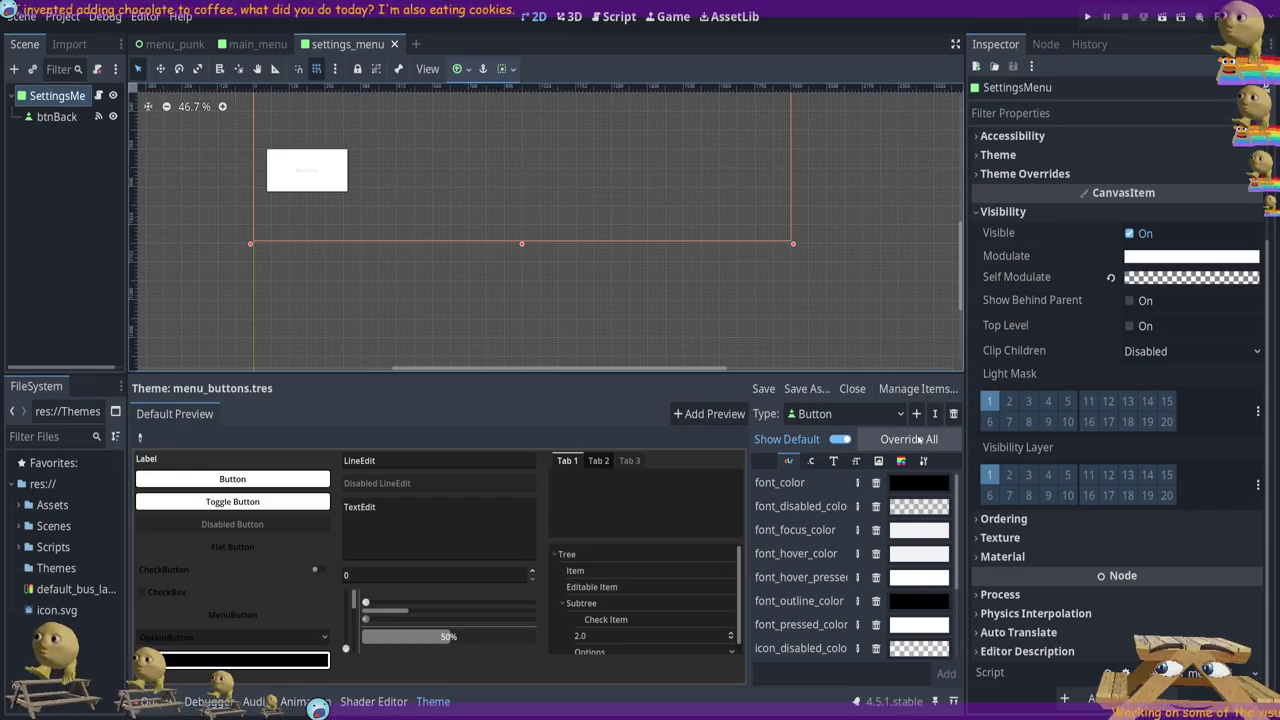
pyautogui.click(561, 420)
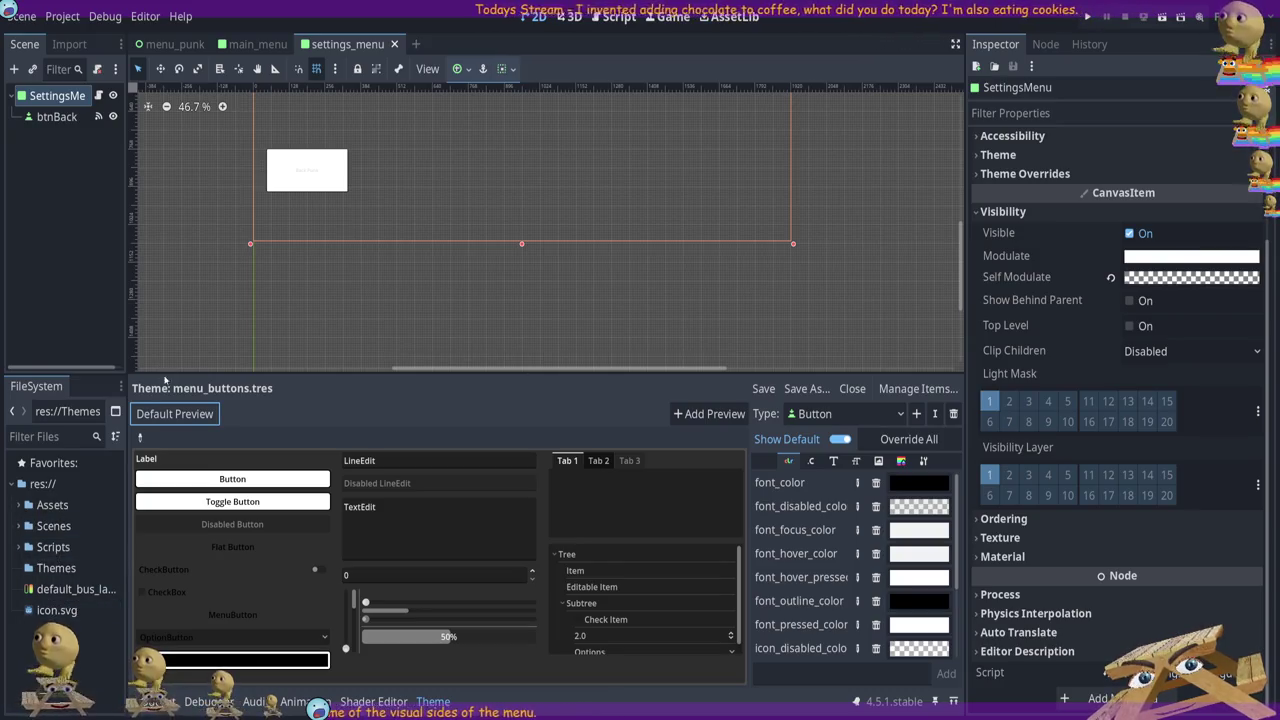
pyautogui.click(766, 389)
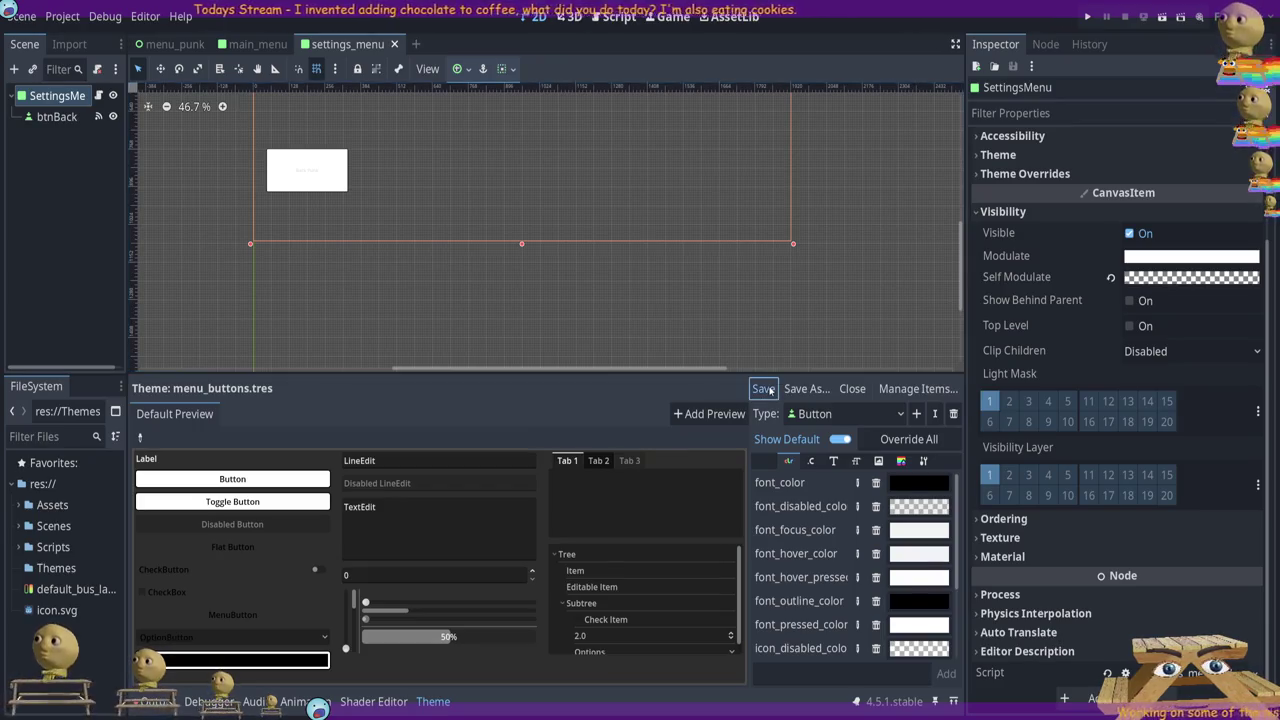
pyautogui.click(900, 390)
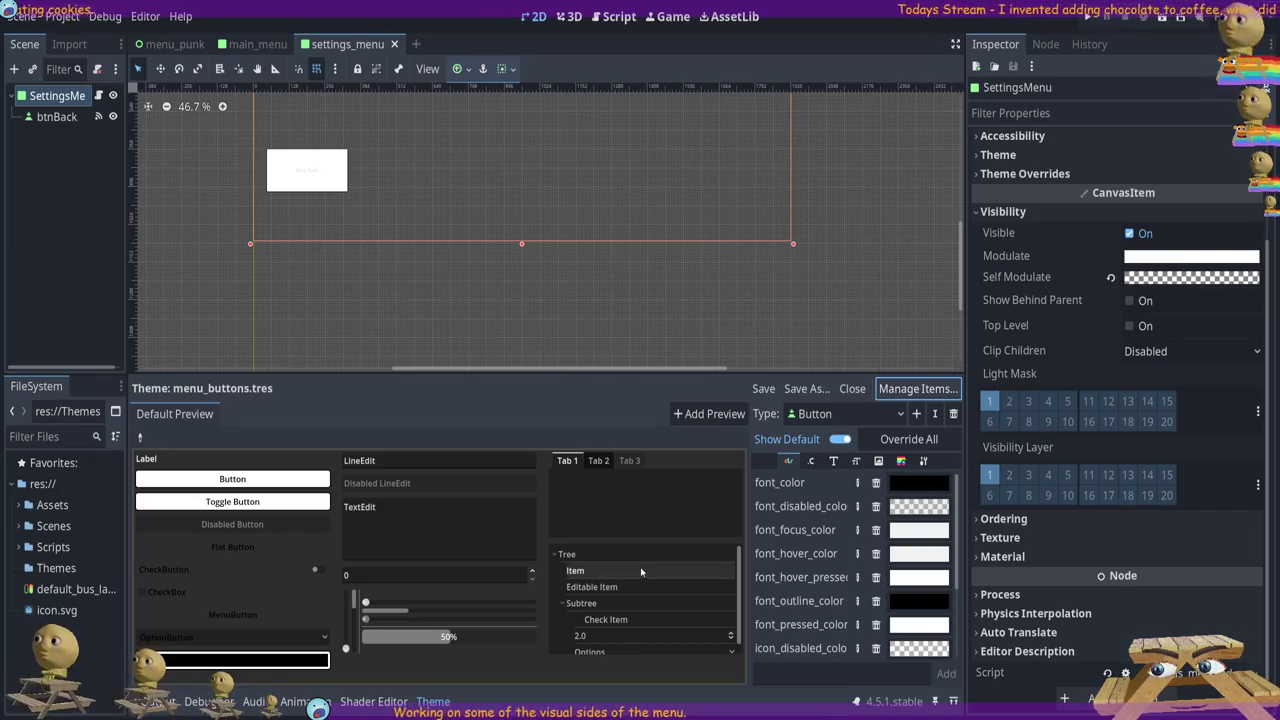
pyautogui.scroll(1, 541, 256)
pyautogui.moveTo(920, 170); pyautogui.dragTo(925, 236)
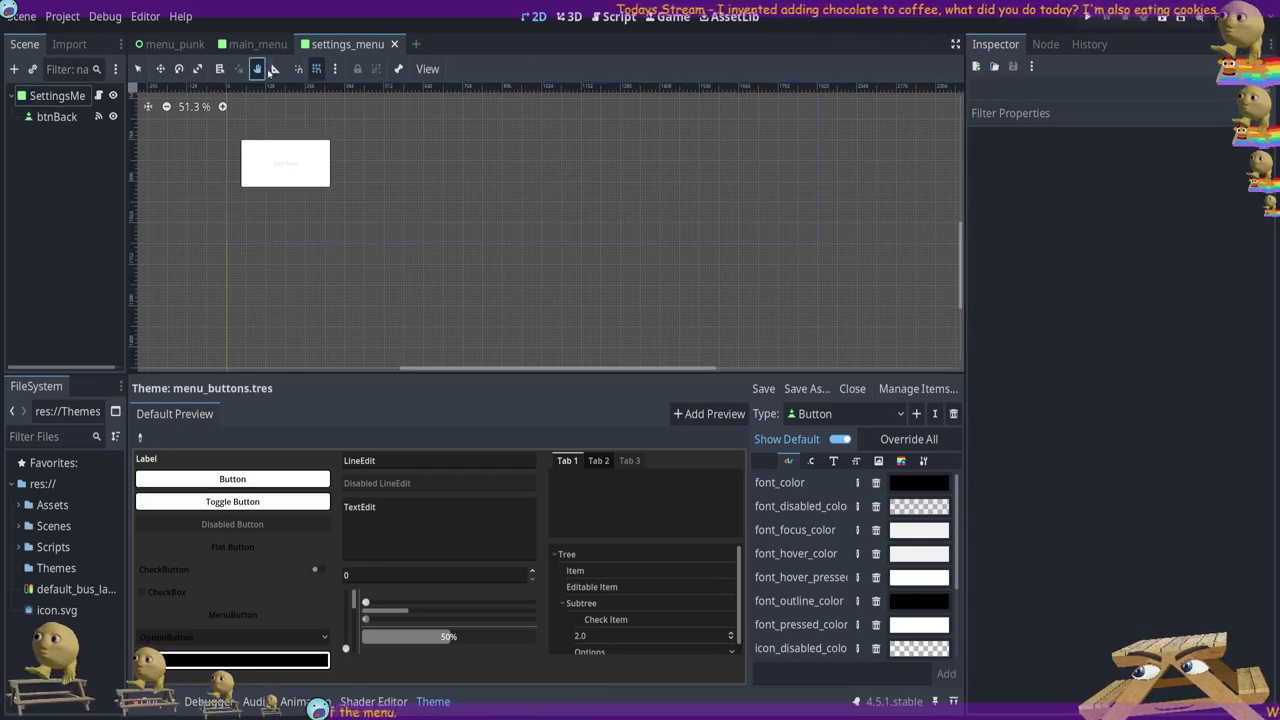
# Pan the settings_menu canvas, pass through main_menu, and open the menu_punk scene
pyautogui.moveTo(814, 166)
pyautogui.mouseDown()
pyautogui.moveTo(894, 371)
pyautogui.moveTo(892, 127)
pyautogui.mouseUp()
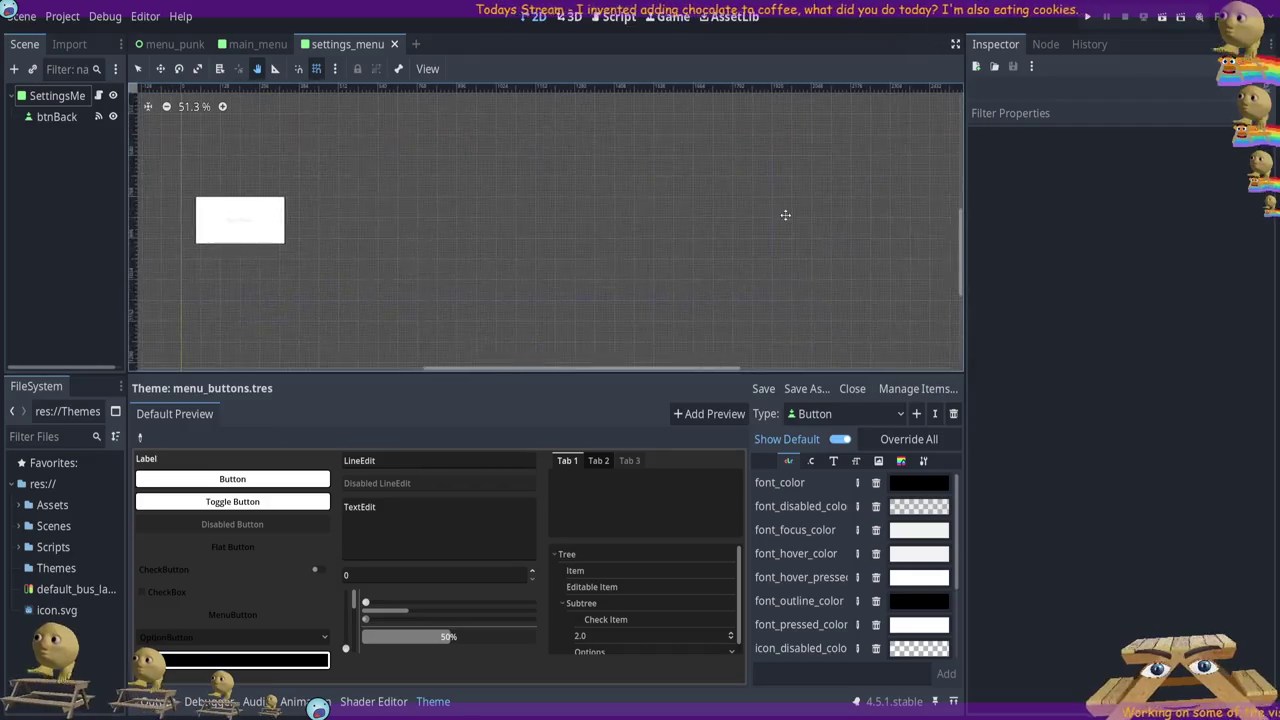
pyautogui.click(262, 44)
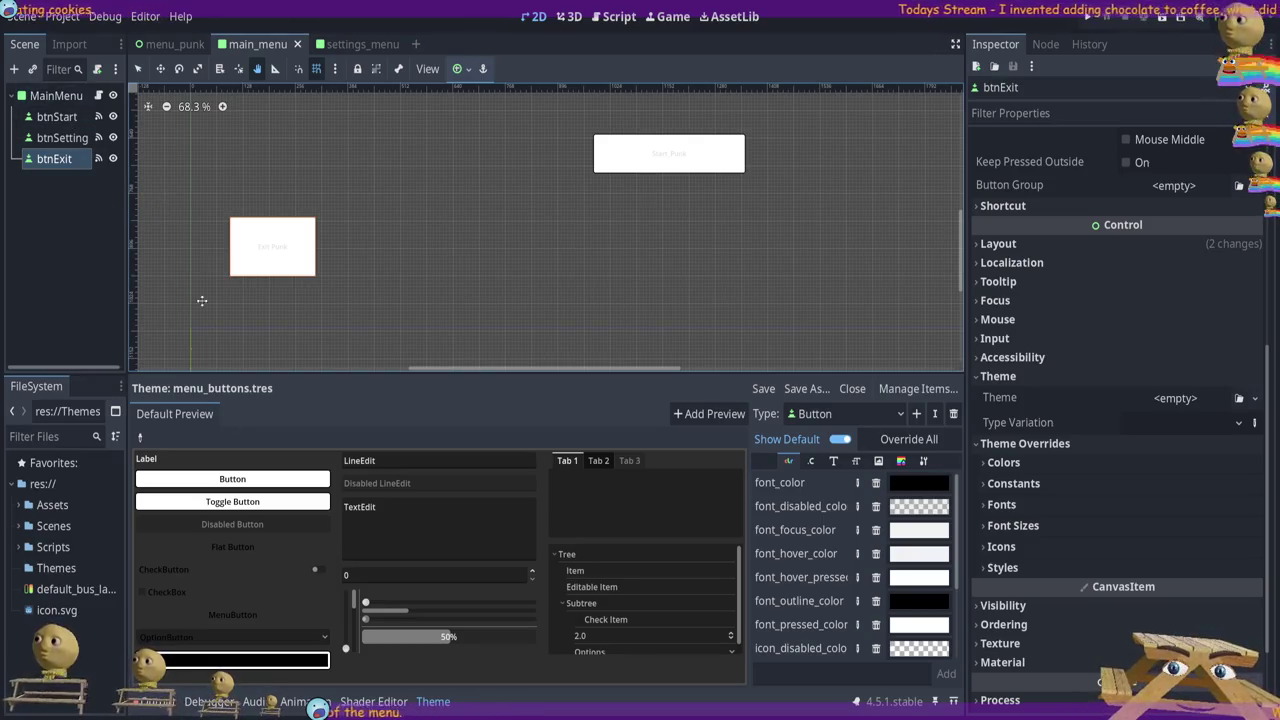
pyautogui.scroll(-3, 1074, 661)
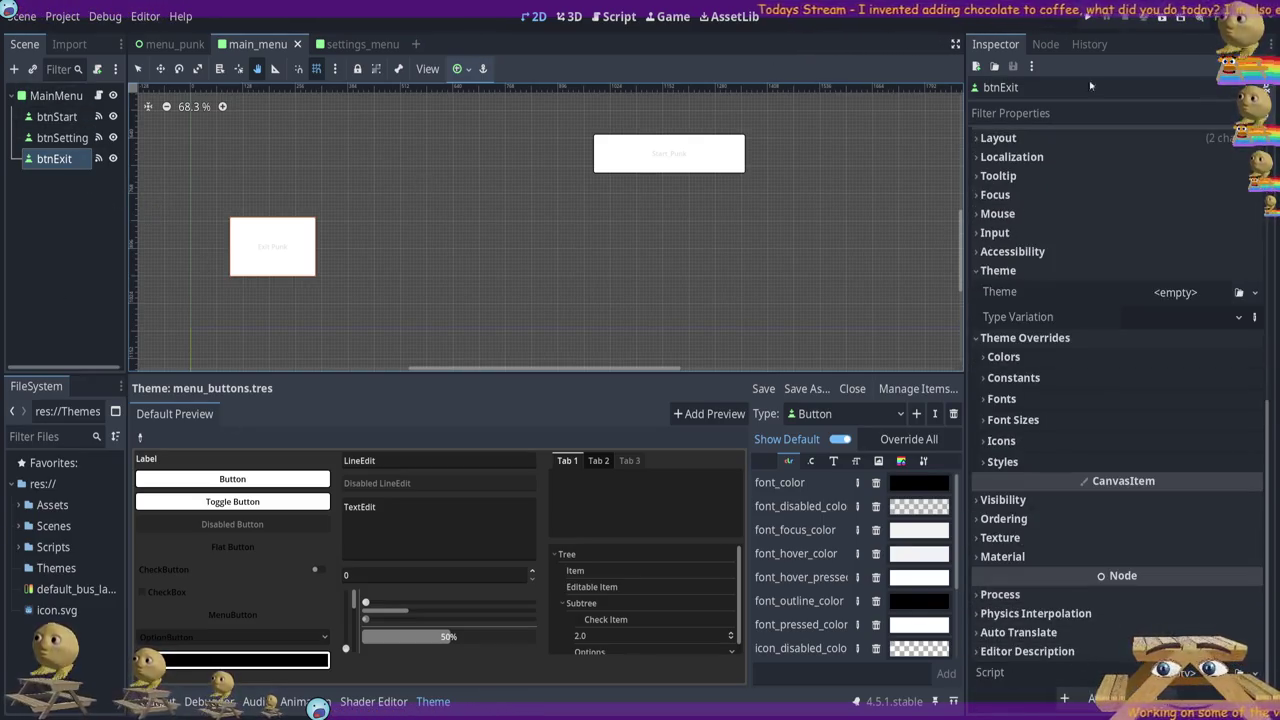
pyautogui.click(176, 44)
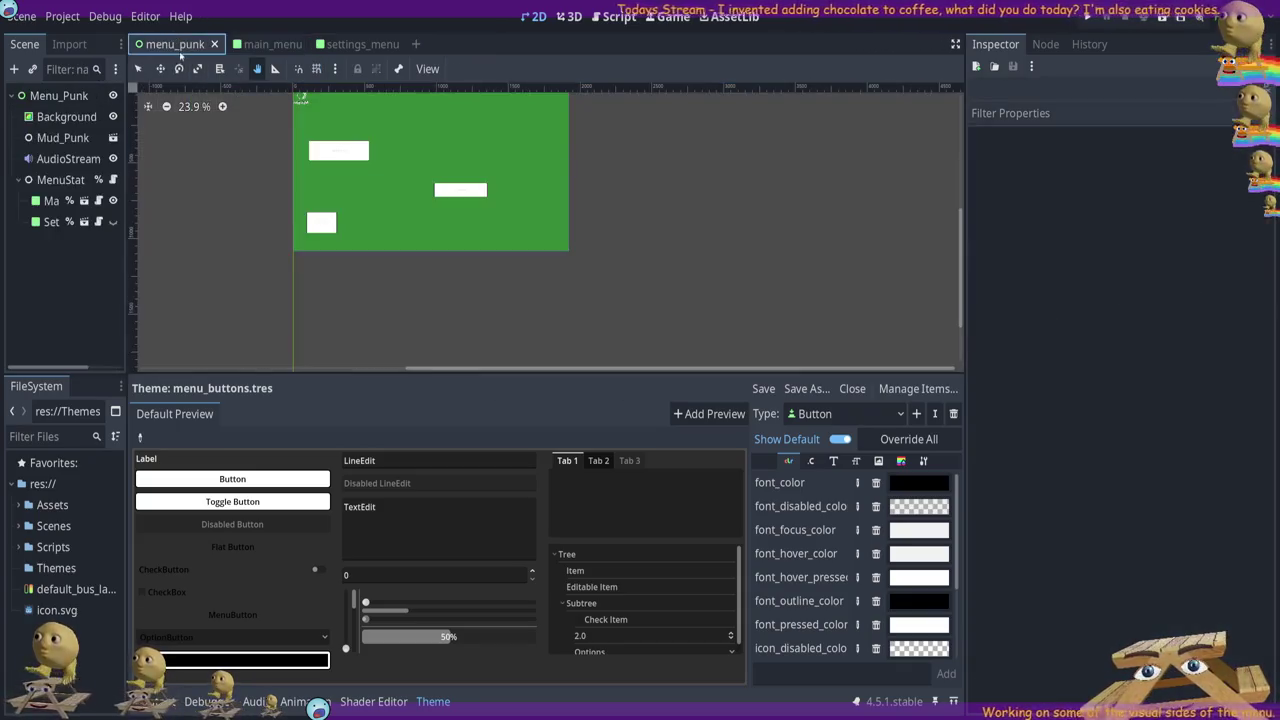
# Return to main_menu, collapse btnExit's Theme sections, and select btnSetting
pyautogui.click(272, 44)
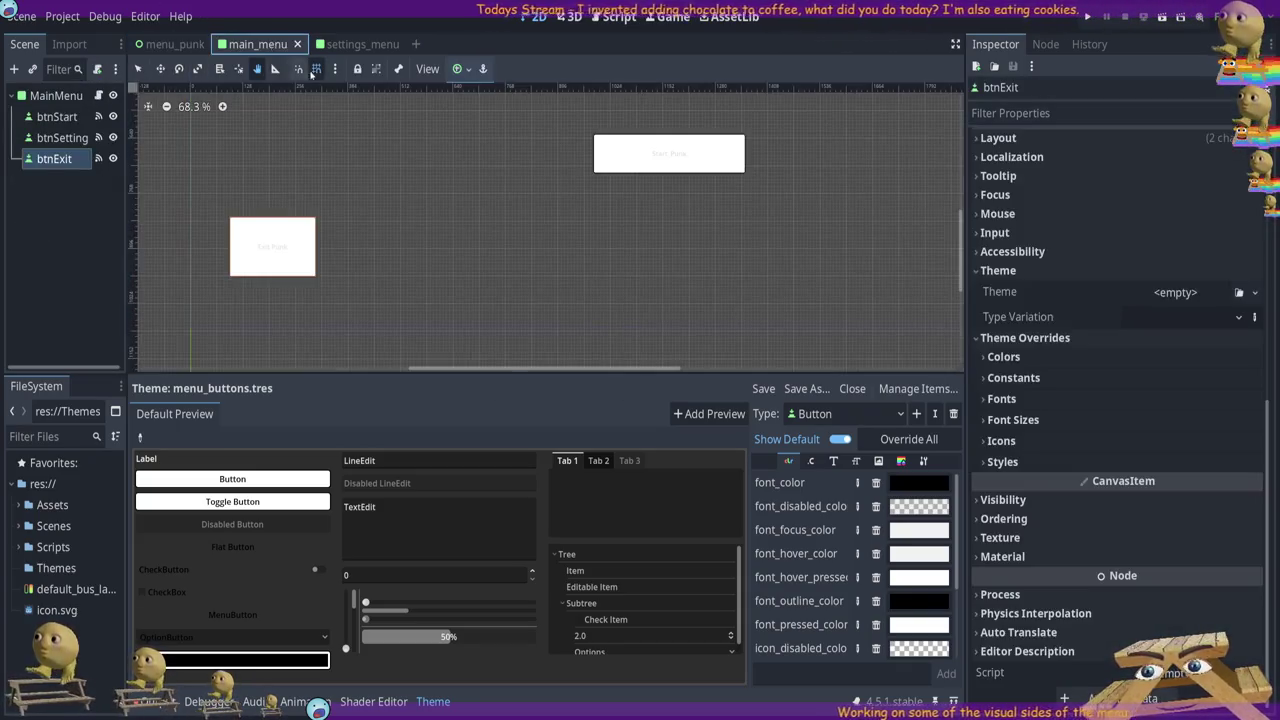
pyautogui.click(1008, 271)
pyautogui.click(1002, 338)
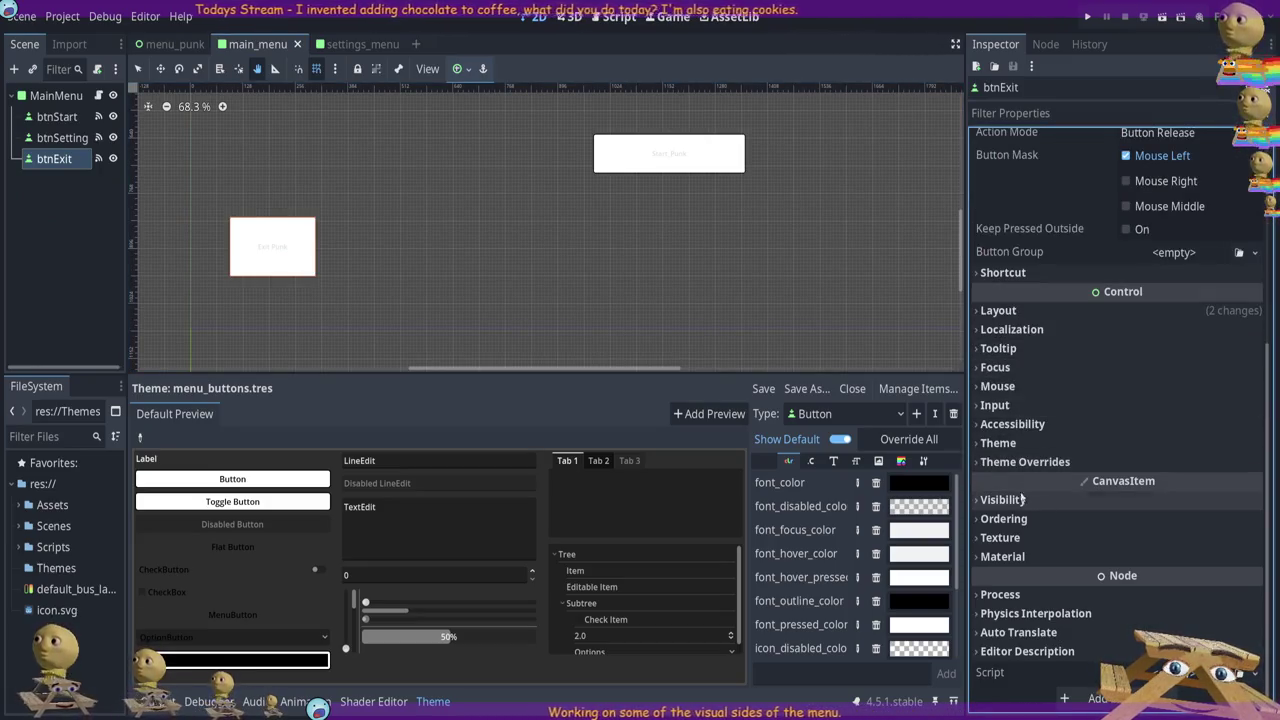
pyautogui.scroll(5, 1050, 360)
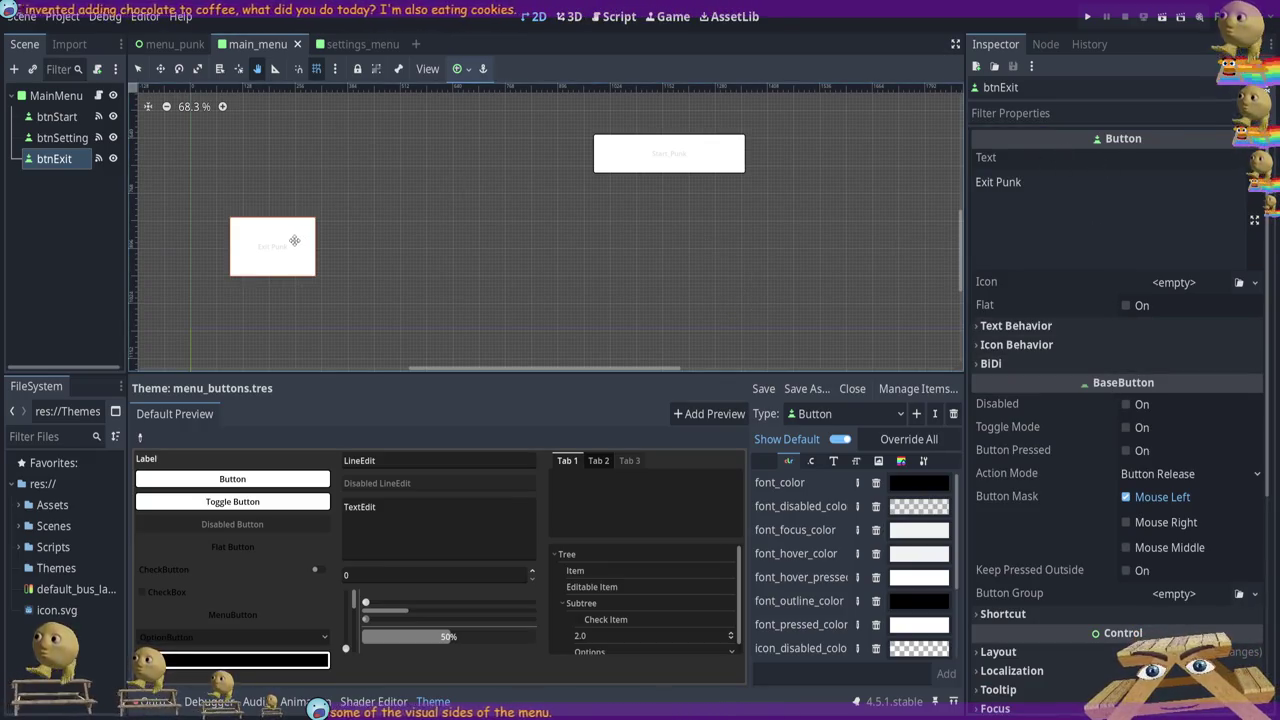
pyautogui.click(68, 140)
pyautogui.click(68, 138)
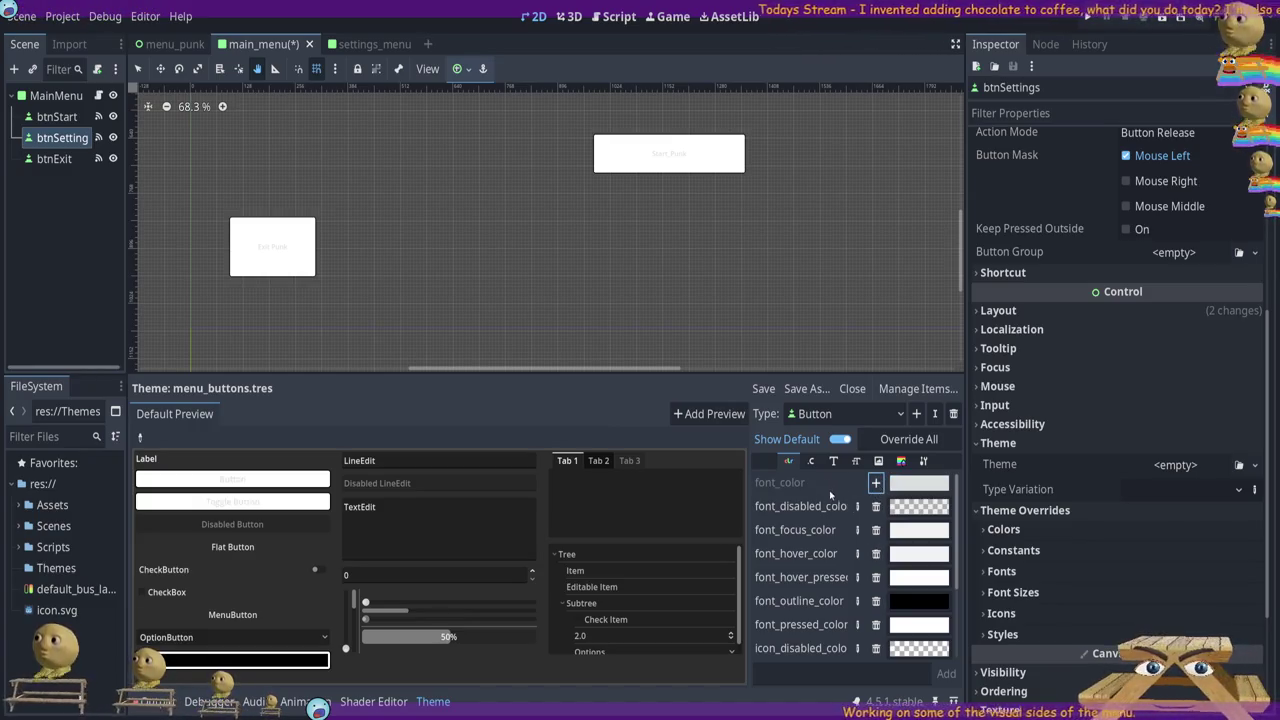
# Delete the seven remaining Button colour overrides, save, and remove the Button type from the theme
pyautogui.click(876, 648)
pyautogui.click(876, 600)
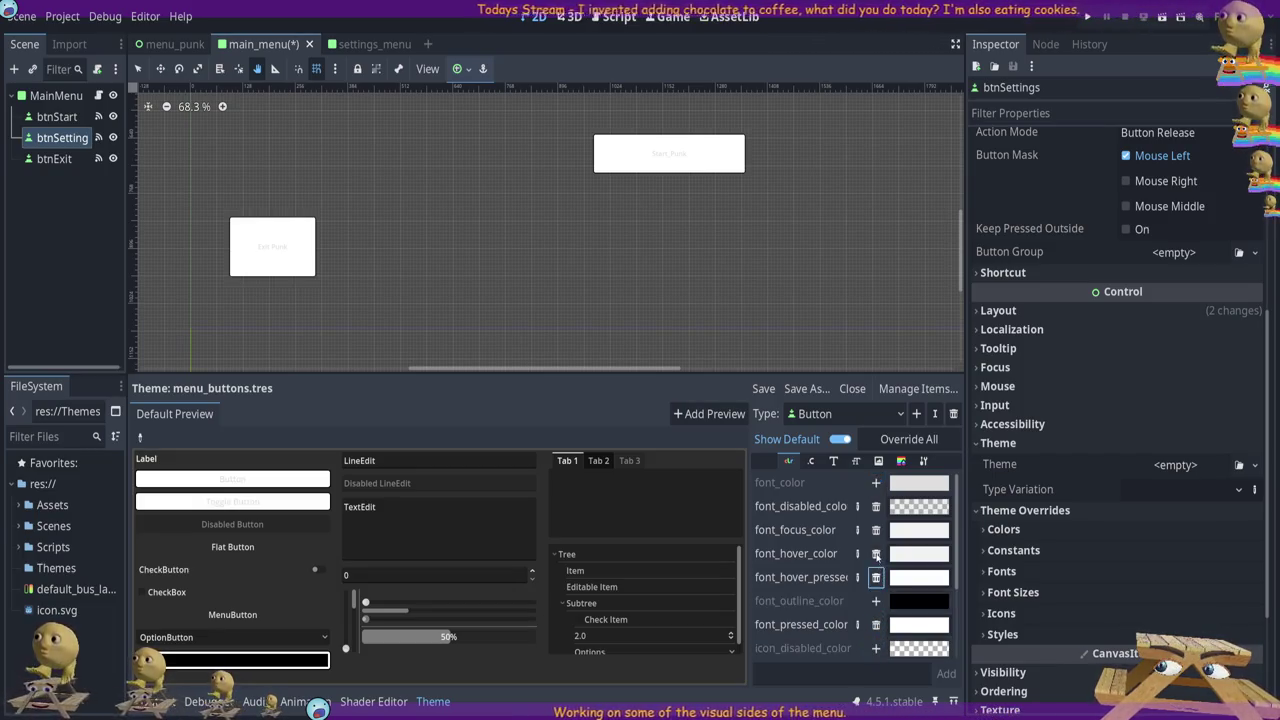
pyautogui.click(876, 553)
pyautogui.click(876, 530)
pyautogui.click(876, 577)
pyautogui.click(876, 624)
pyautogui.click(876, 506)
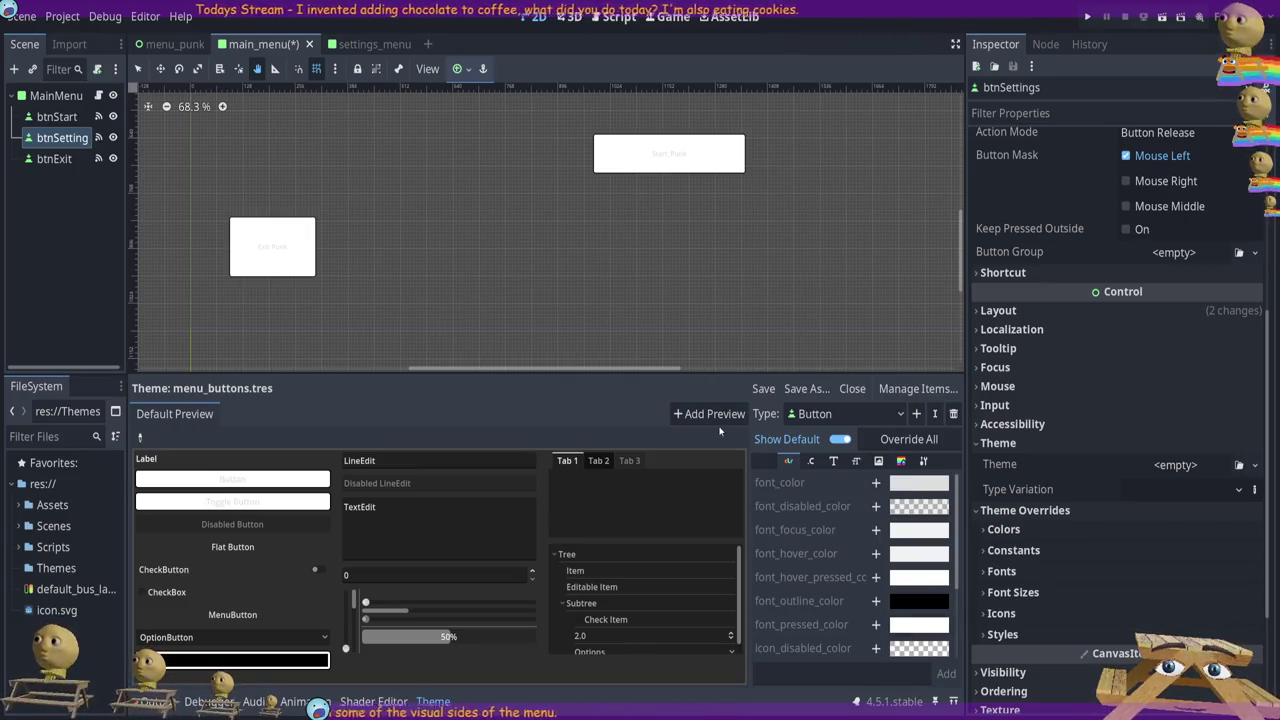
pyautogui.hotkey('ctrl', 's')
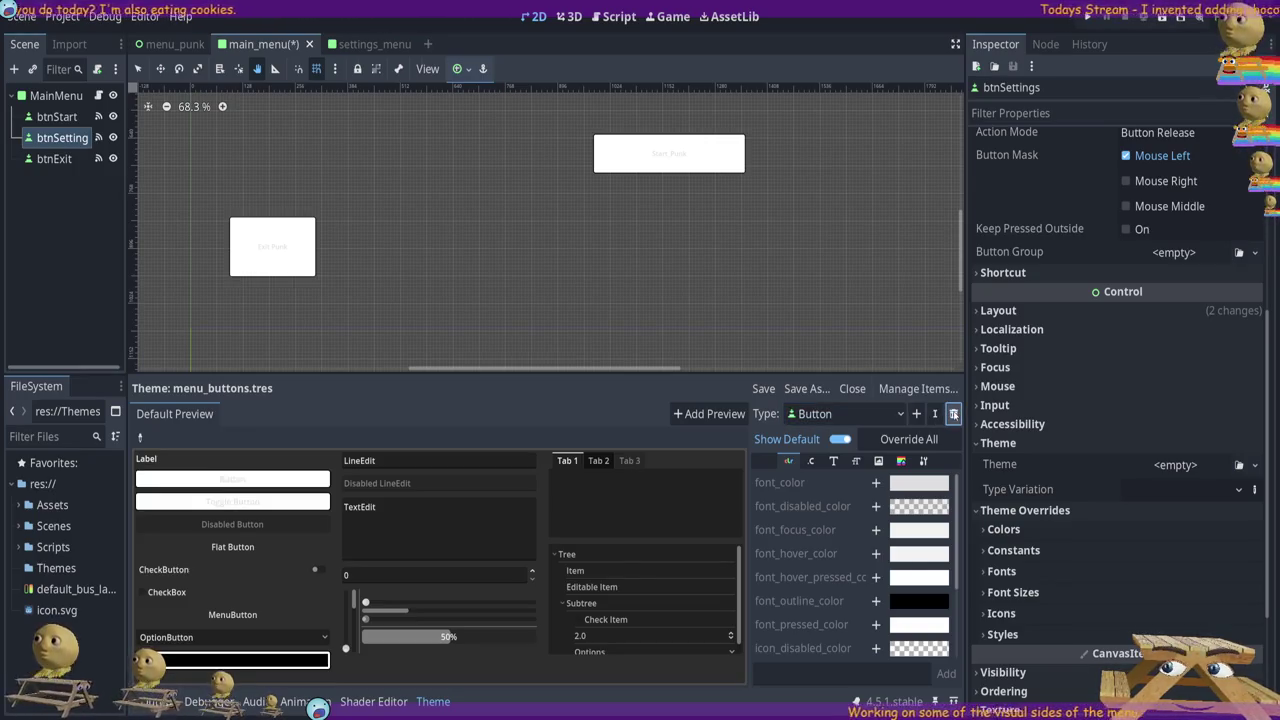
pyautogui.click(953, 414)
pyautogui.scroll(-1, 660, 383)
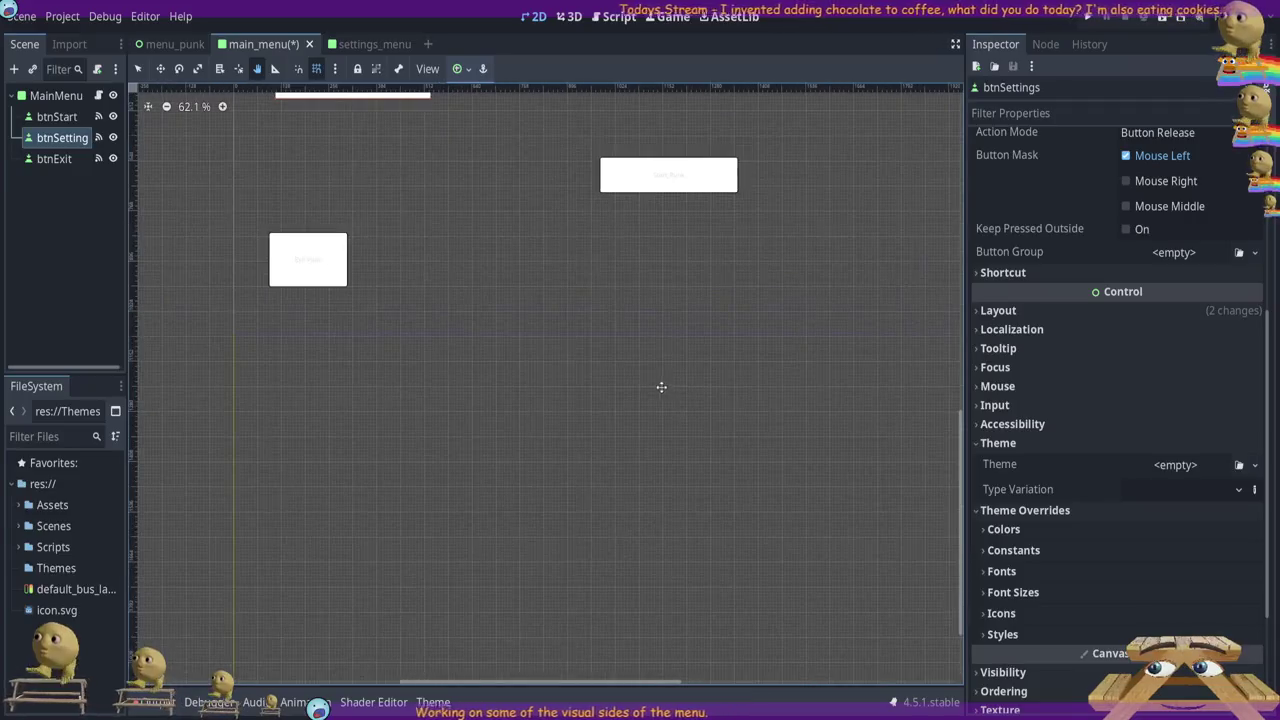
# Save main_menu and reopen the menu_buttons.tres theme editor, which now lists no types
pyautogui.hotkey('ctrl', 's')
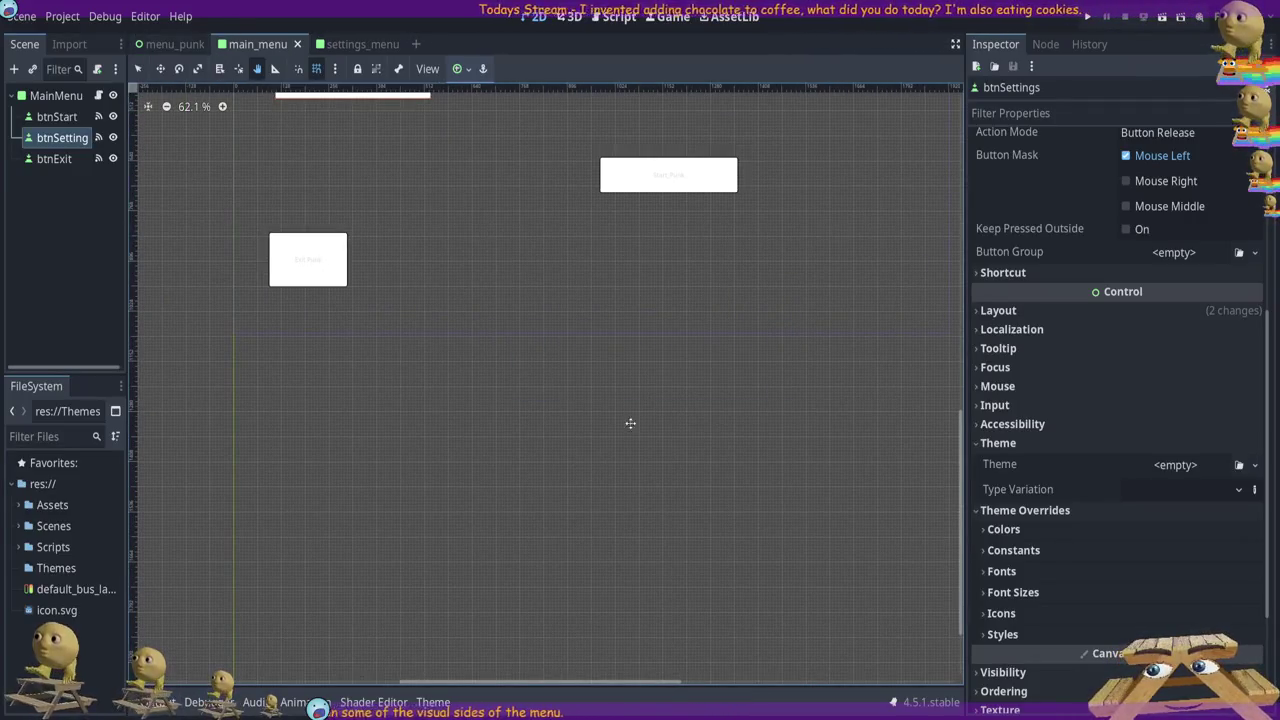
pyautogui.click(436, 702)
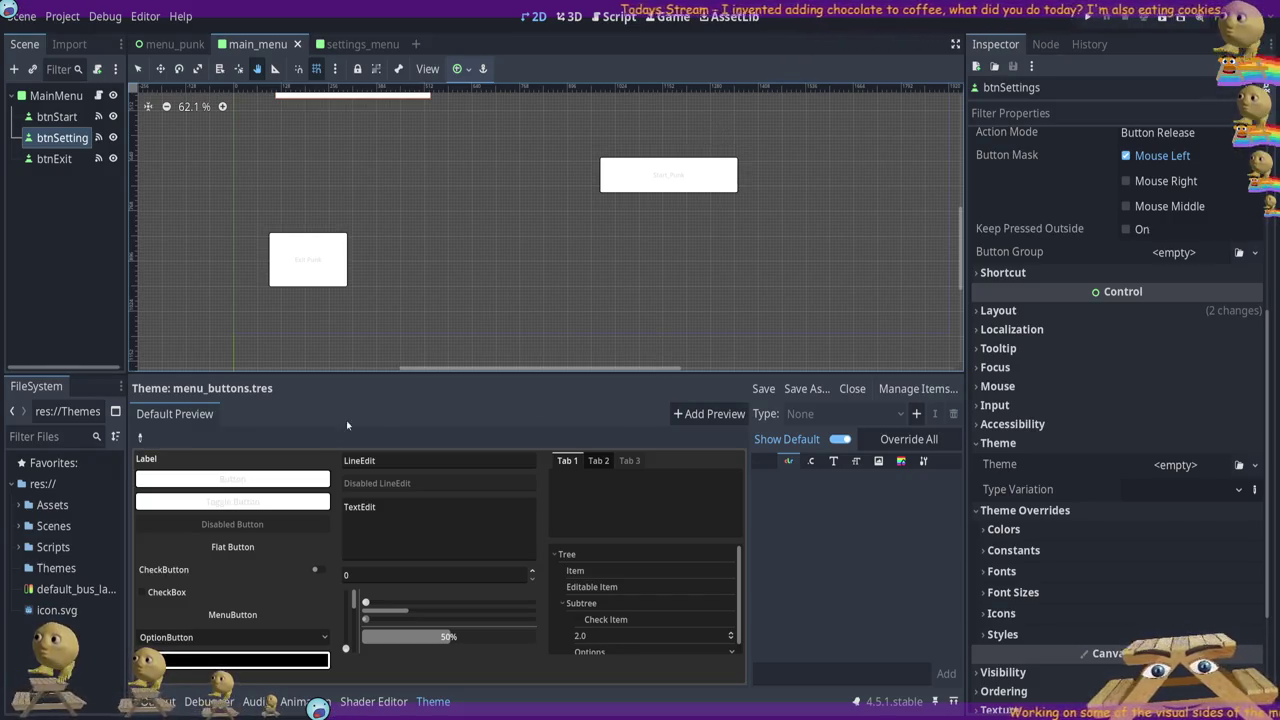
# Close the menu_buttons.tres theme editor
pyautogui.click(853, 388)
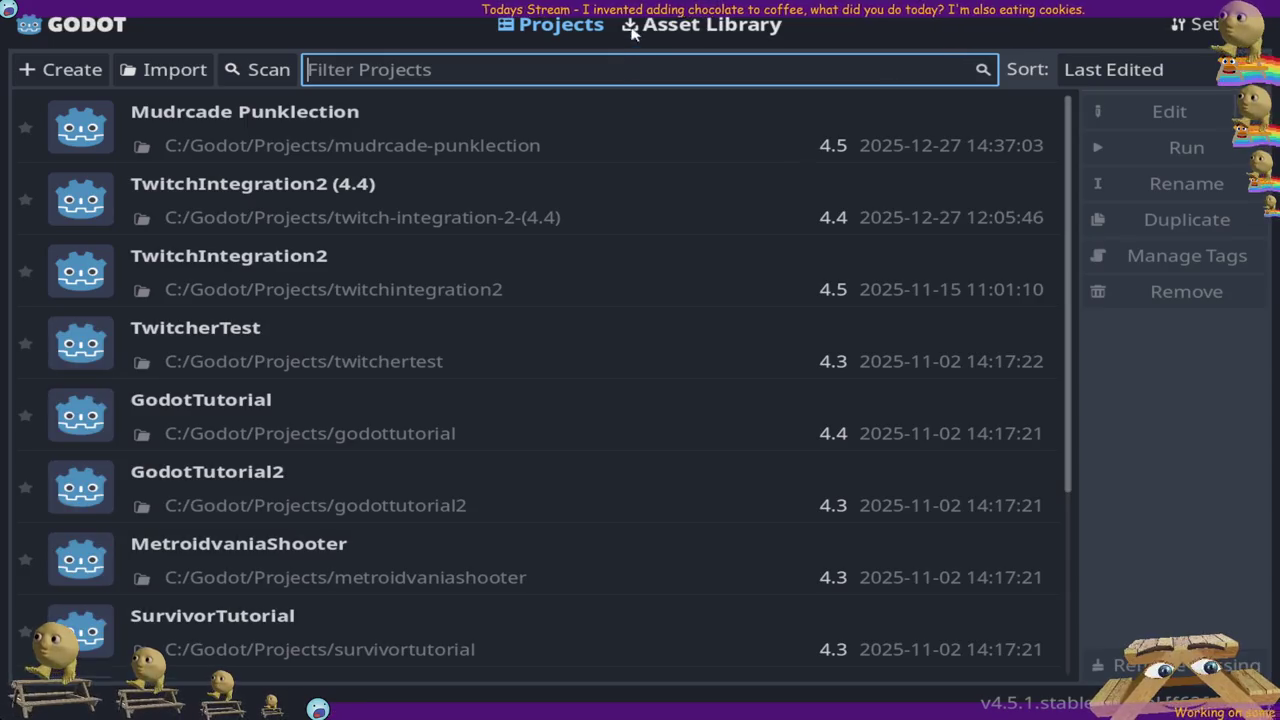
# Open the Mudrcade Punklection project from the project list for editing
pyautogui.click(740, 149)
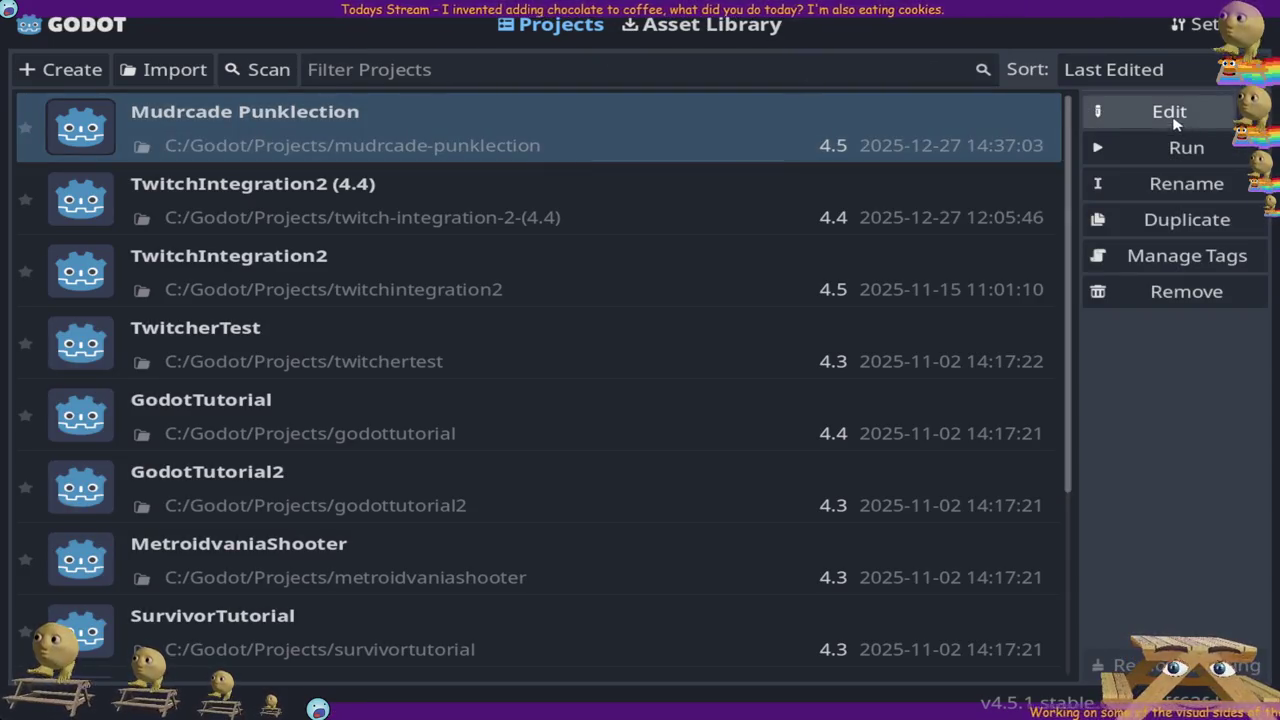
pyautogui.click(1097, 112)
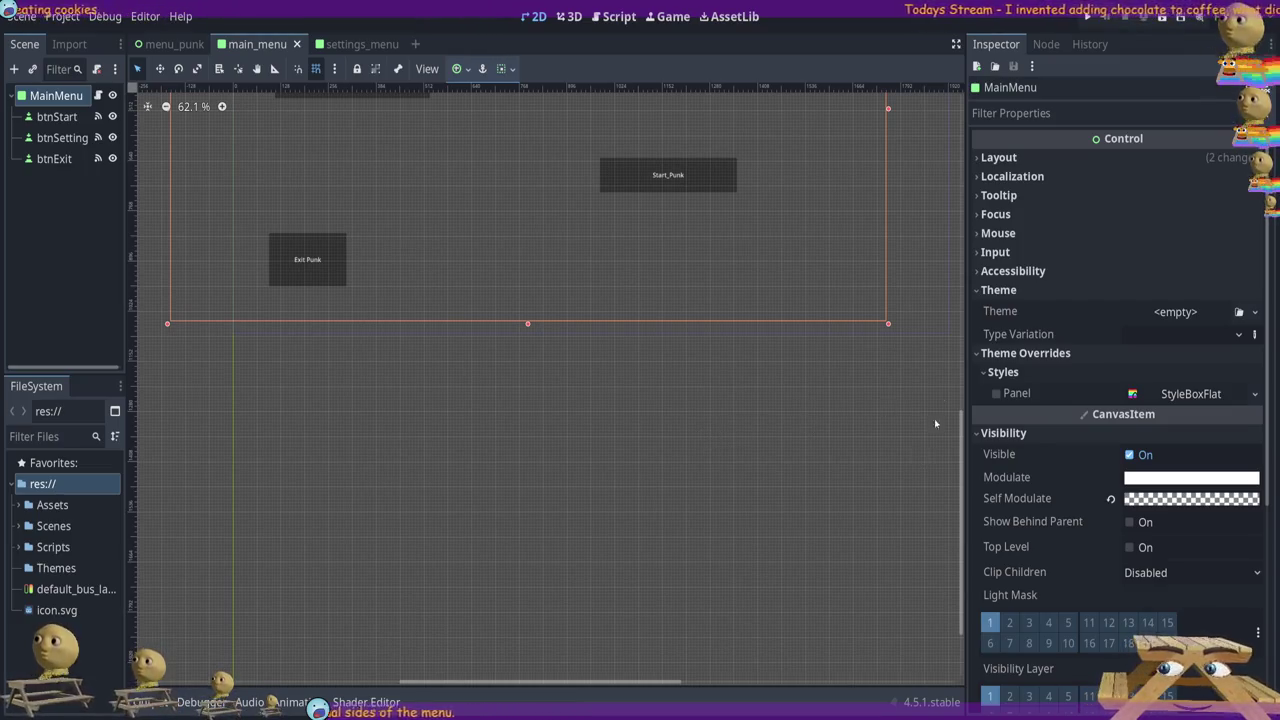
# Nudge the MainMenu control slightly right and down with the Select tool
pyautogui.moveTo(936, 388); pyautogui.dragTo(936, 414)
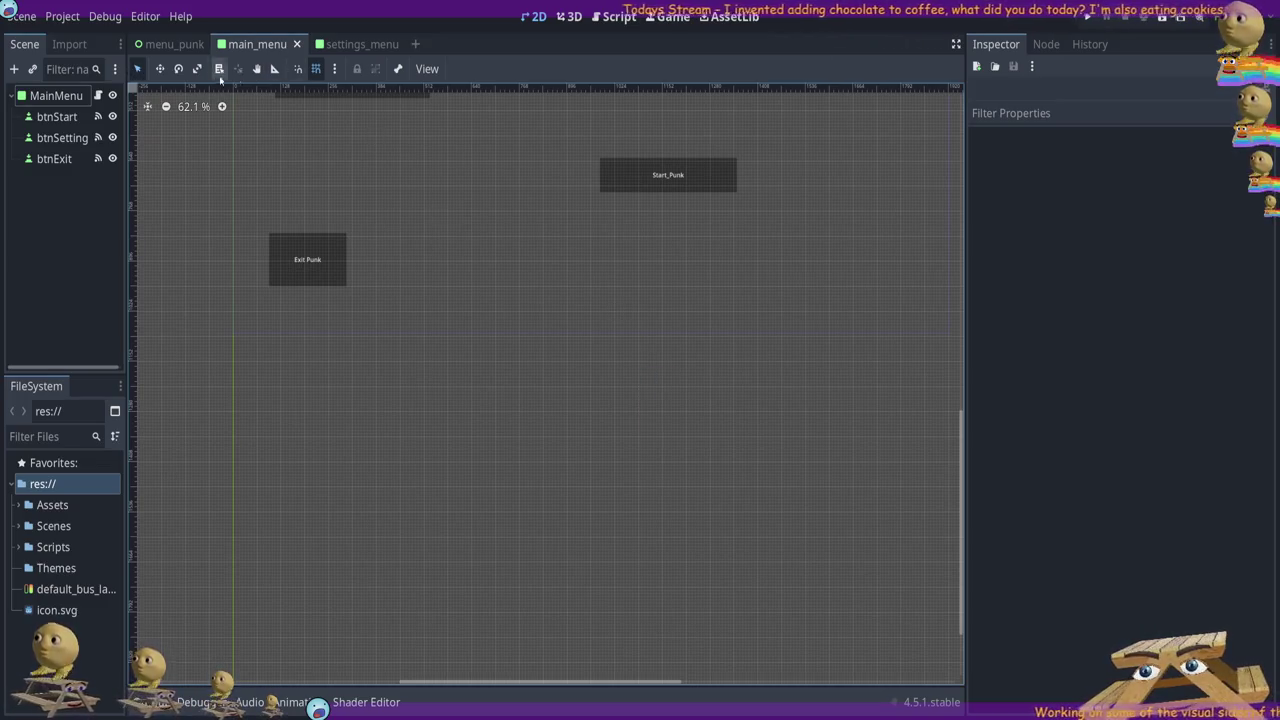
pyautogui.click(256, 68)
pyautogui.moveTo(825, 447)
pyautogui.mouseDown()
pyautogui.moveTo(803, 649)
pyautogui.moveTo(744, 655)
pyautogui.moveTo(810, 669)
pyautogui.mouseUp()
pyautogui.scroll(-3, 737, 472)
pyautogui.click(33, 97)
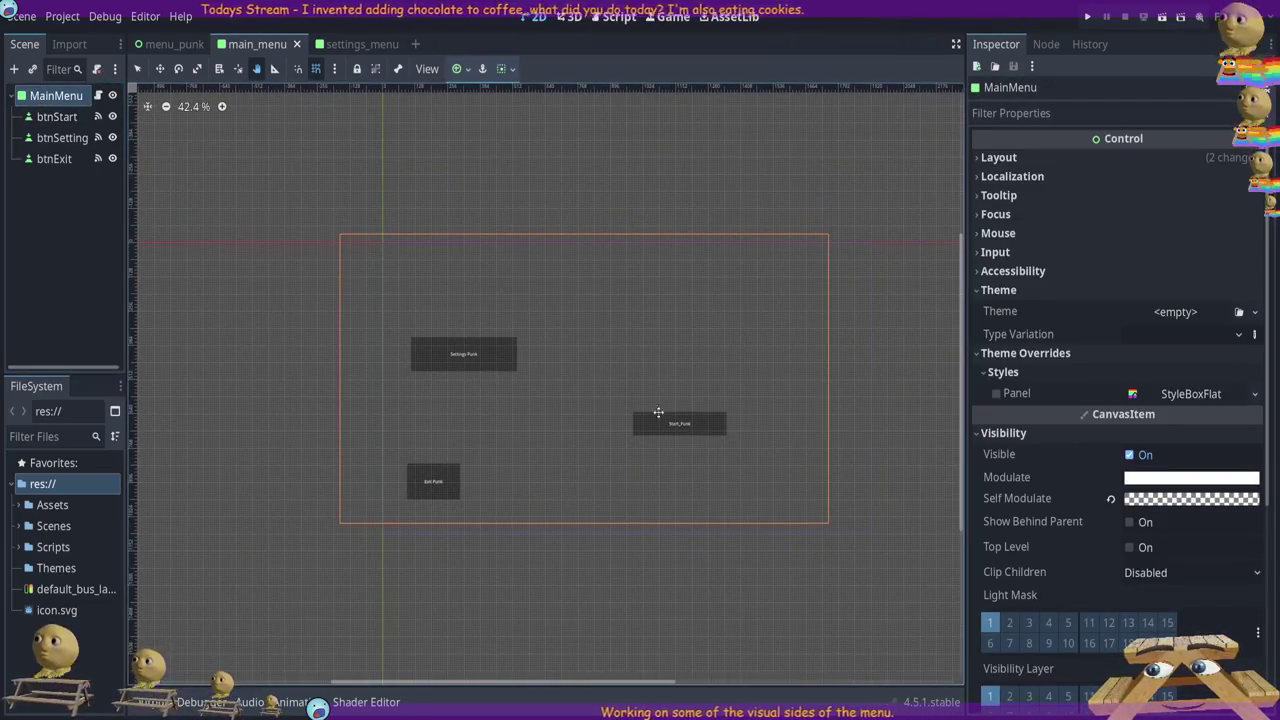
pyautogui.moveTo(411, 266)
pyautogui.mouseDown()
pyautogui.moveTo(420, 271)
pyautogui.moveTo(341, 244)
pyautogui.mouseUp()
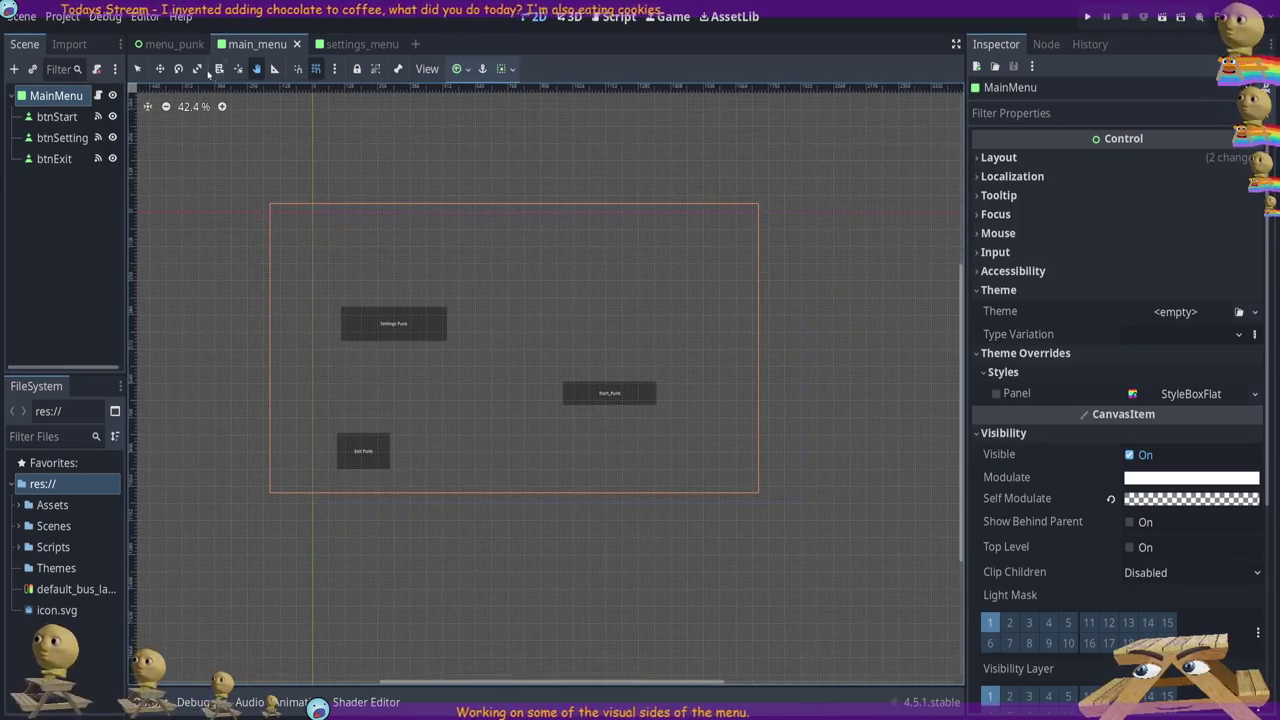
pyautogui.click(137, 68)
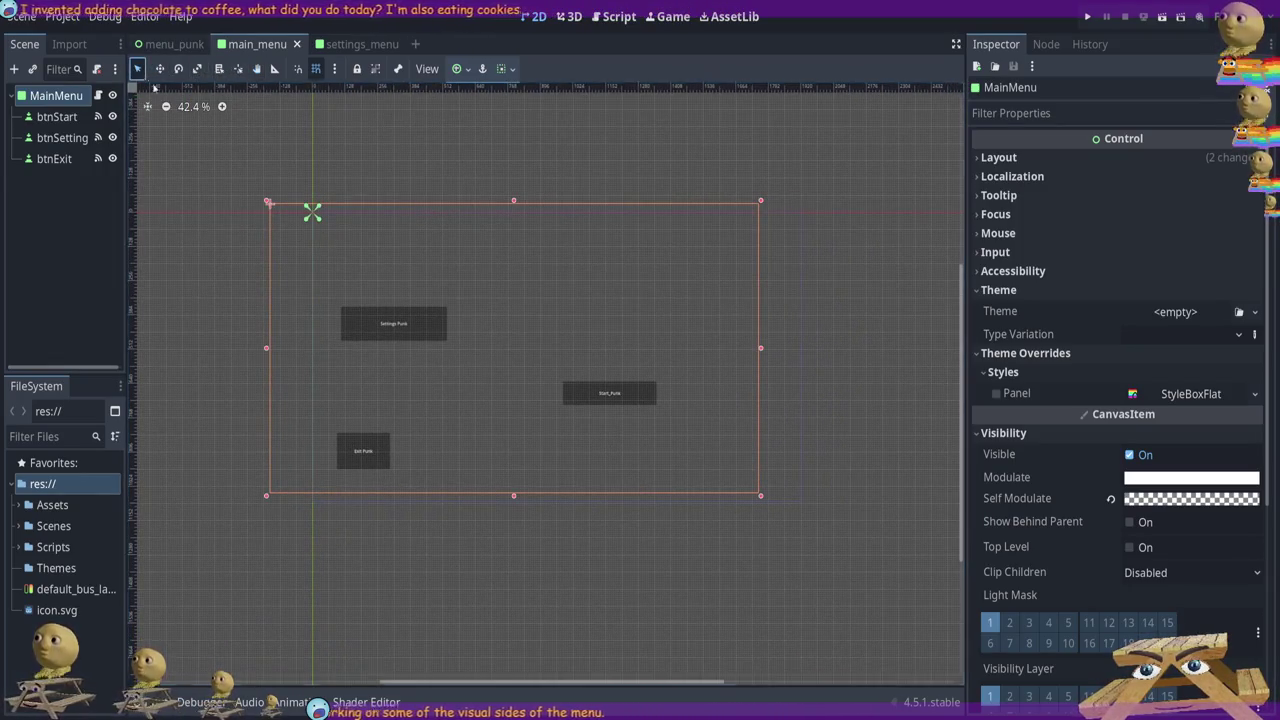
pyautogui.moveTo(373, 250); pyautogui.dragTo(418, 258)
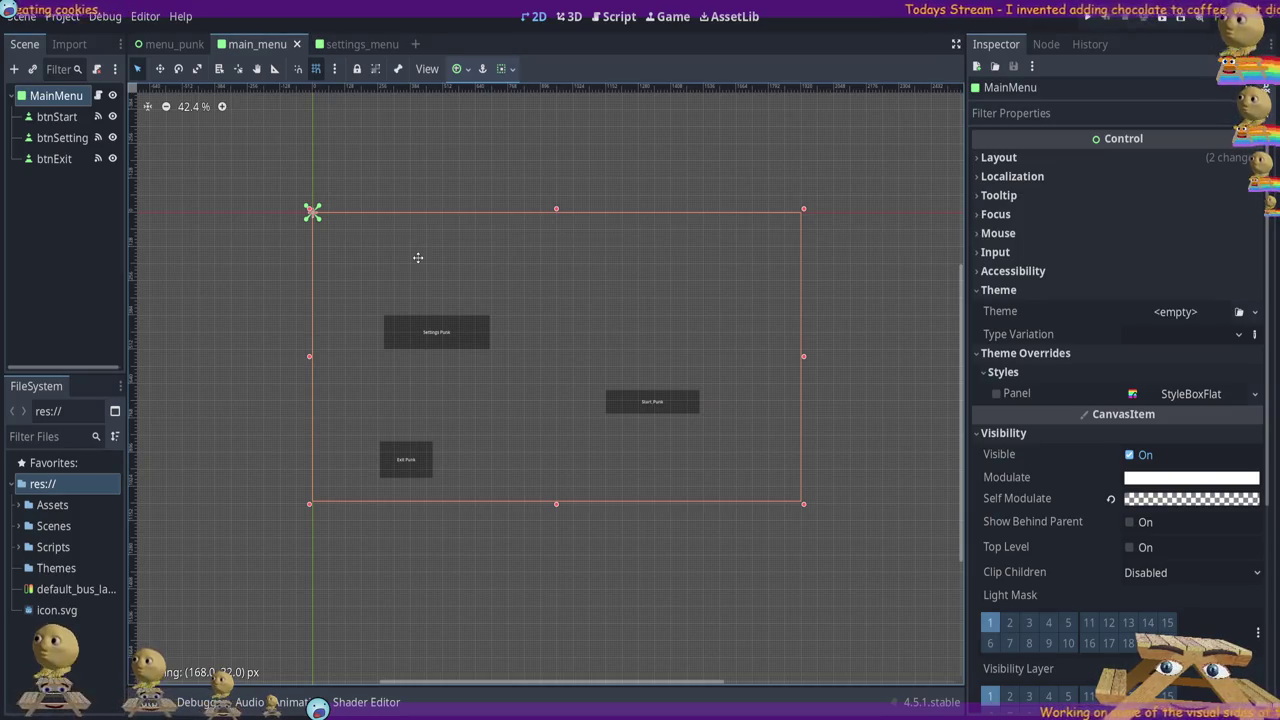
pyautogui.scroll(3, 368, 248)
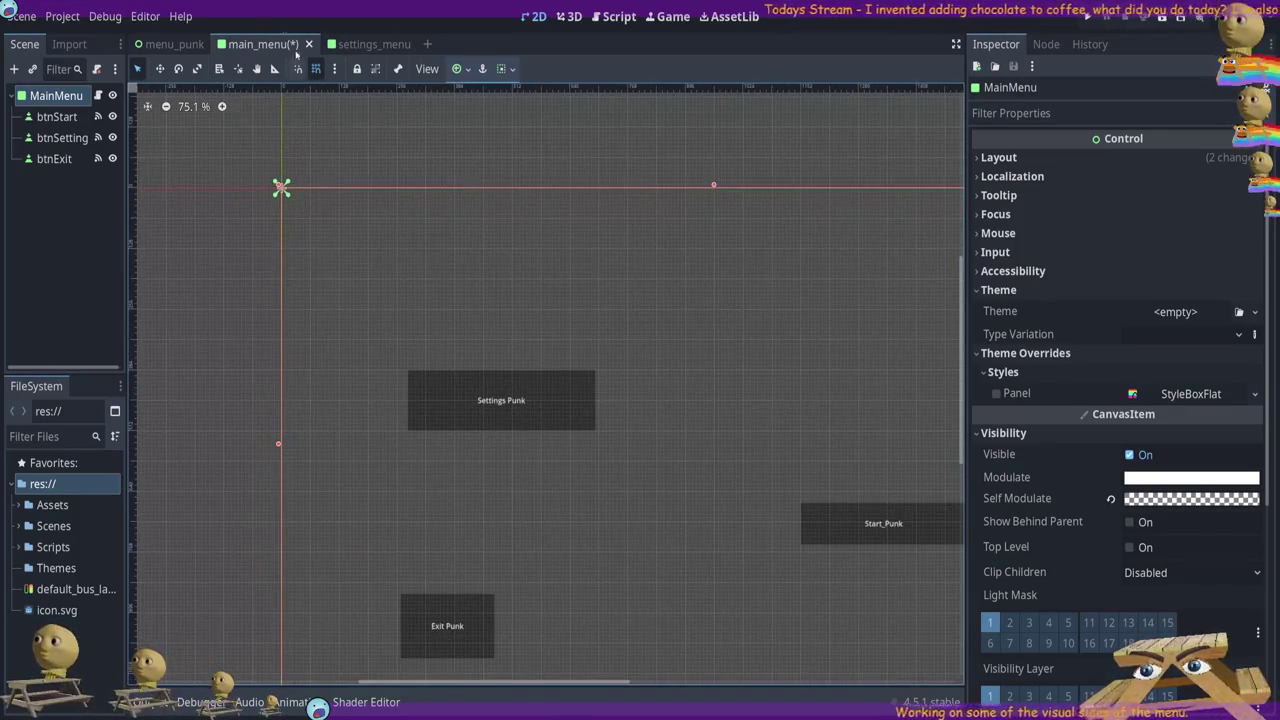
# Look at the settings_menu and menu_punk scenes, returning to main_menu each time
pyautogui.click(373, 44)
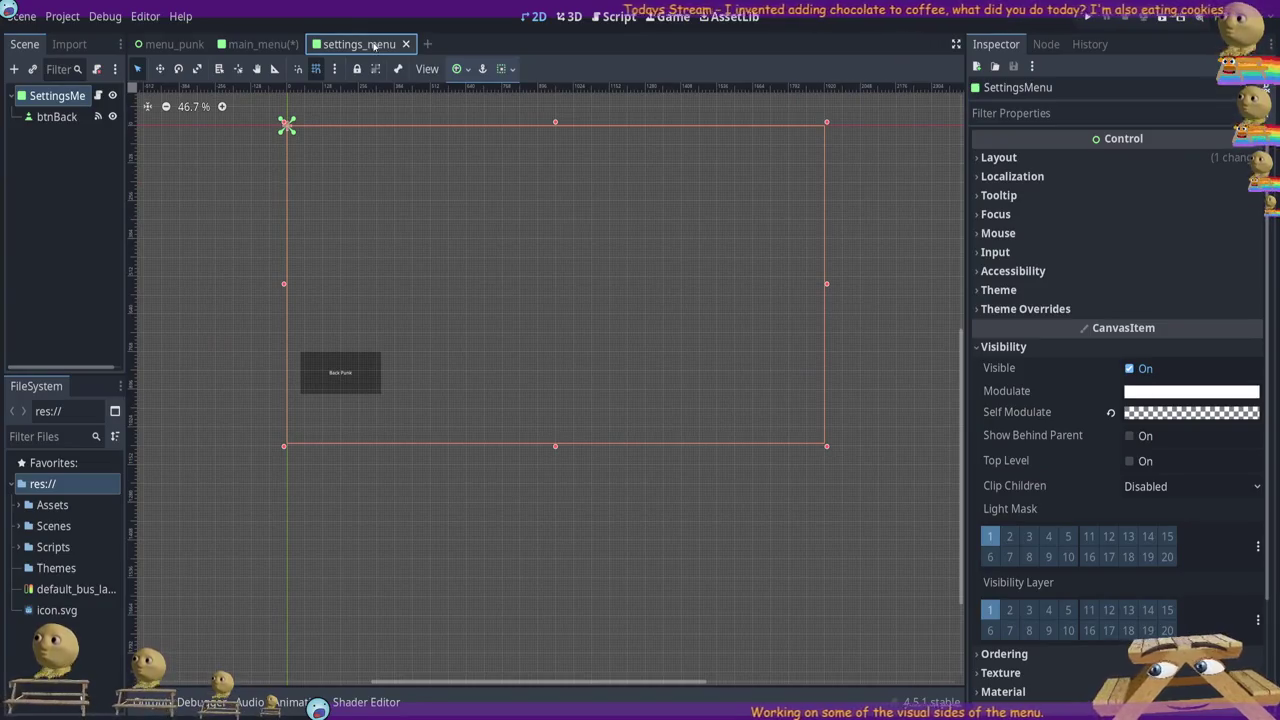
pyautogui.click(262, 45)
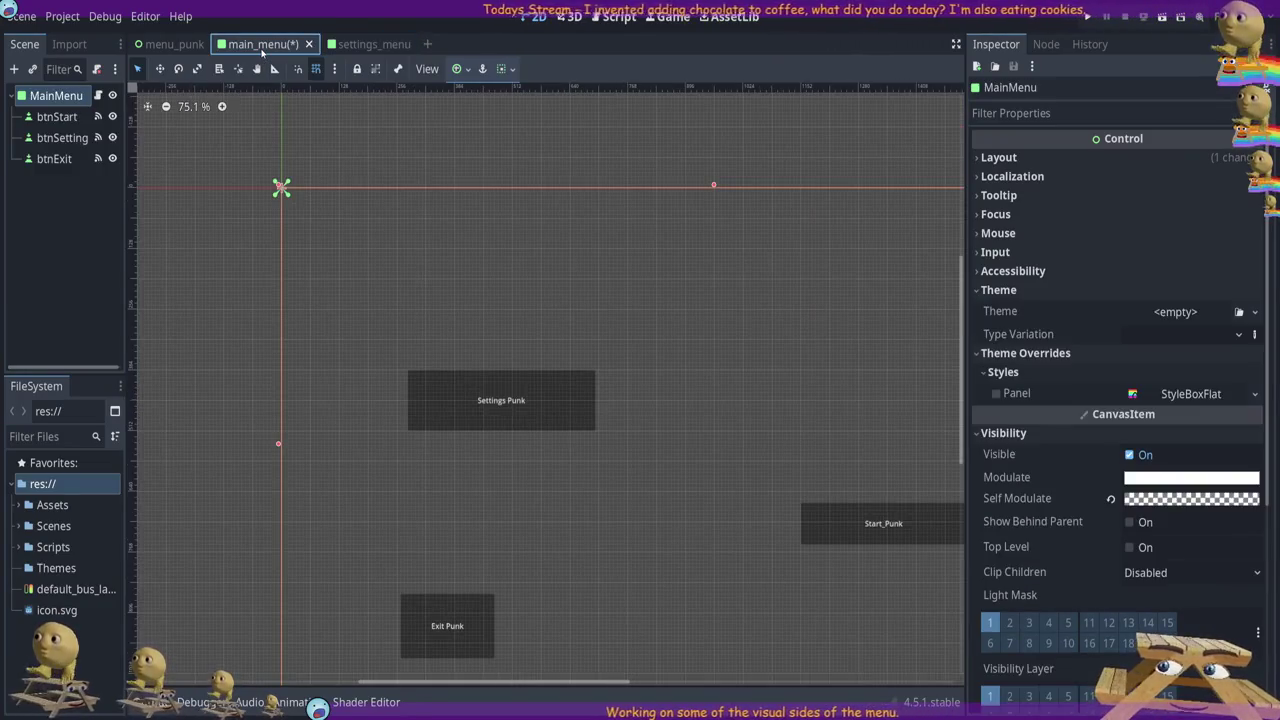
pyautogui.scroll(-3, 806, 340)
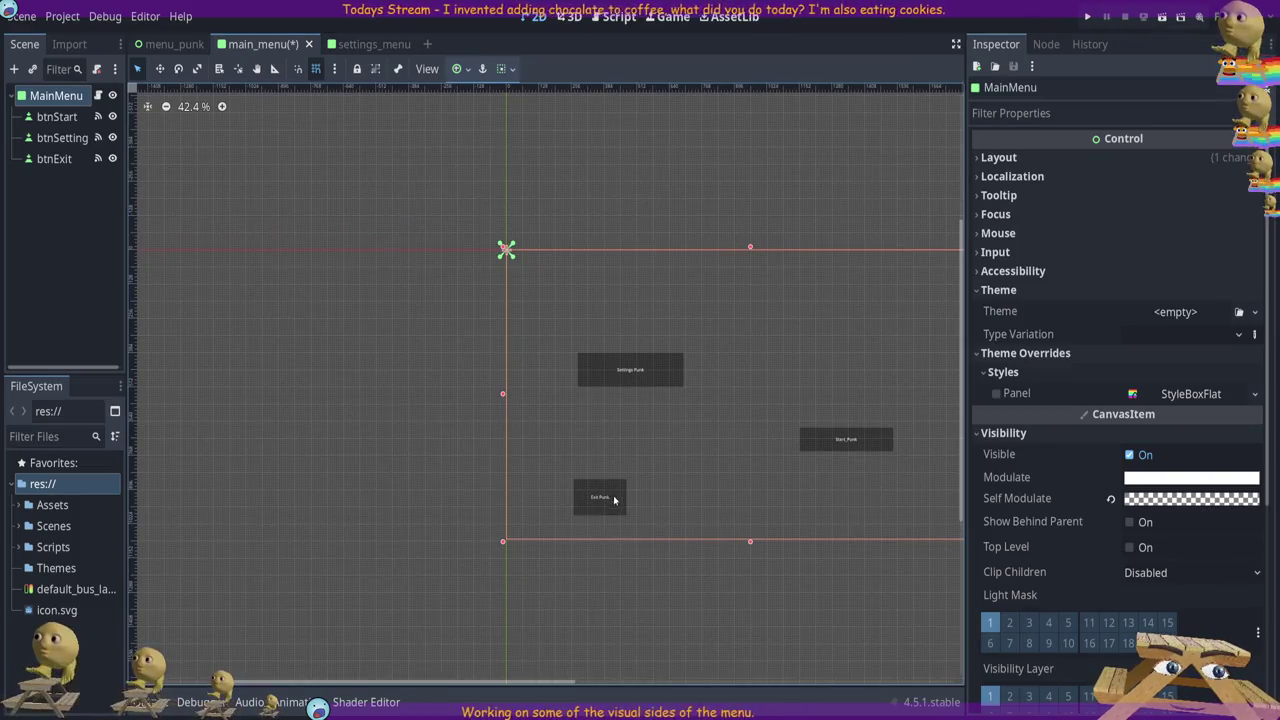
pyautogui.moveTo(905, 633); pyautogui.dragTo(728, 600)
pyautogui.click(65, 96)
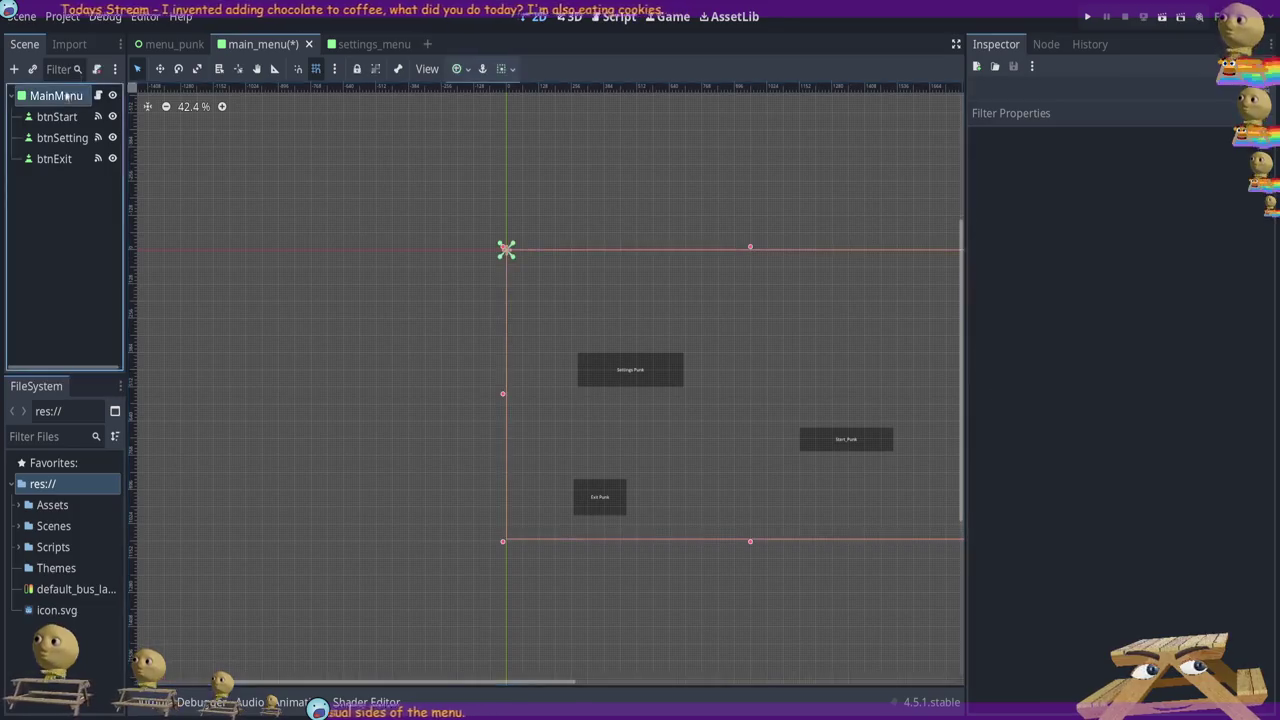
pyautogui.click(176, 44)
pyautogui.click(262, 44)
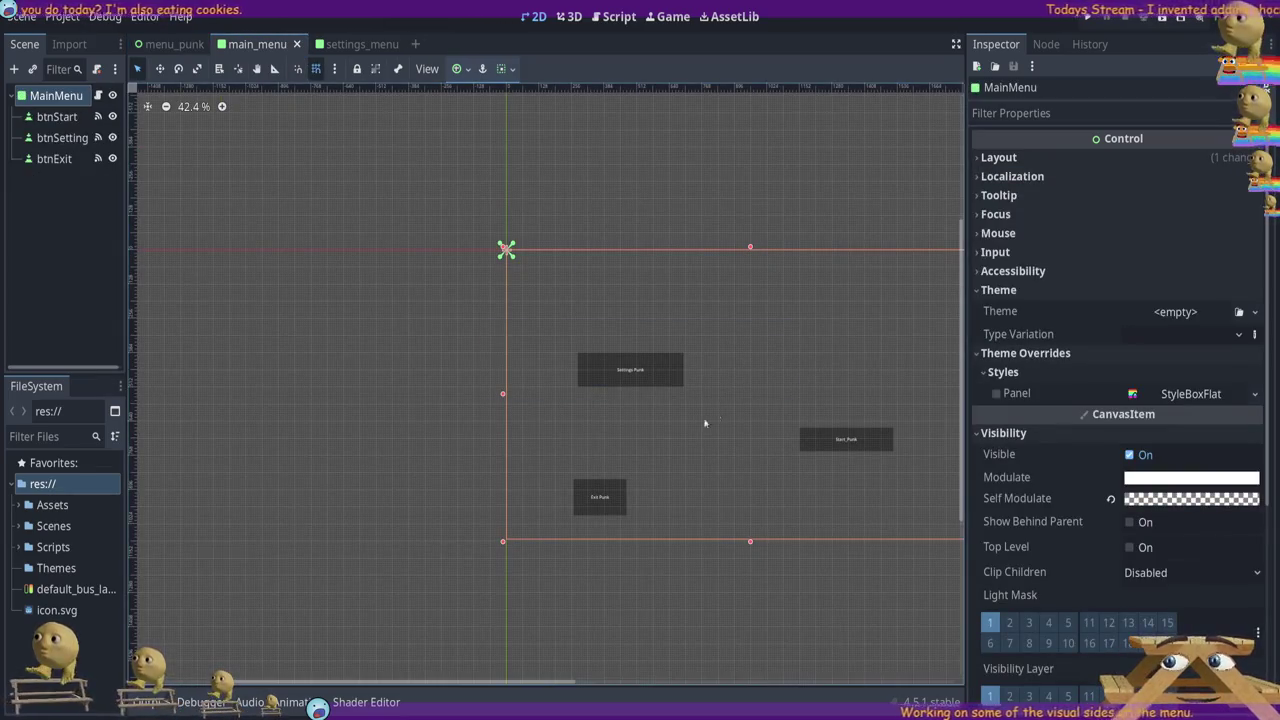
# Zoom in to inspect the Start_Punk and Settings Punk buttons and the MainMenu root
pyautogui.moveTo(521, 684)
pyautogui.mouseDown()
pyautogui.moveTo(679, 684)
pyautogui.moveTo(708, 602)
pyautogui.mouseUp()
pyautogui.scroll(-1, 834, 418)
pyautogui.scroll(3, 814, 451)
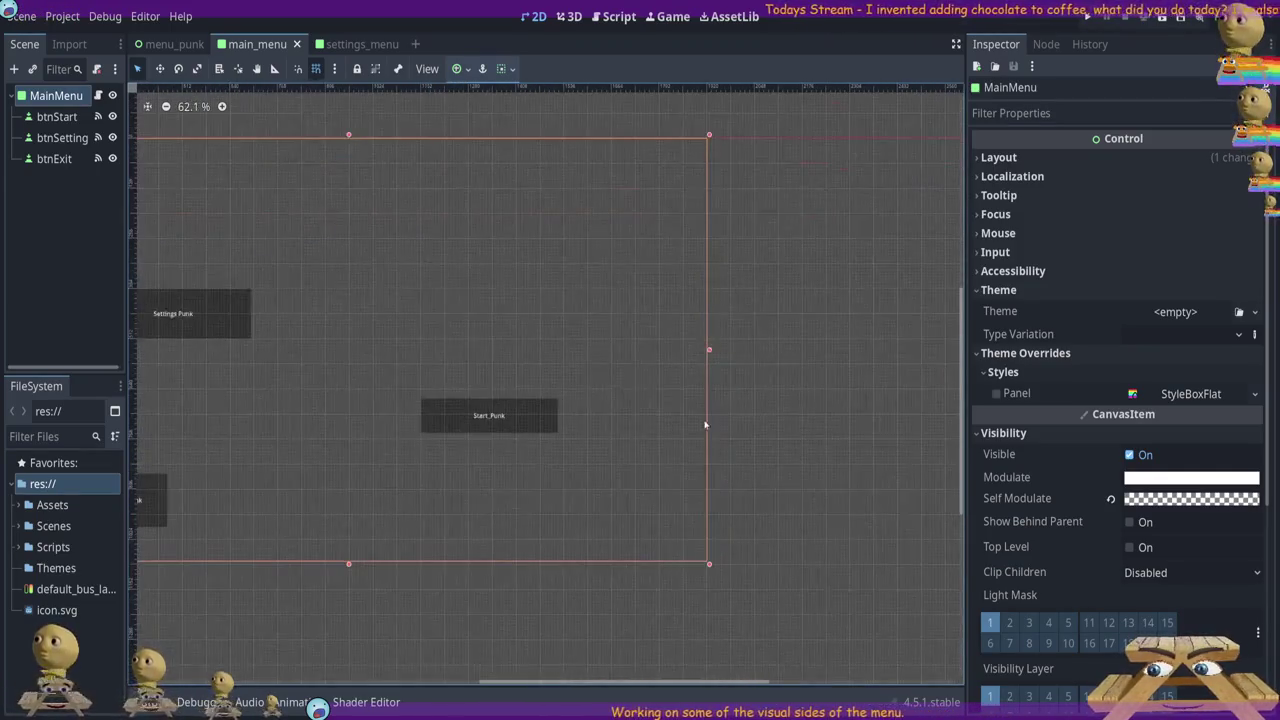
pyautogui.moveTo(668, 683); pyautogui.dragTo(626, 683)
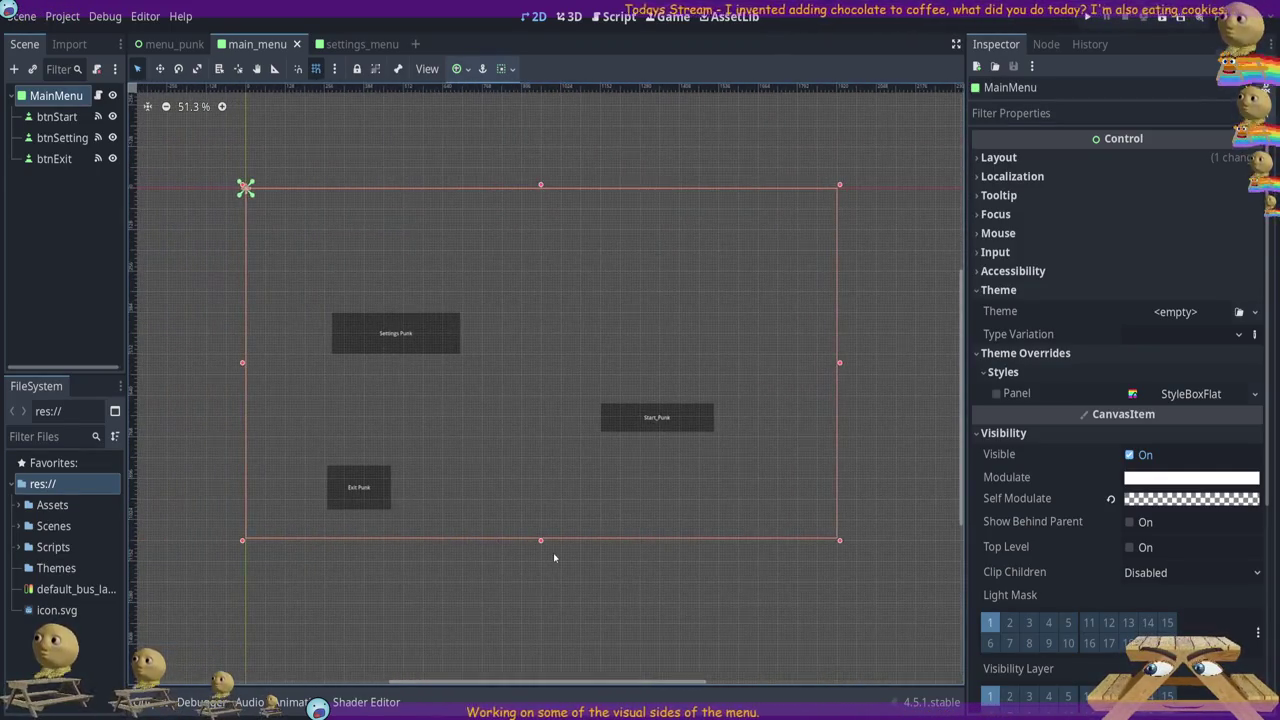
pyautogui.scroll(7, 540, 575)
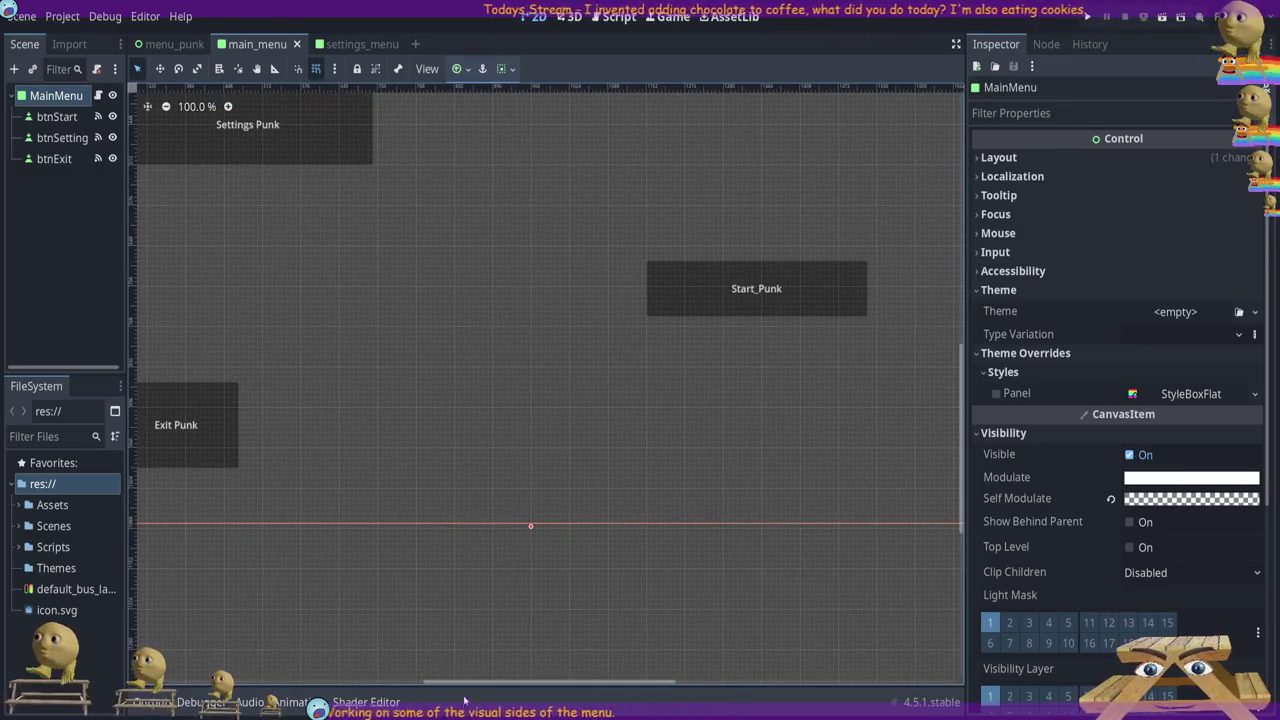
pyautogui.click(650, 265)
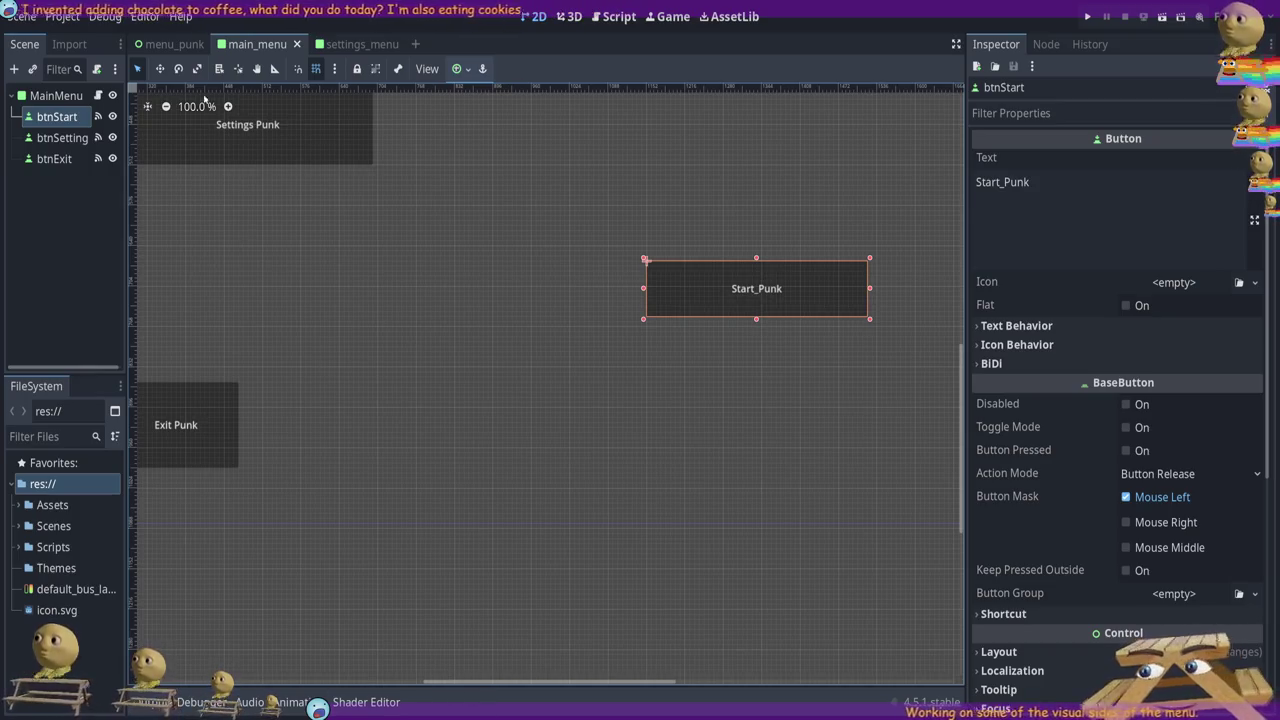
pyautogui.click(230, 120)
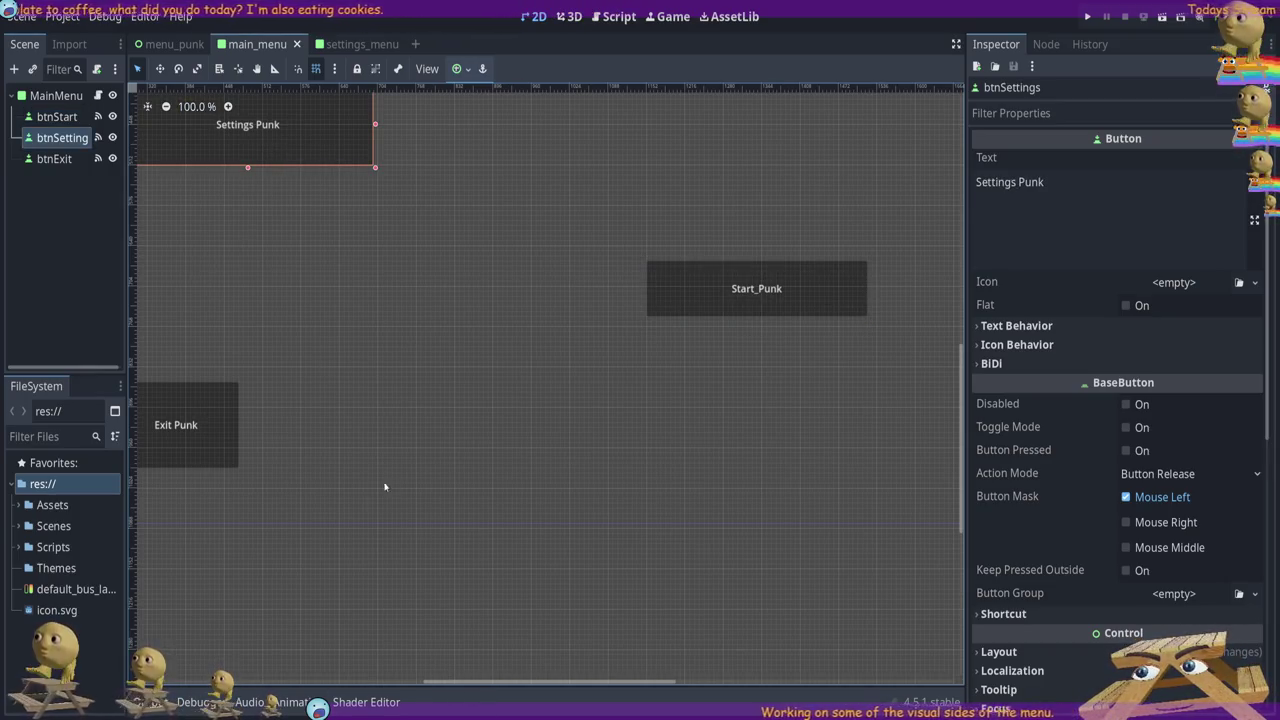
pyautogui.click(320, 459)
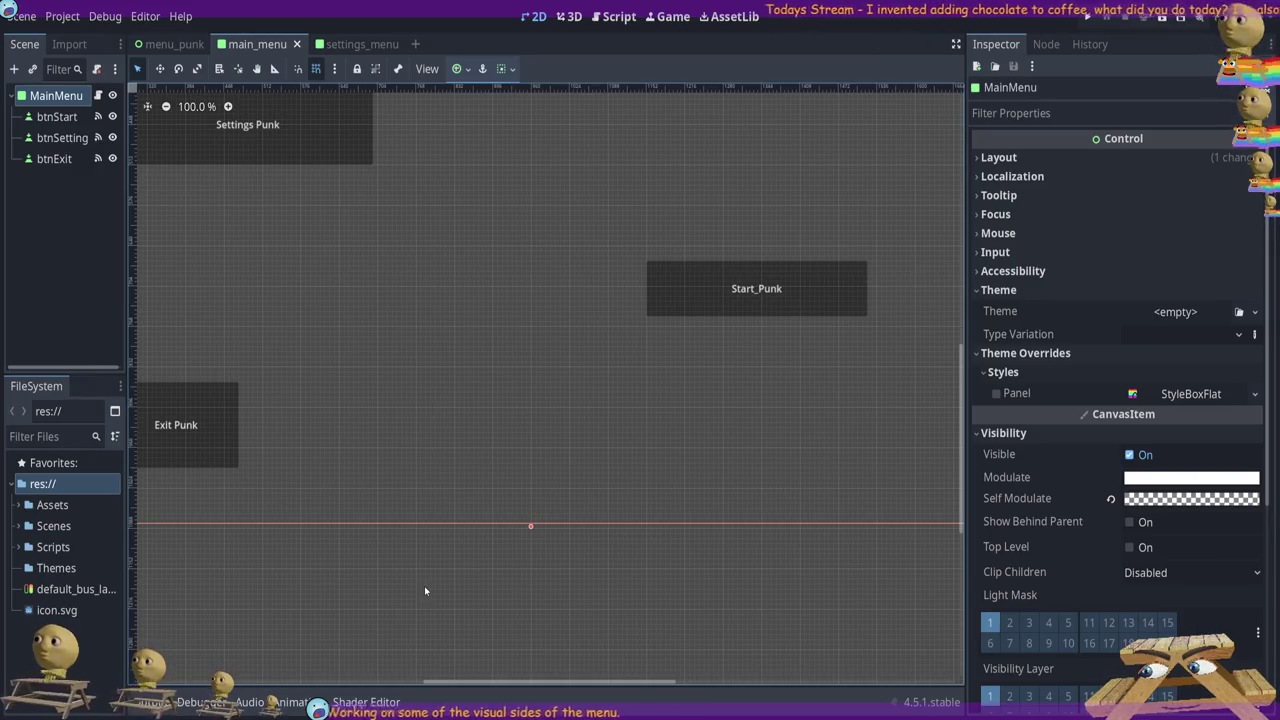
pyautogui.scroll(-2, 1075, 404)
pyautogui.scroll(2, 1075, 404)
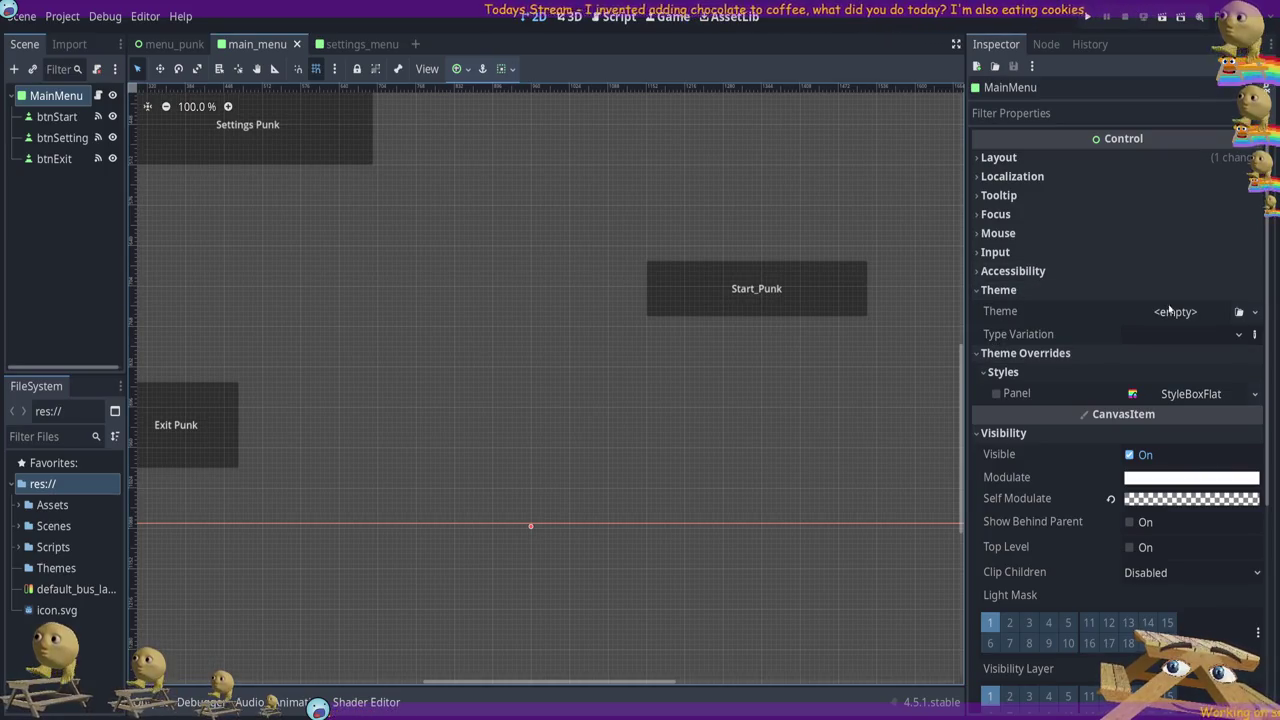
# Give the Start_Punk button a new Theme in the Inspector
pyautogui.click(998, 290)
pyautogui.click(1010, 309)
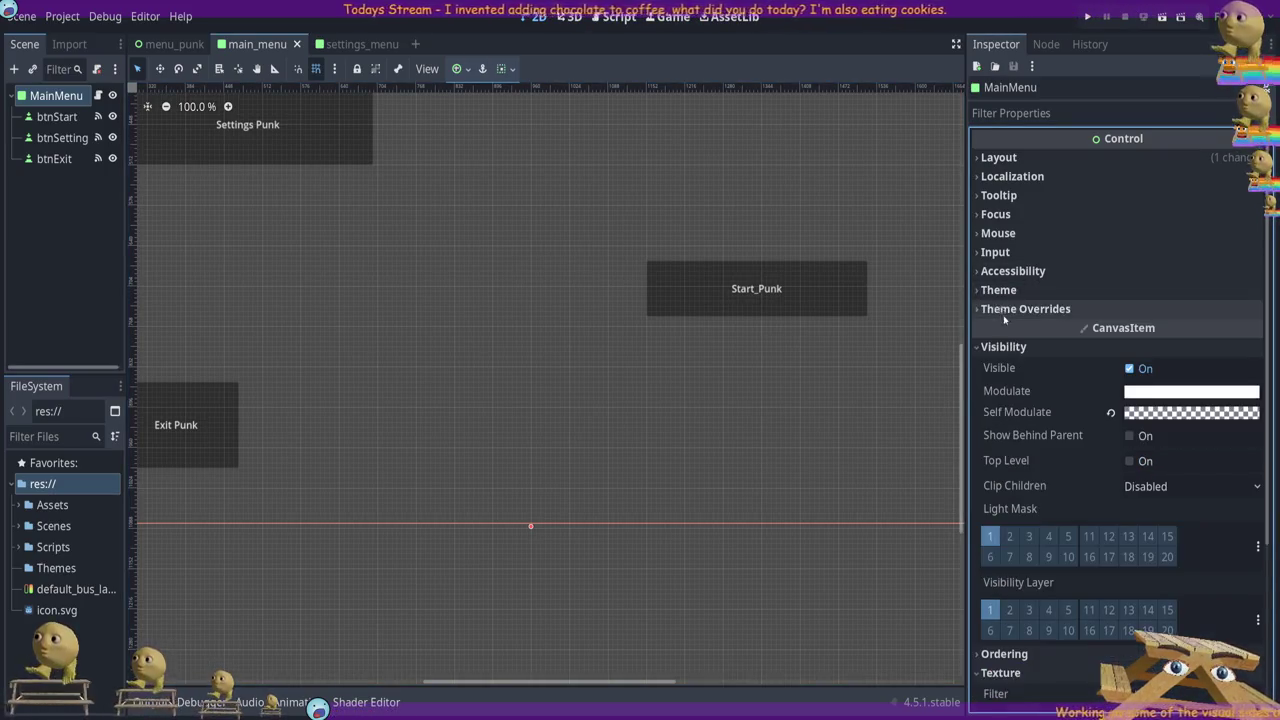
pyautogui.click(763, 297)
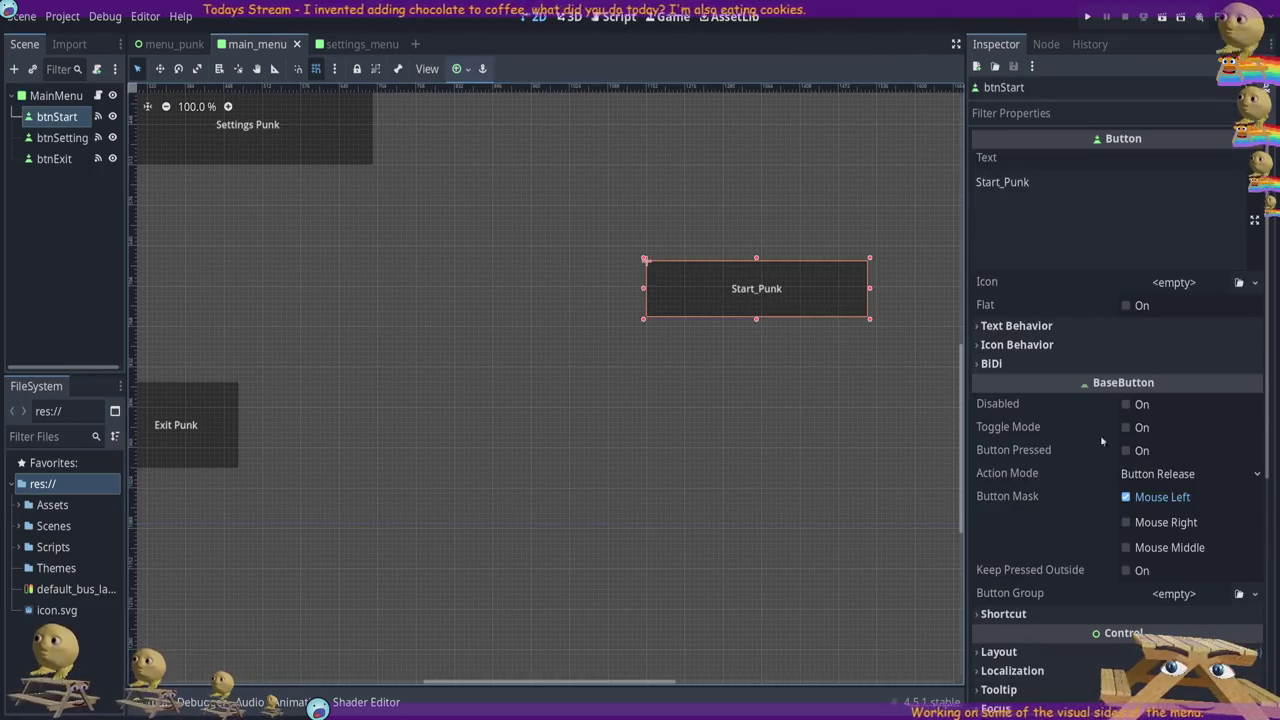
pyautogui.scroll(-5, 1110, 340)
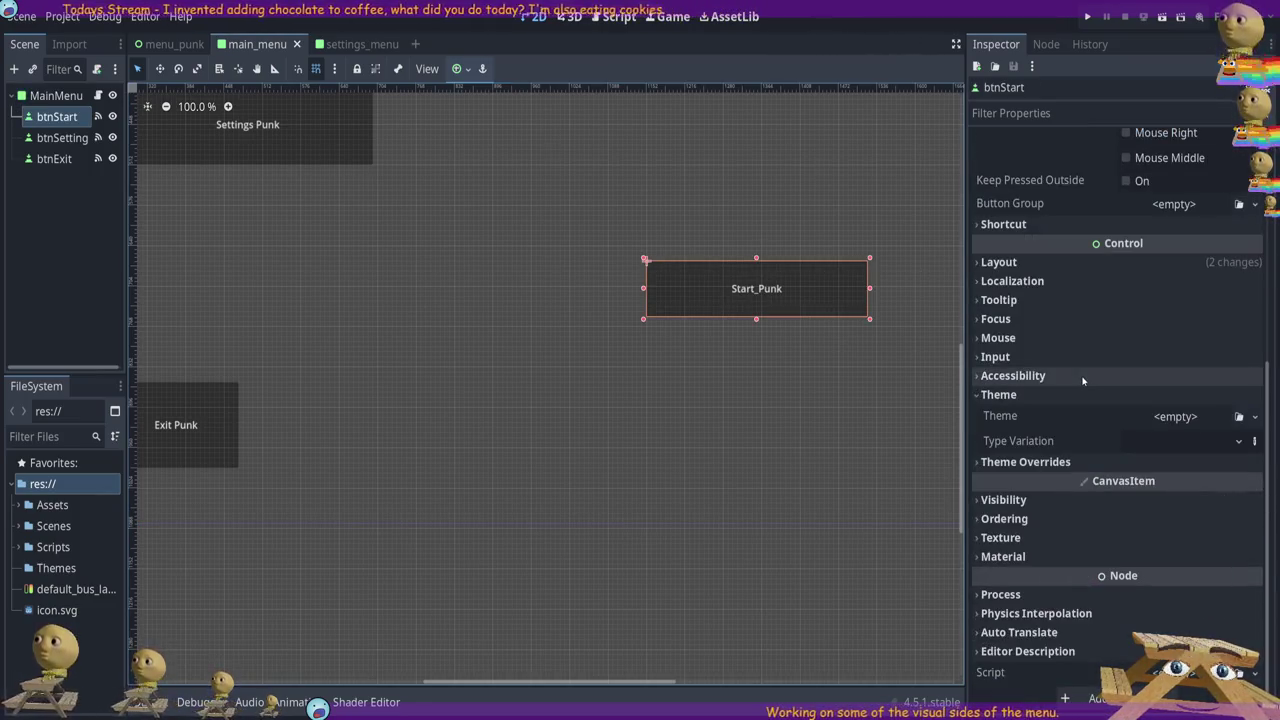
pyautogui.click(1204, 417)
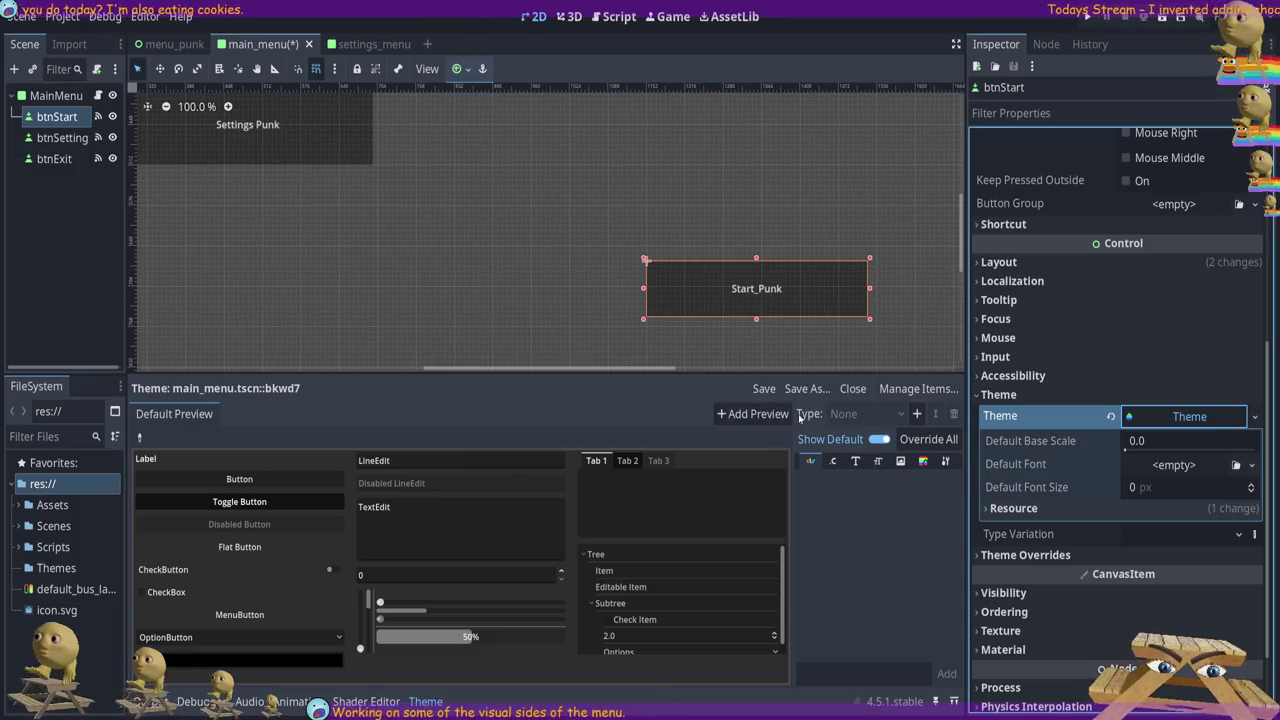
# Add main_menu.tscn as the theme preview and enlarge the theme editor panel
pyautogui.click(756, 416)
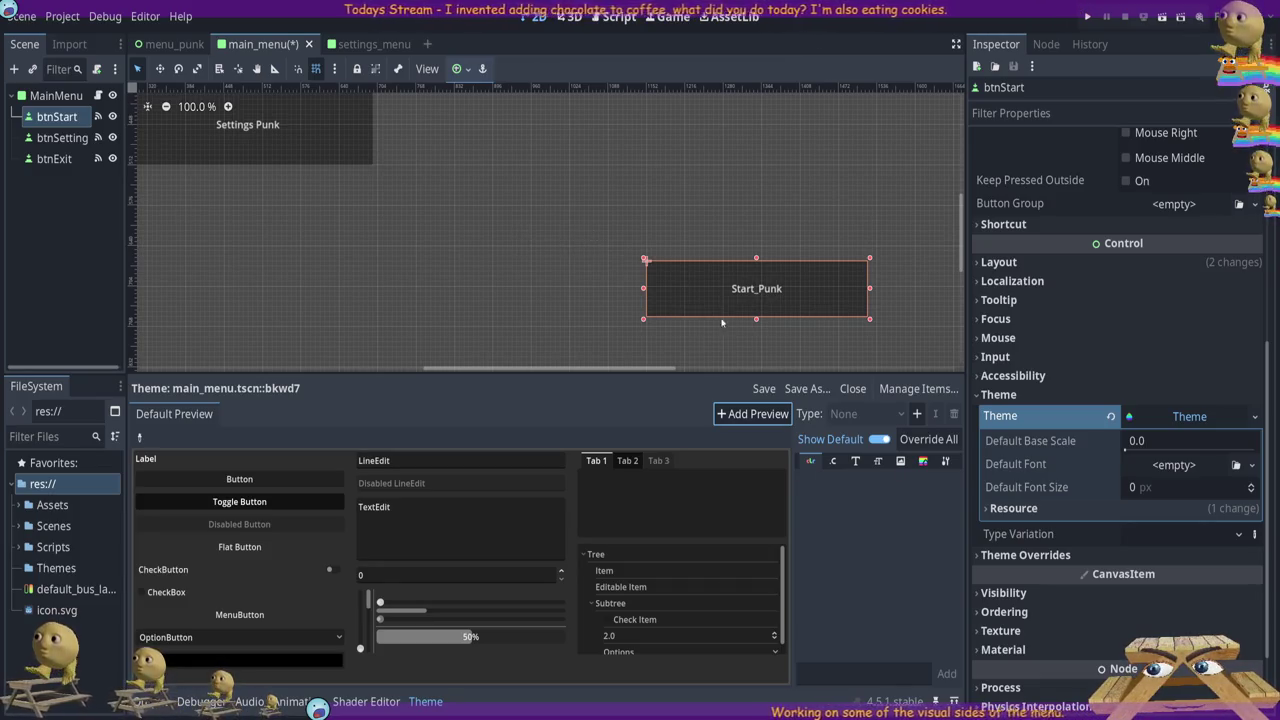
pyautogui.doubleClick(455, 235)
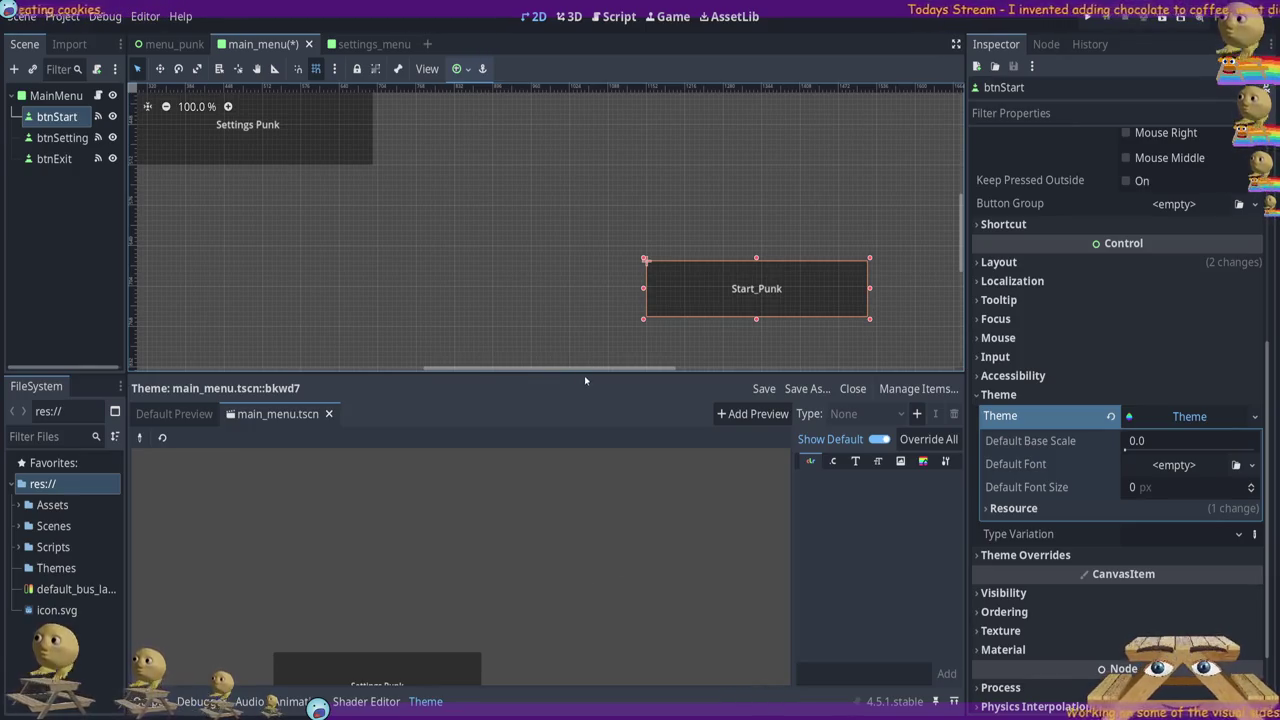
pyautogui.moveTo(581, 373)
pyautogui.mouseDown()
pyautogui.moveTo(581, 105)
pyautogui.moveTo(581, 146)
pyautogui.mouseUp()
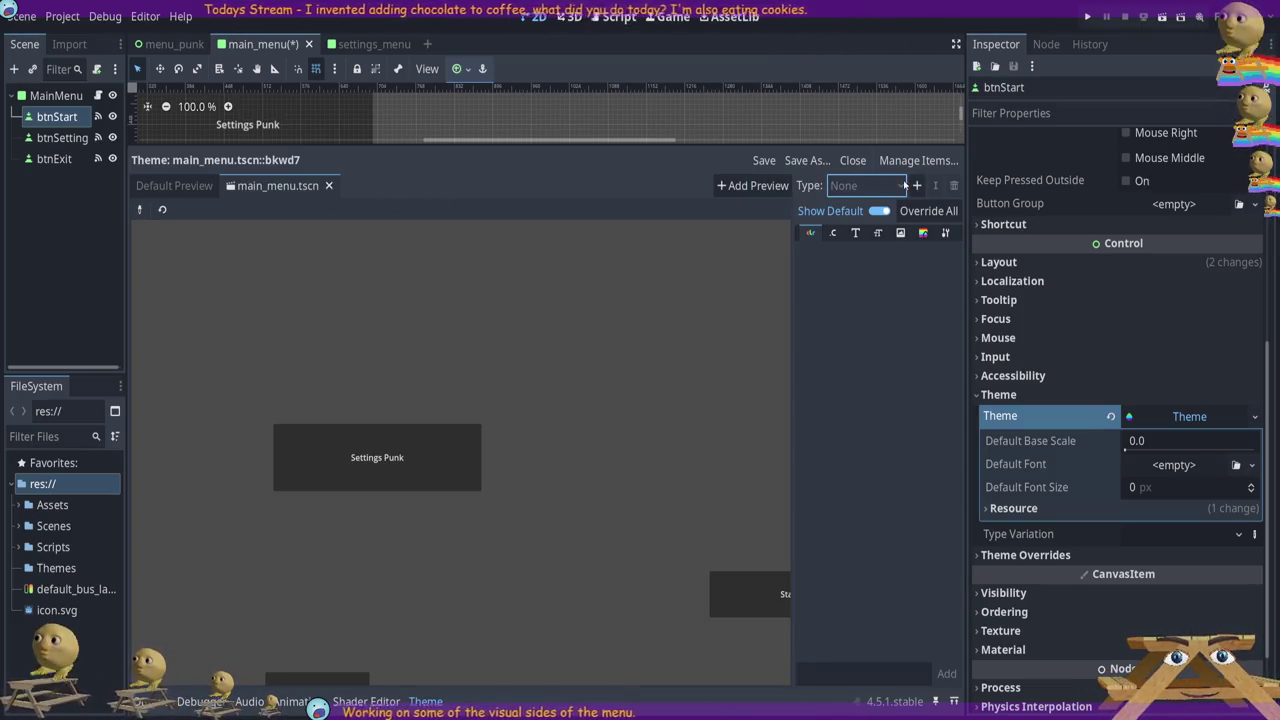
# Add the Button type to the theme and try the Settings Punk button in the preview
pyautogui.click(915, 186)
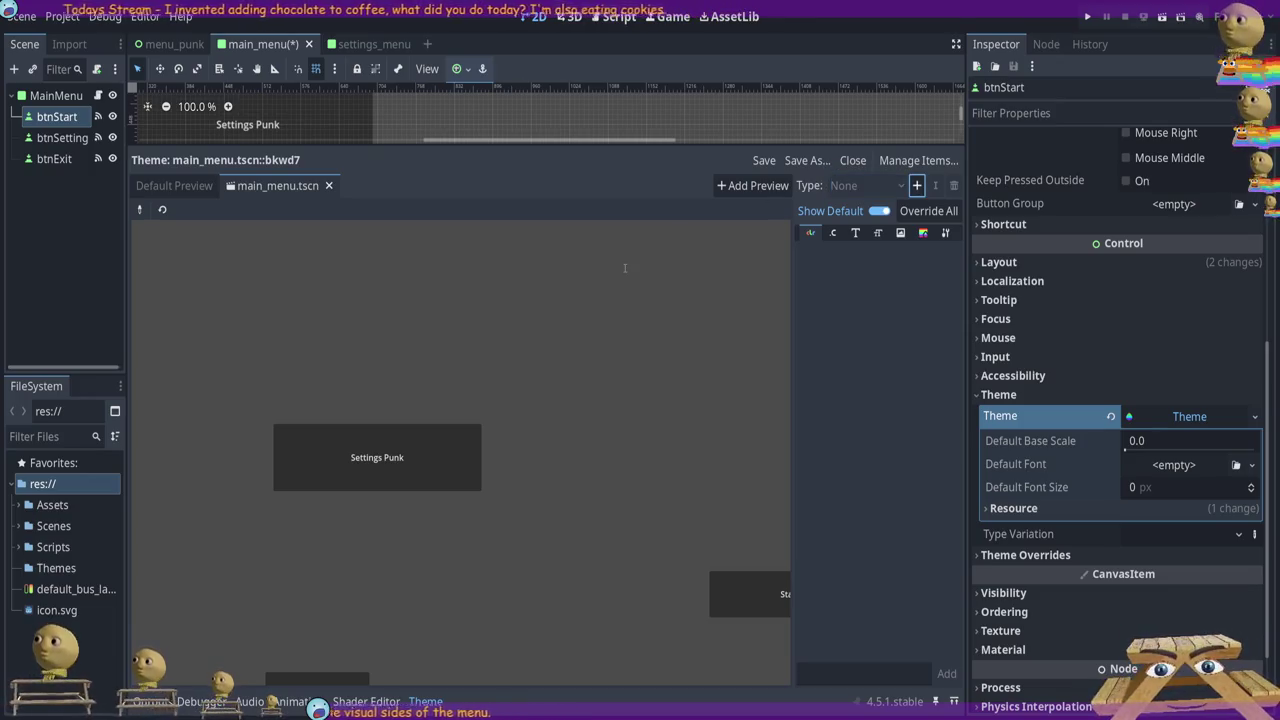
pyautogui.click(575, 486)
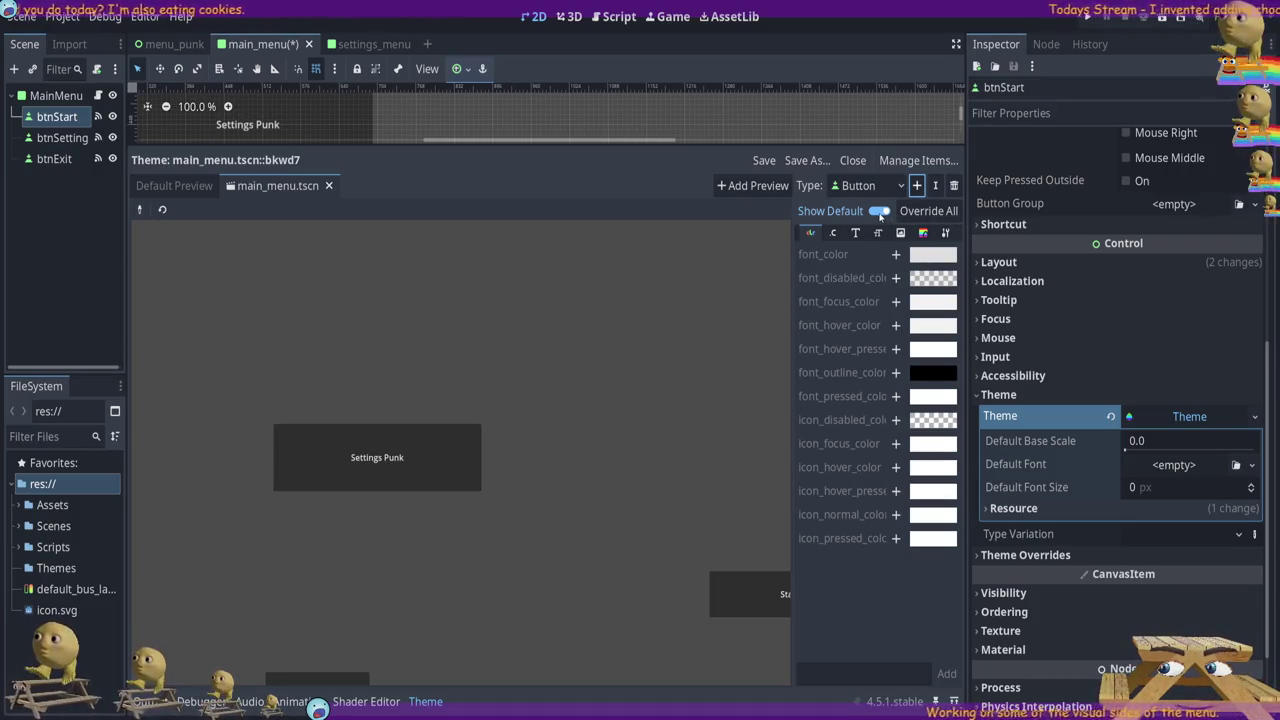
pyautogui.click(345, 450)
pyautogui.click(342, 448)
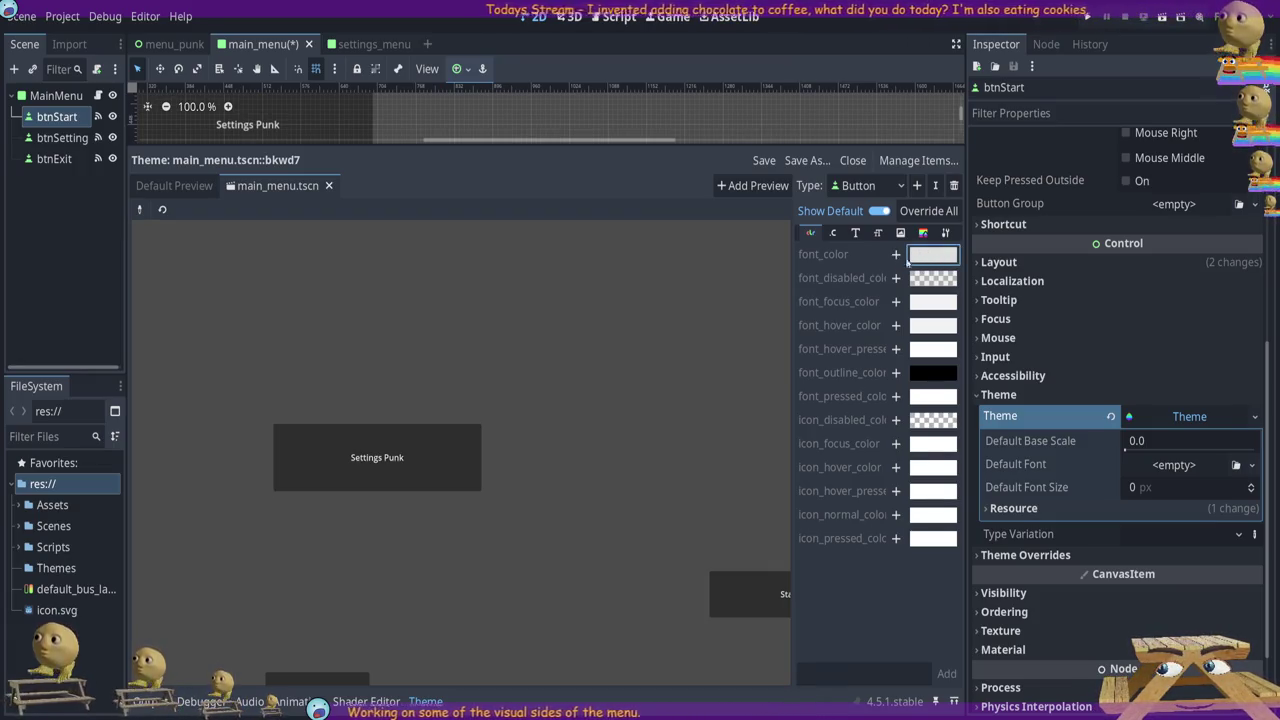
# Toggle the Button font_color override on and off, then shrink the theme panel
pyautogui.click(896, 254)
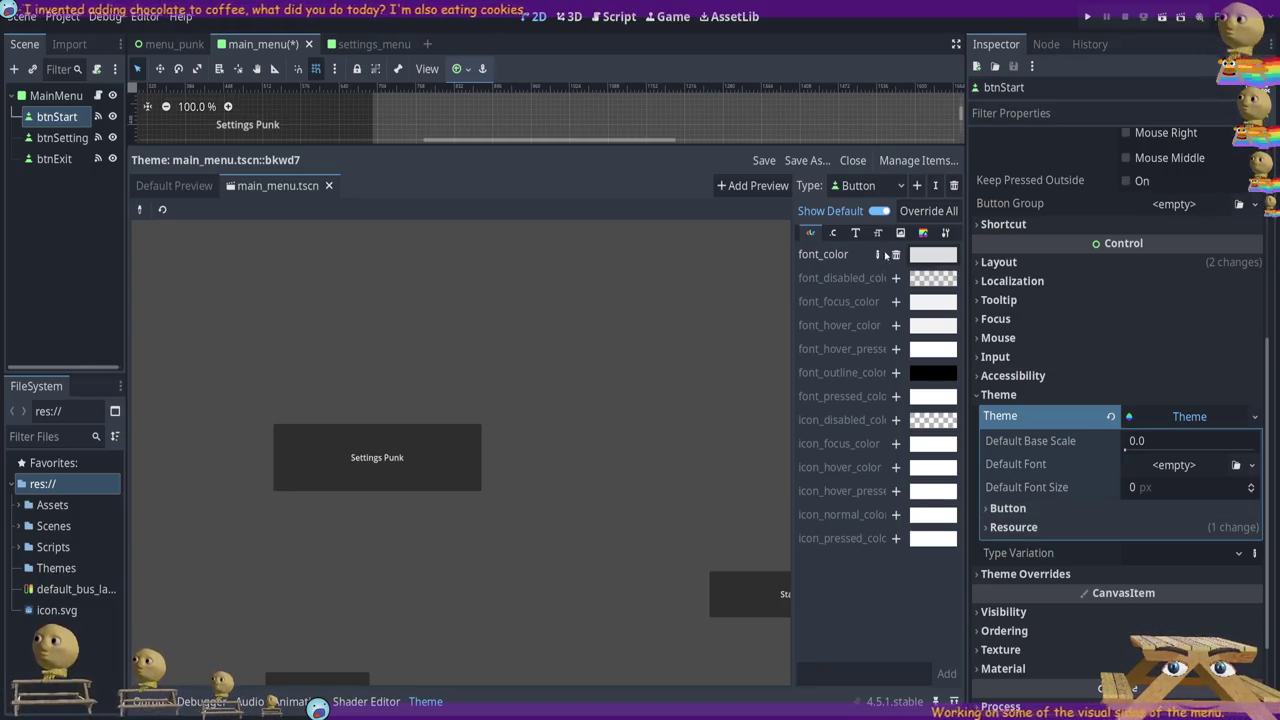
pyautogui.click(896, 255)
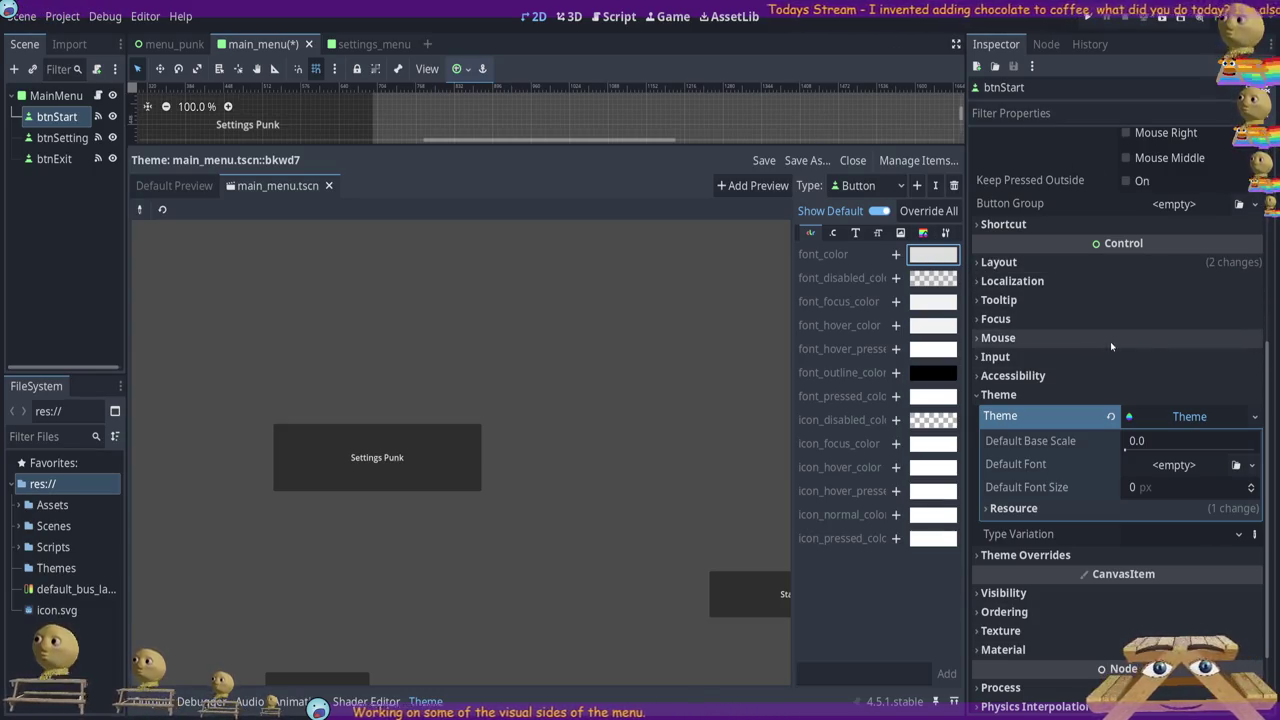
pyautogui.moveTo(567, 143); pyautogui.dragTo(615, 215)
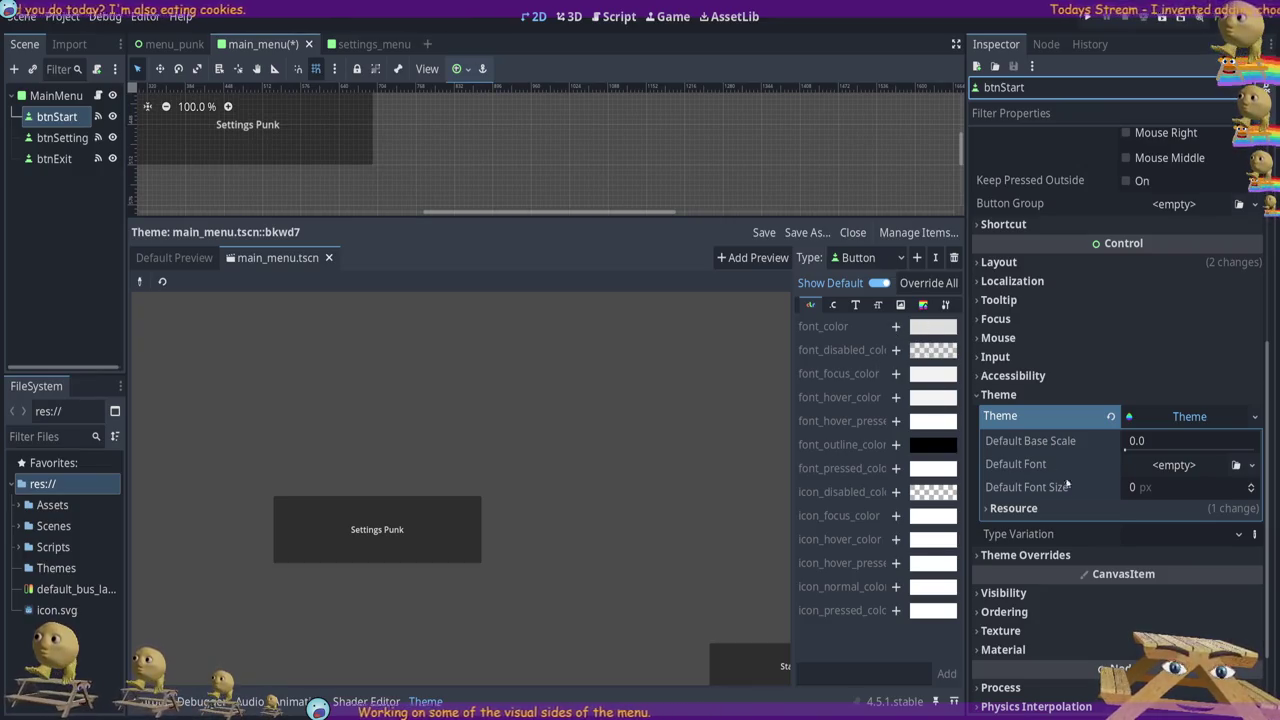
pyautogui.click(1010, 508)
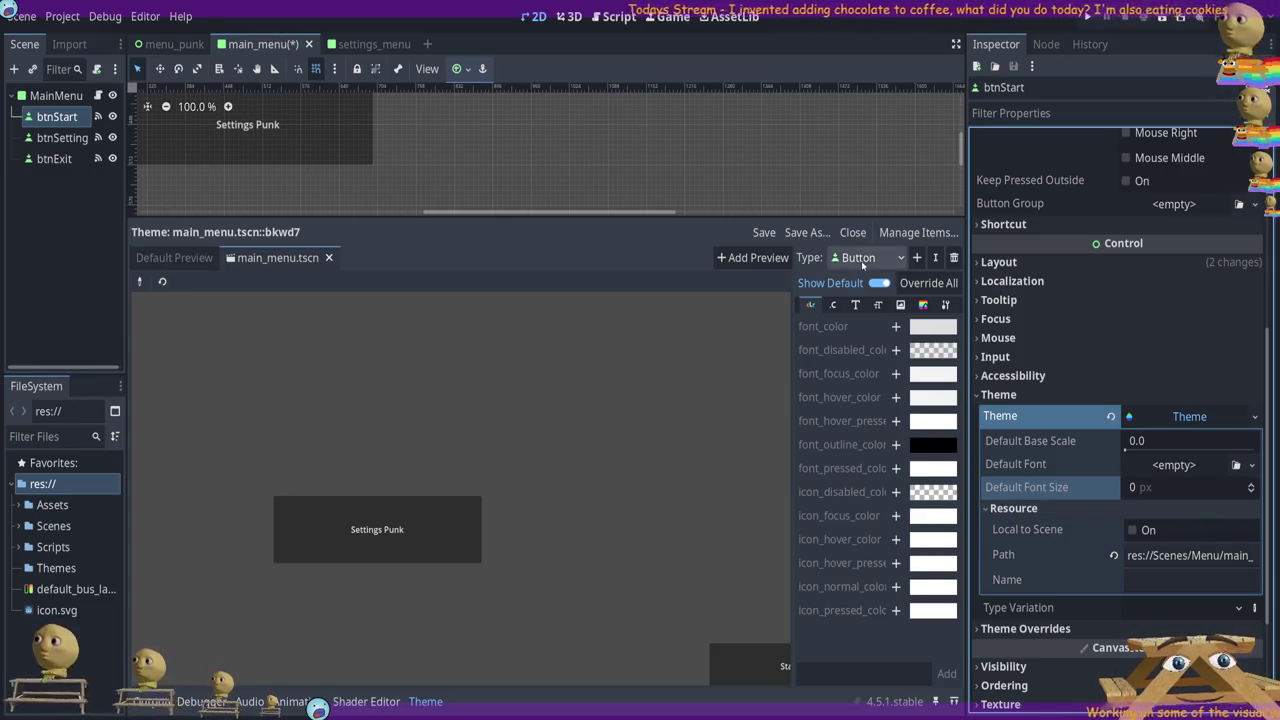
# Select Button as the theme type and show its default colour items, widening the list
pyautogui.click(914, 286)
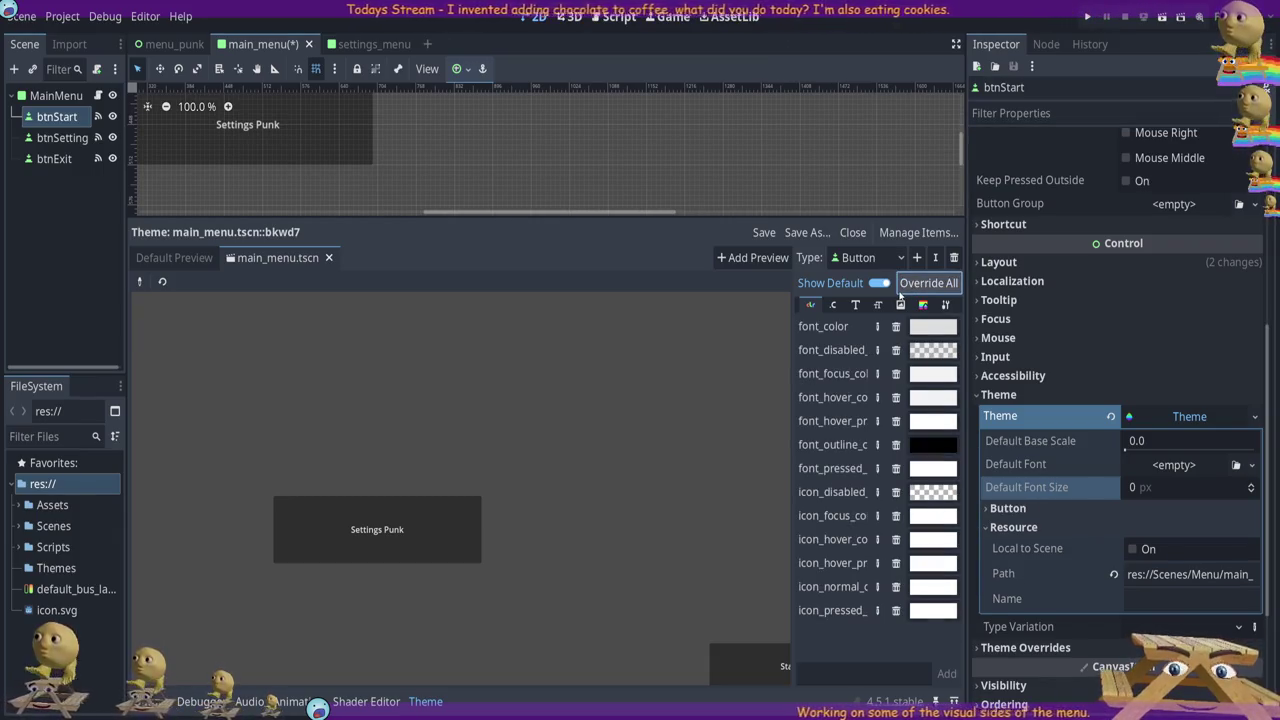
pyautogui.click(955, 259)
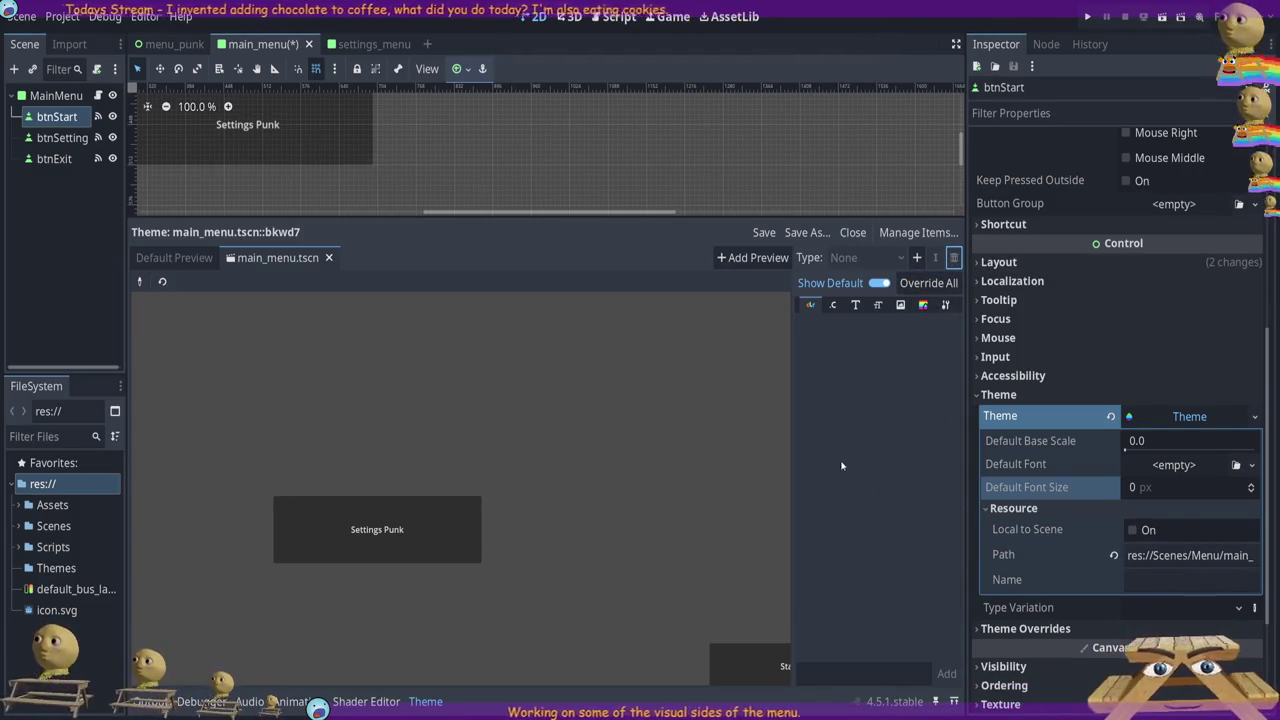
pyautogui.click(372, 548)
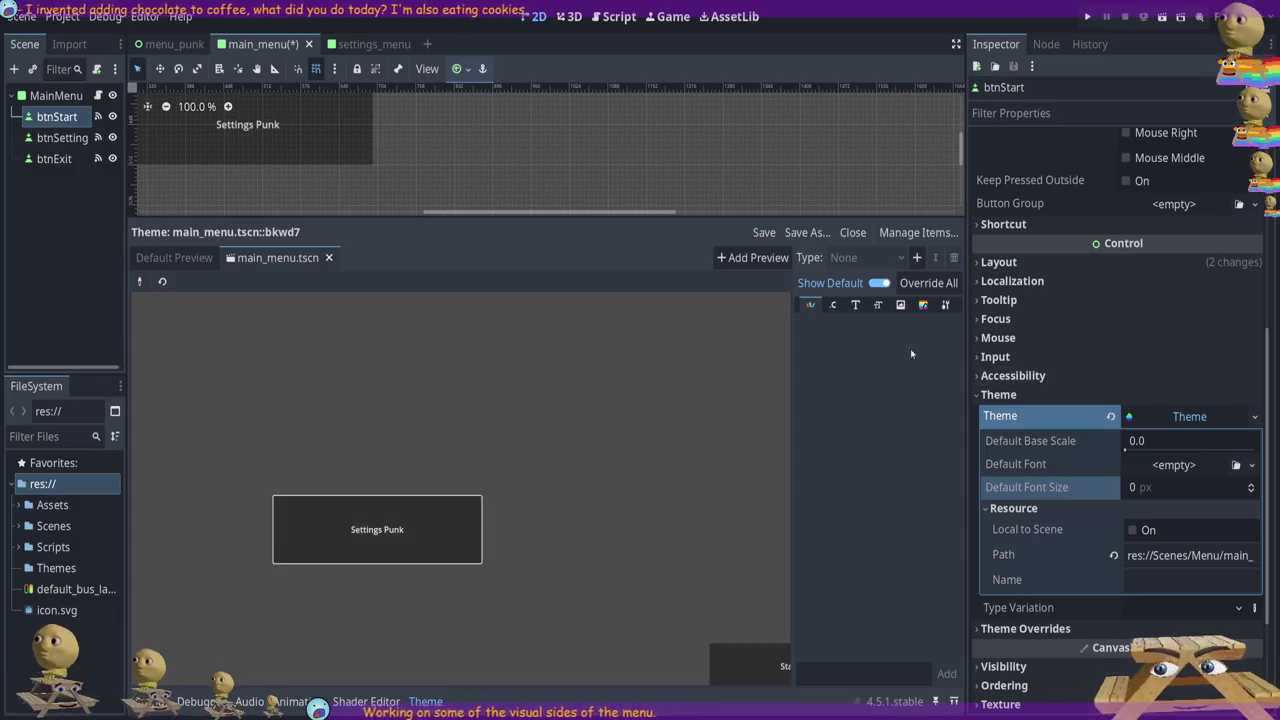
pyautogui.click(880, 284)
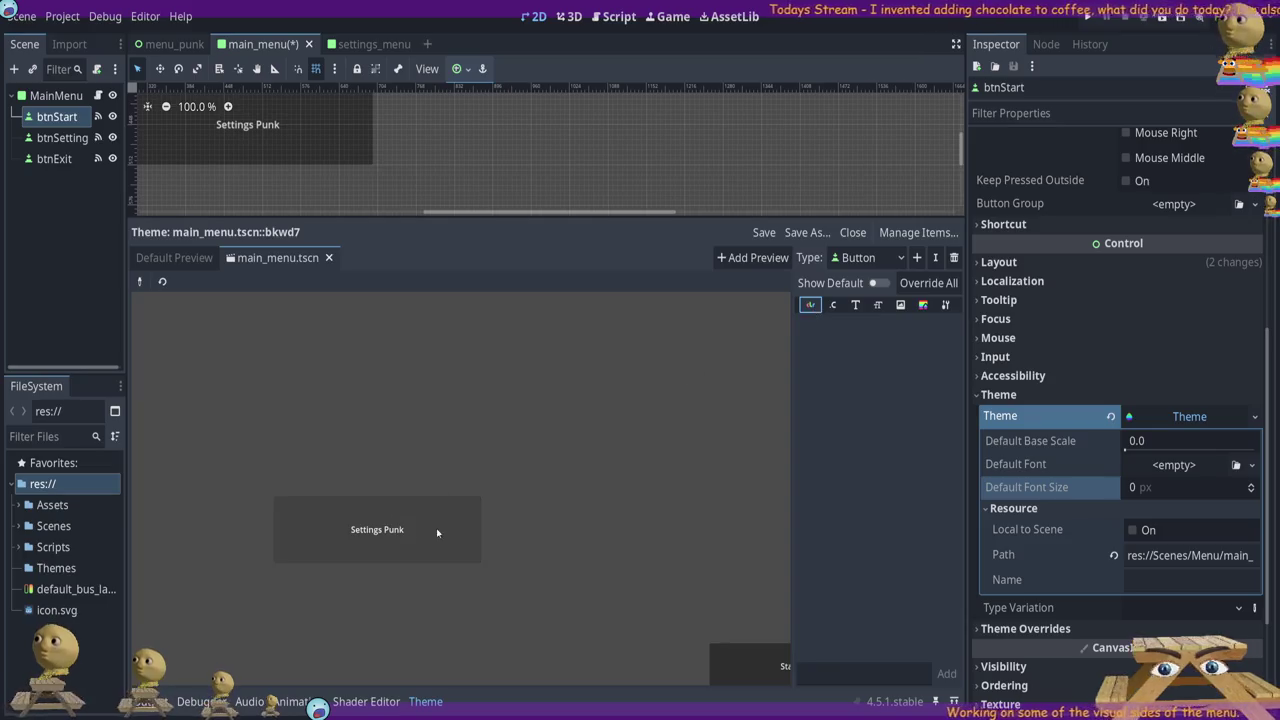
pyautogui.click(811, 306)
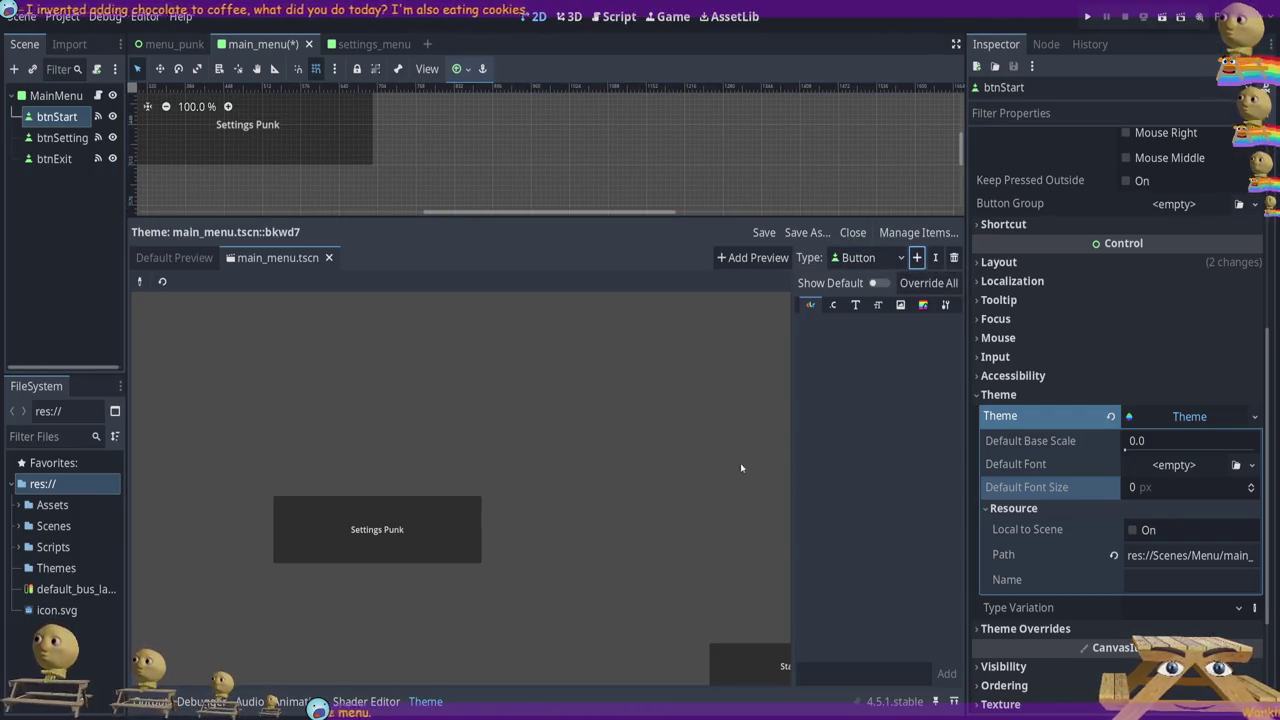
pyautogui.click(876, 283)
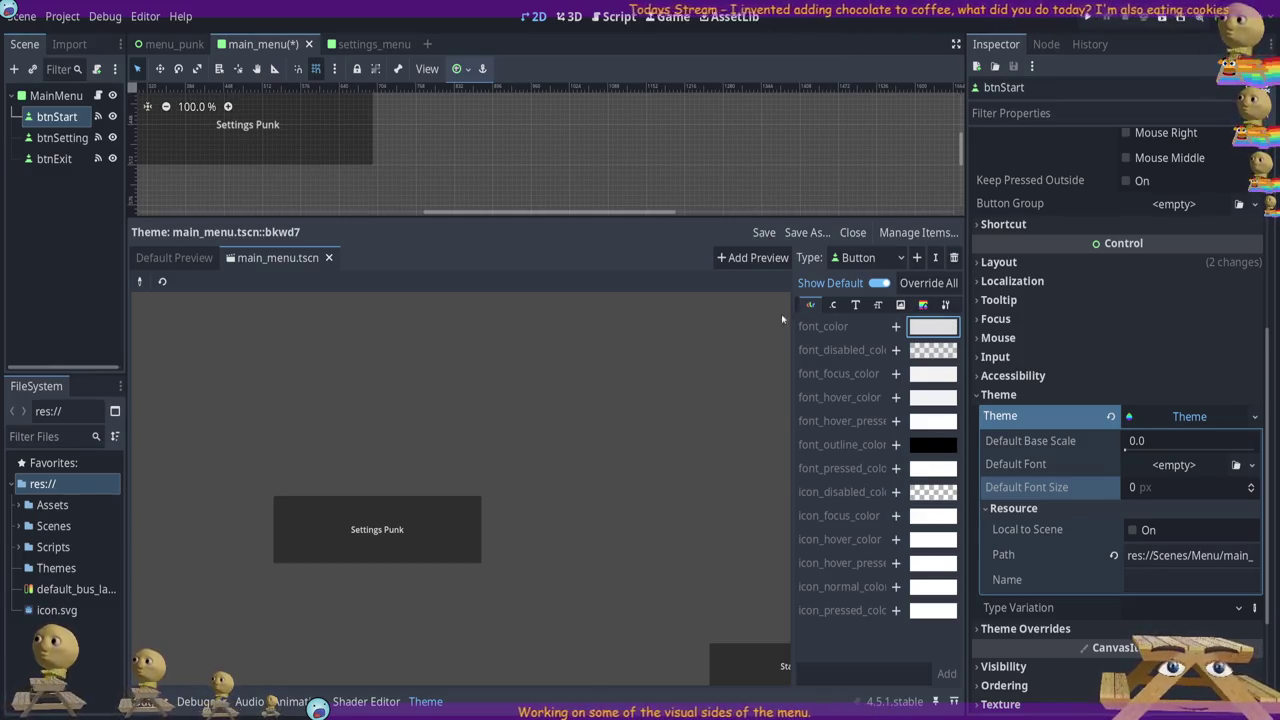
pyautogui.moveTo(793, 309); pyautogui.dragTo(657, 309)
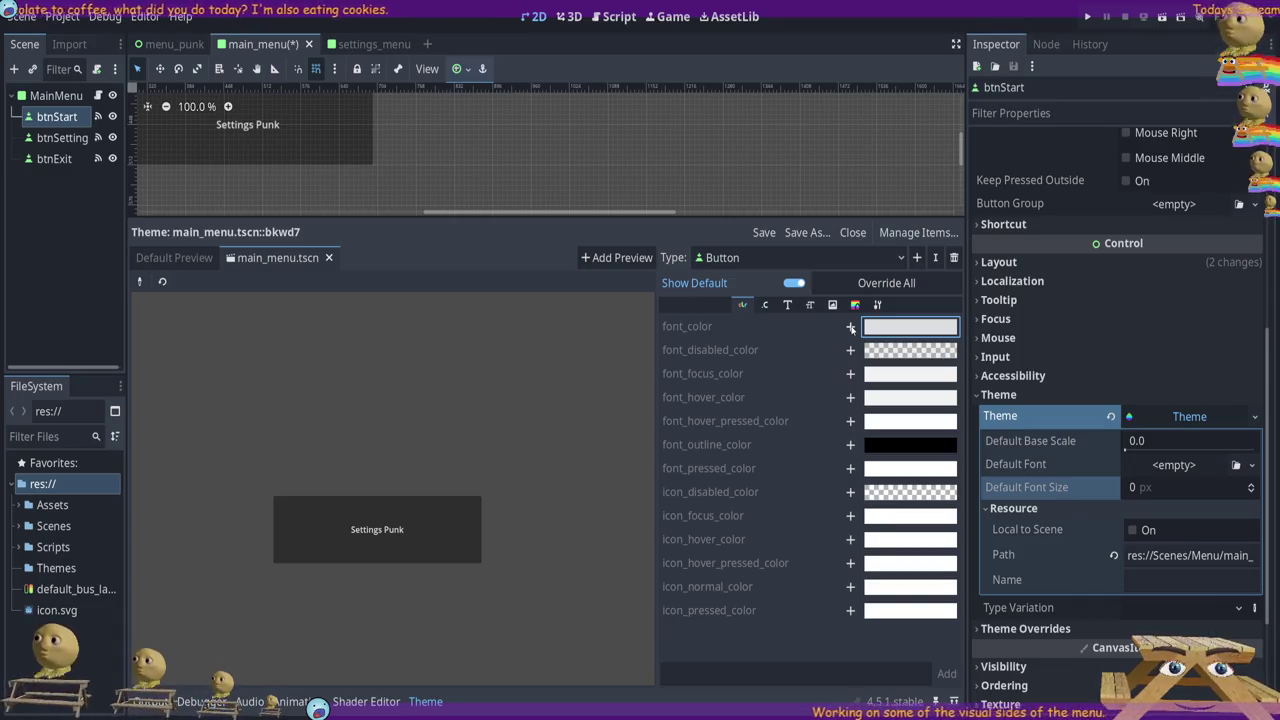
# Override Button font_color as black and add an empty normal style box override
pyautogui.click(851, 327)
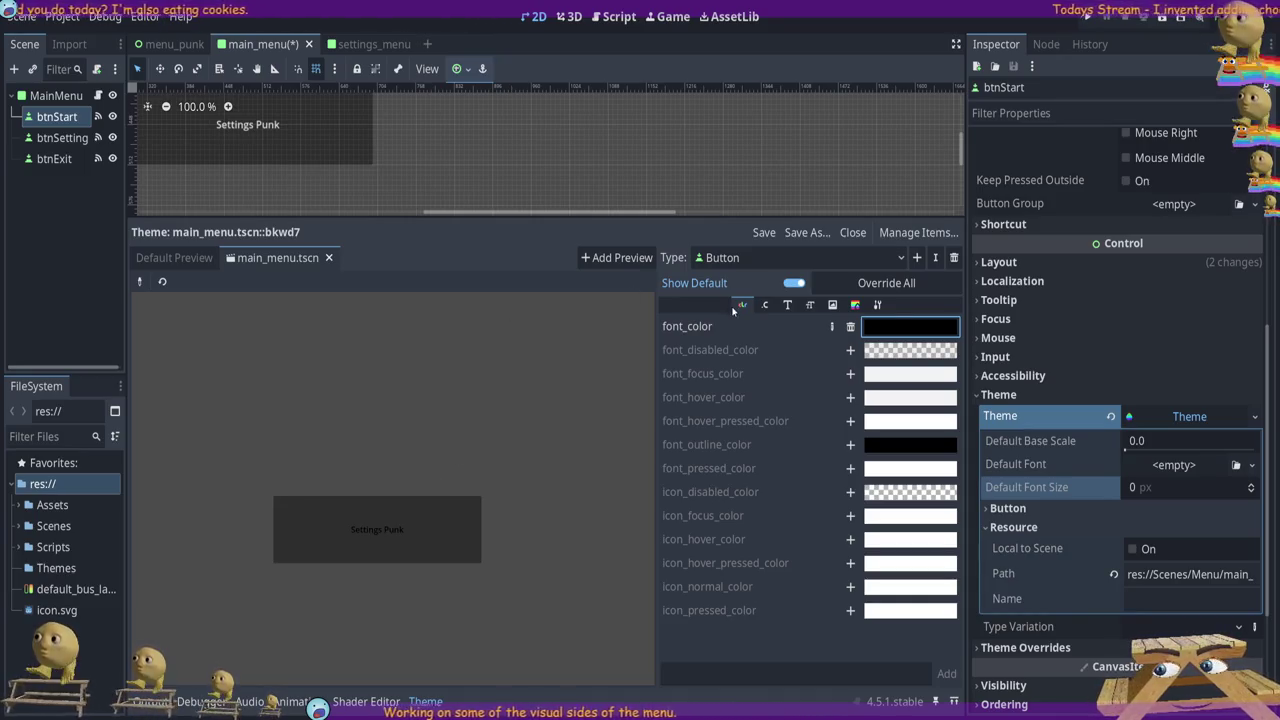
pyautogui.click(855, 304)
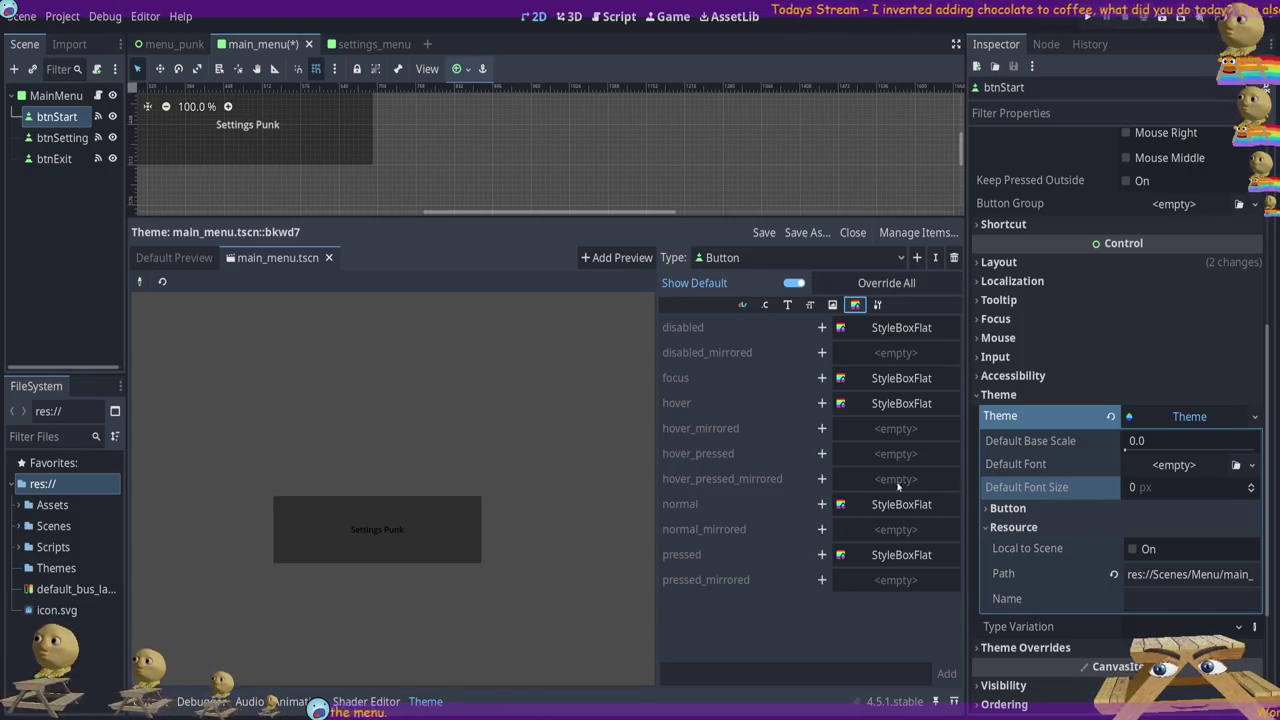
pyautogui.click(822, 505)
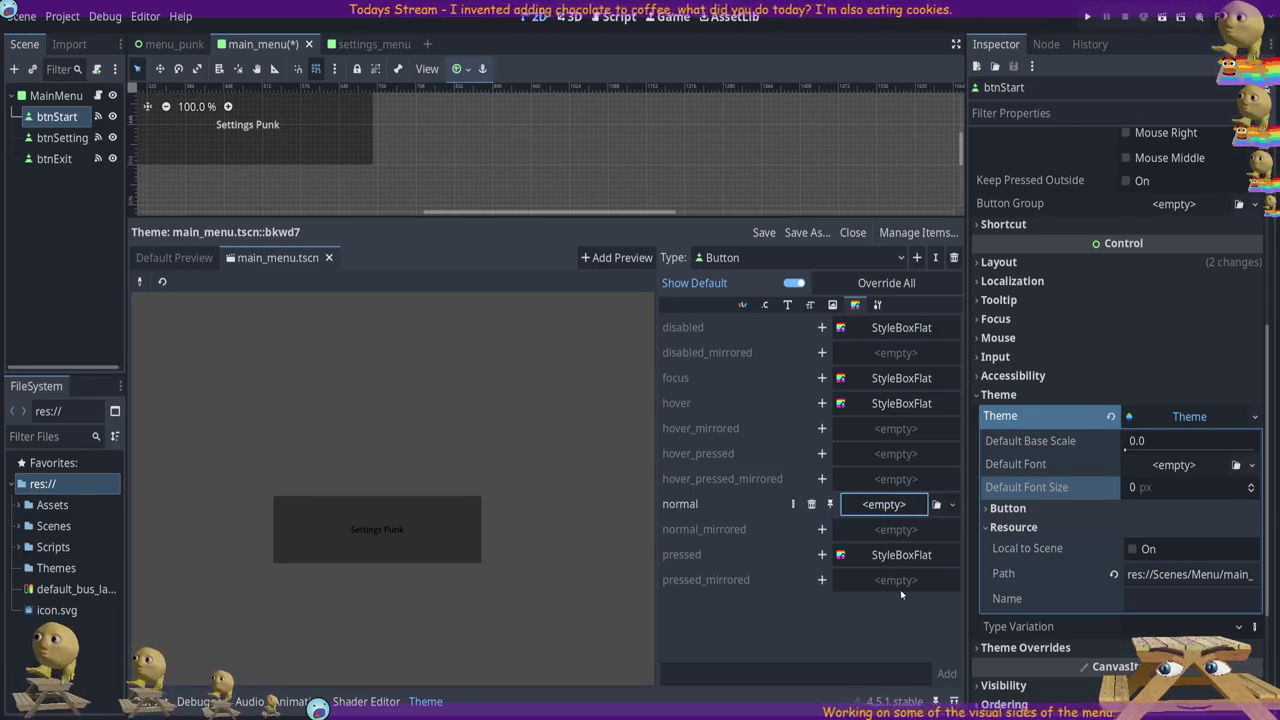
# Make the Button's normal style a StyleBoxFlat with a bright blue background
pyautogui.moveTo(888, 553); pyautogui.dragTo(884, 504)
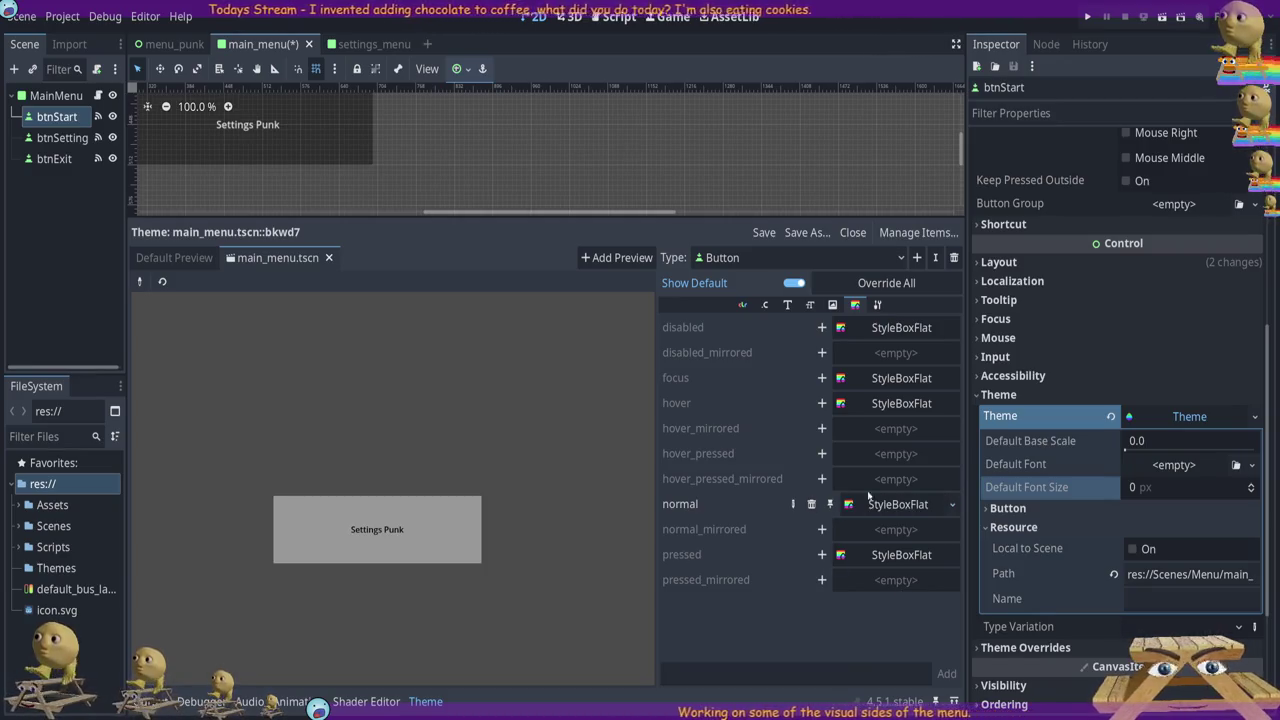
pyautogui.click(900, 504)
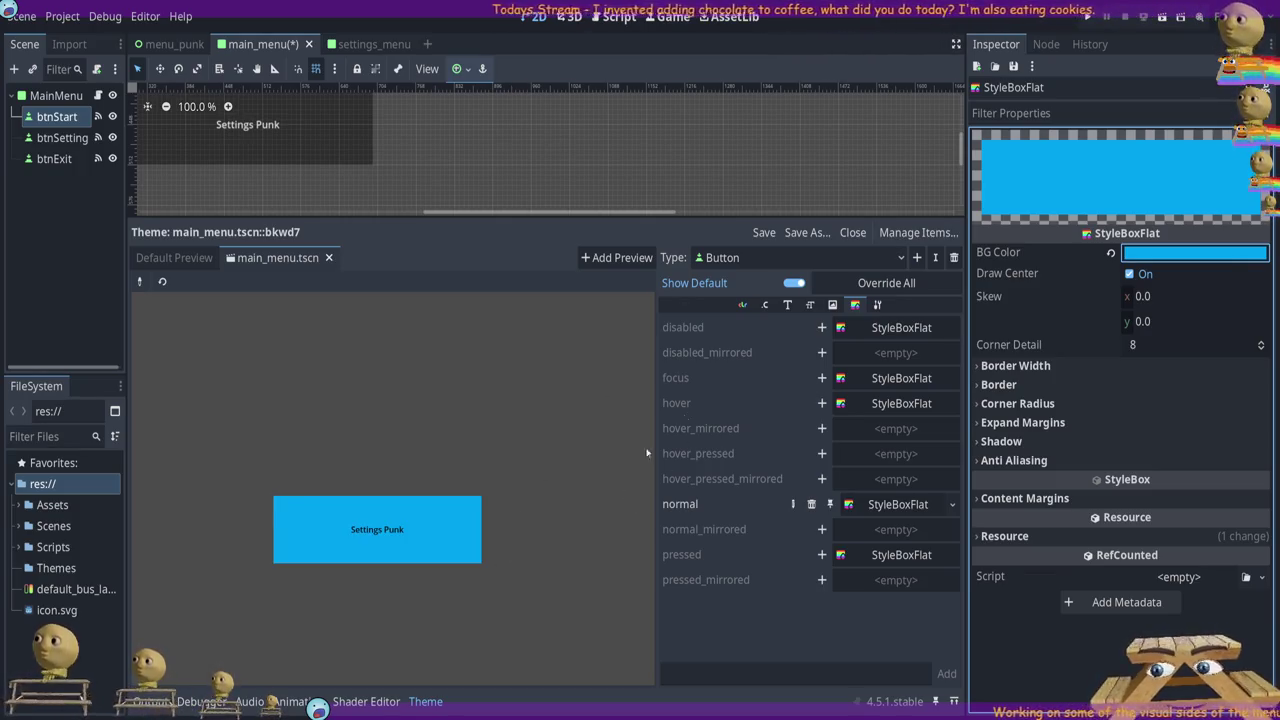
pyautogui.click(898, 404)
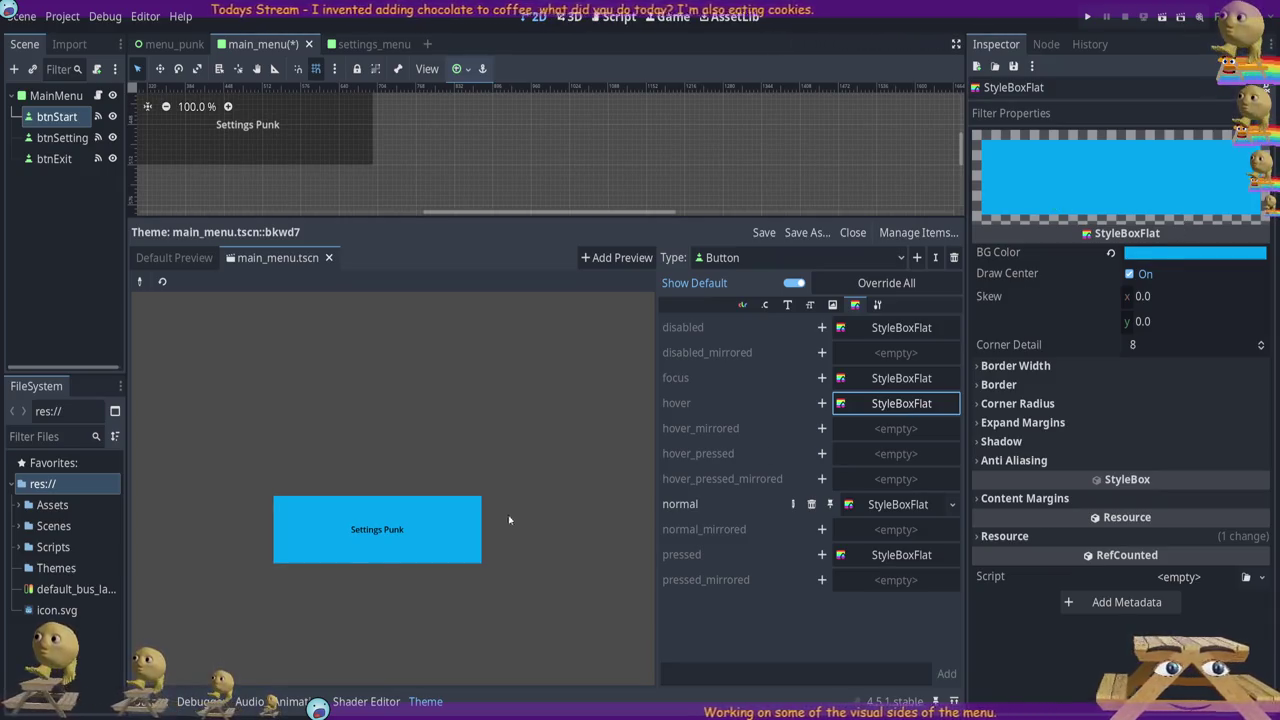
# Give the hover StyleBoxFlat a green background and override disabled, focus and pressed styles too
pyautogui.click(843, 380)
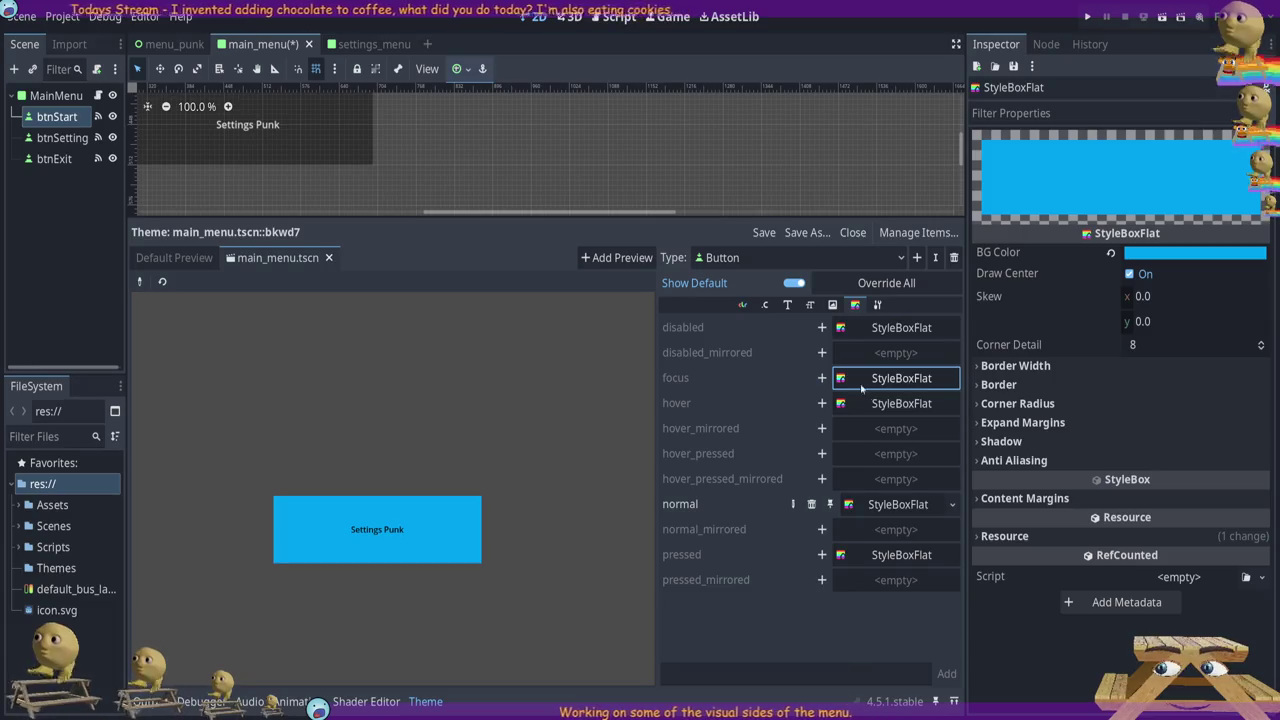
pyautogui.click(822, 403)
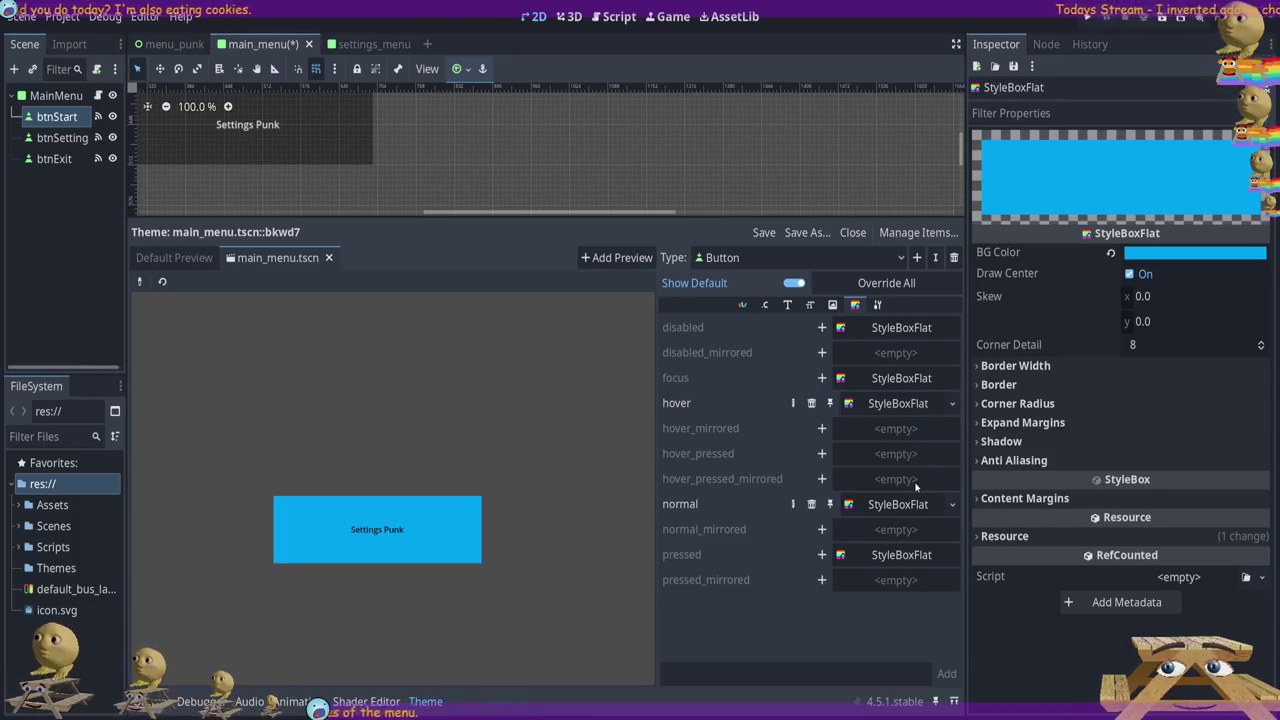
pyautogui.click(930, 404)
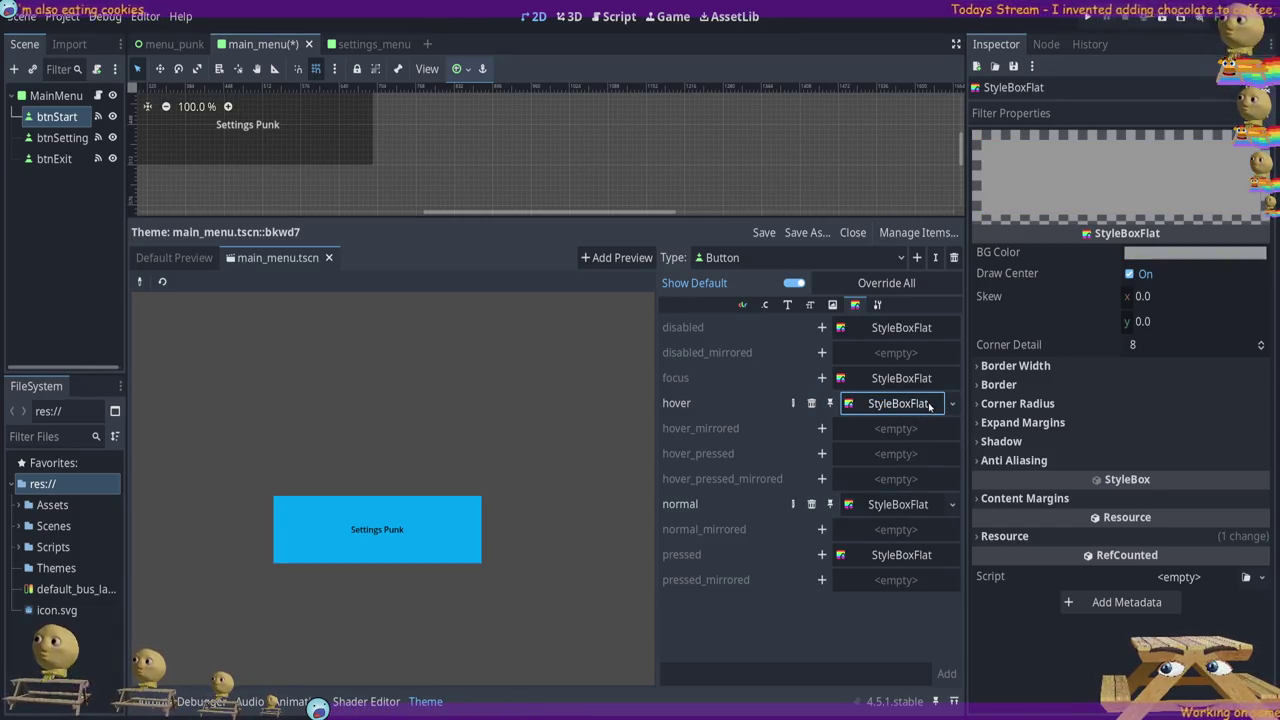
pyautogui.click(1163, 229)
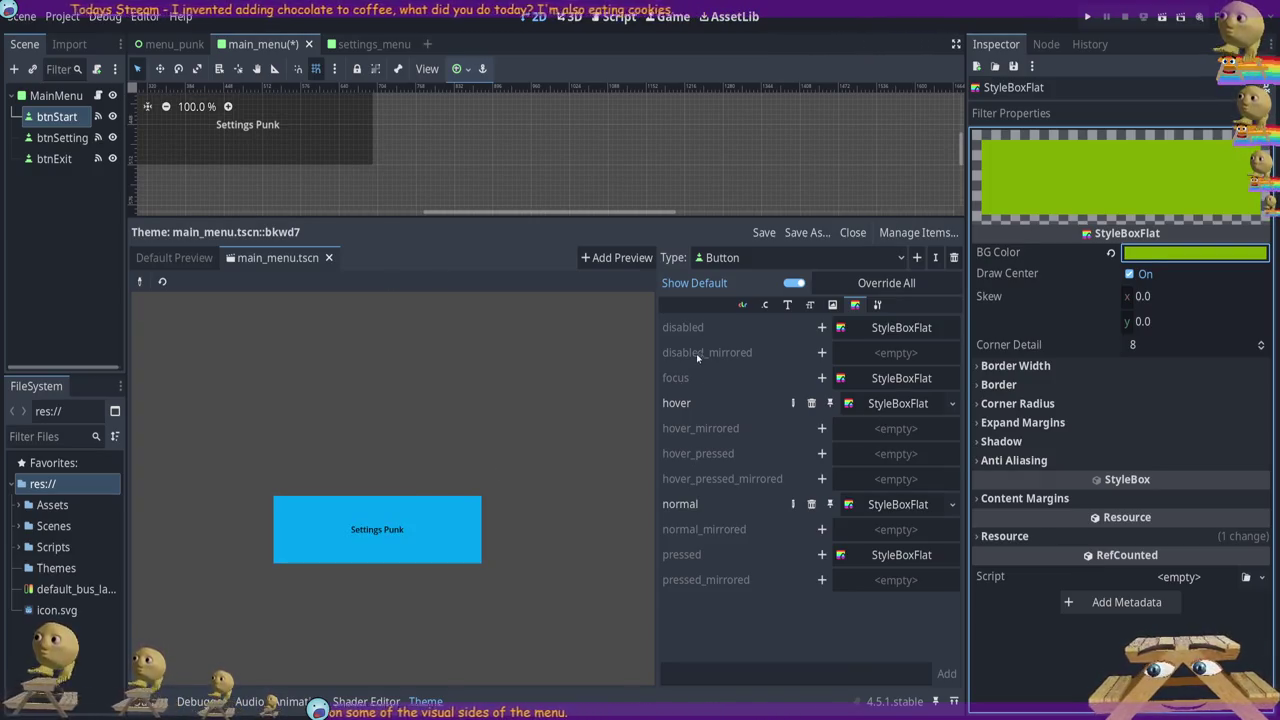
pyautogui.scroll(-8, 460, 141)
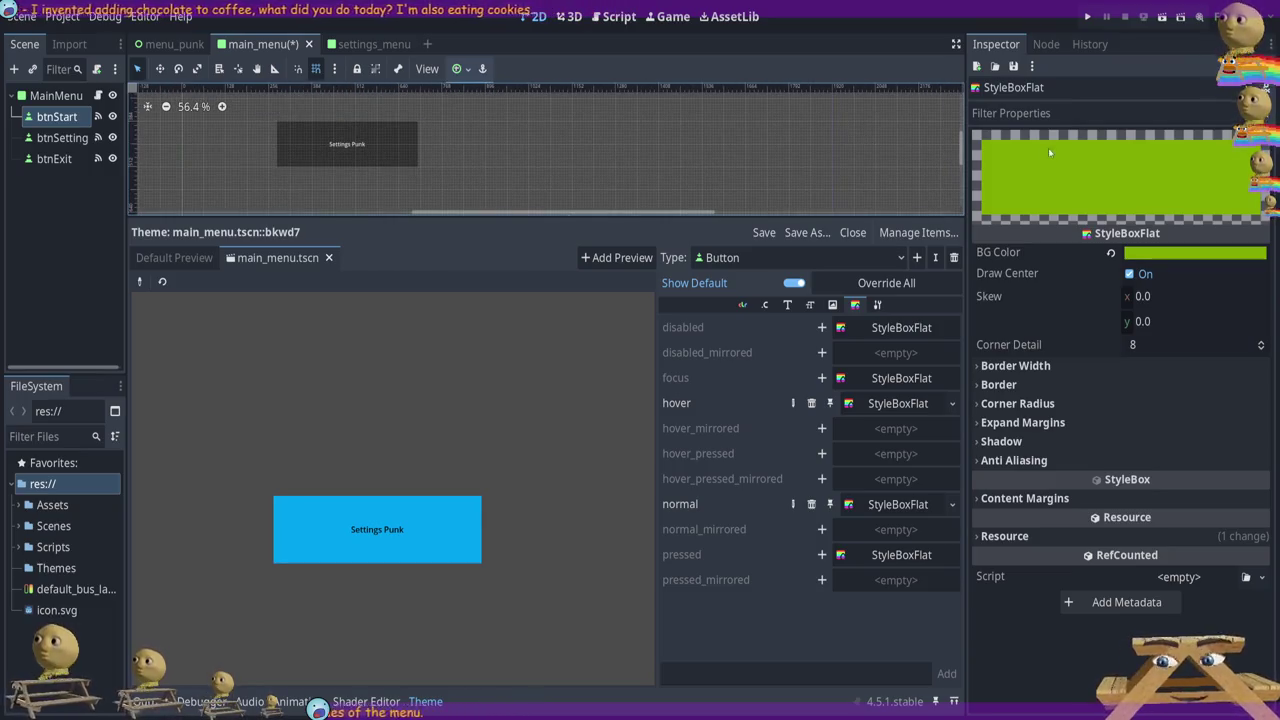
pyautogui.scroll(3, 958, 152)
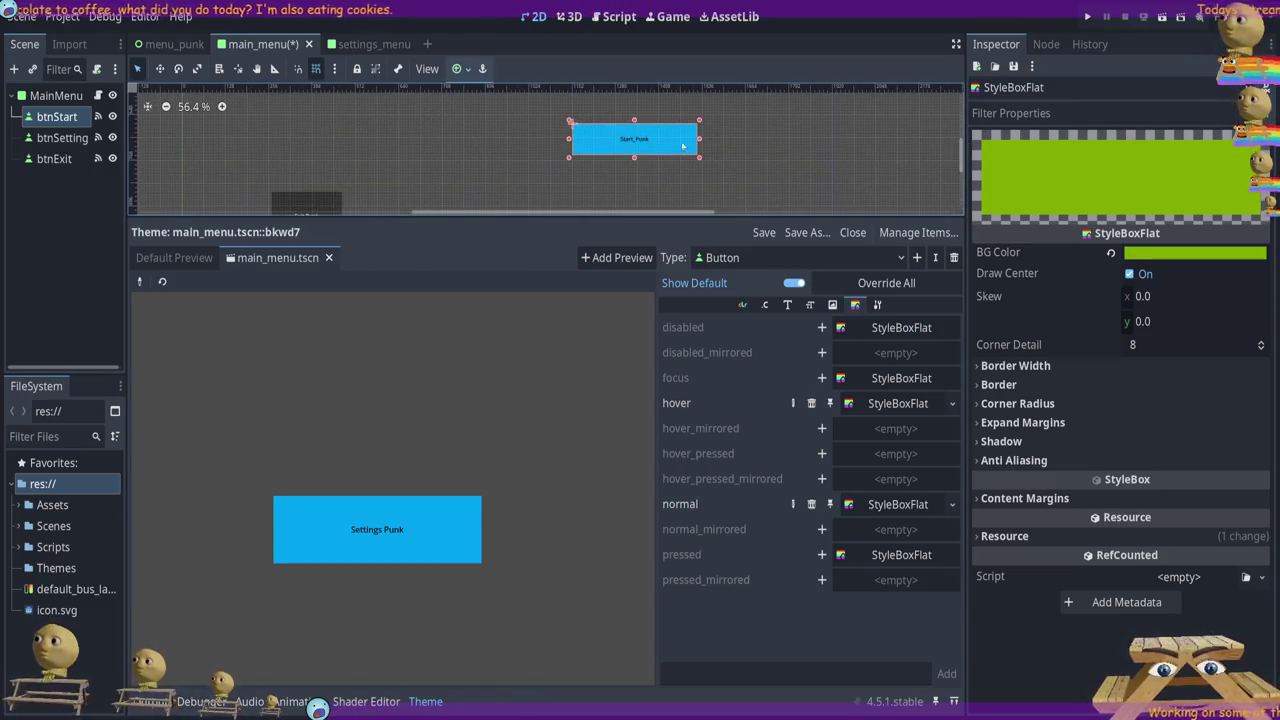
pyautogui.click(895, 287)
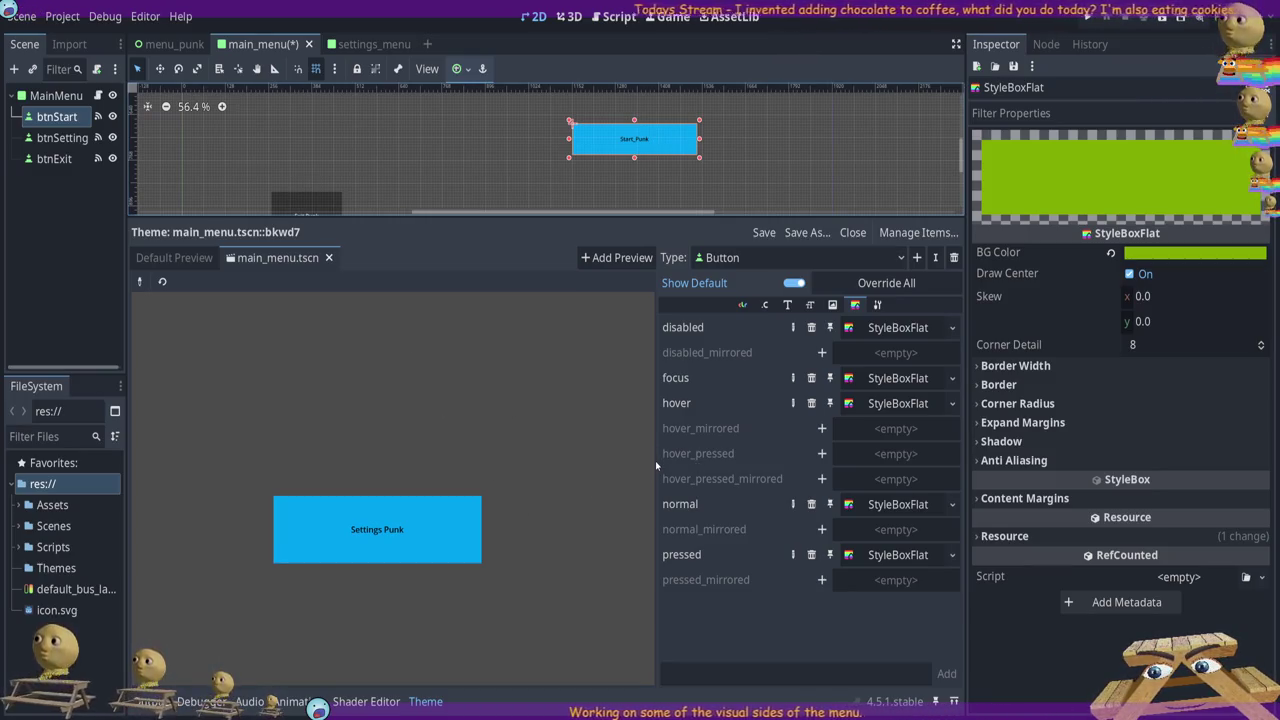
pyautogui.moveTo(655, 463); pyautogui.dragTo(760, 463)
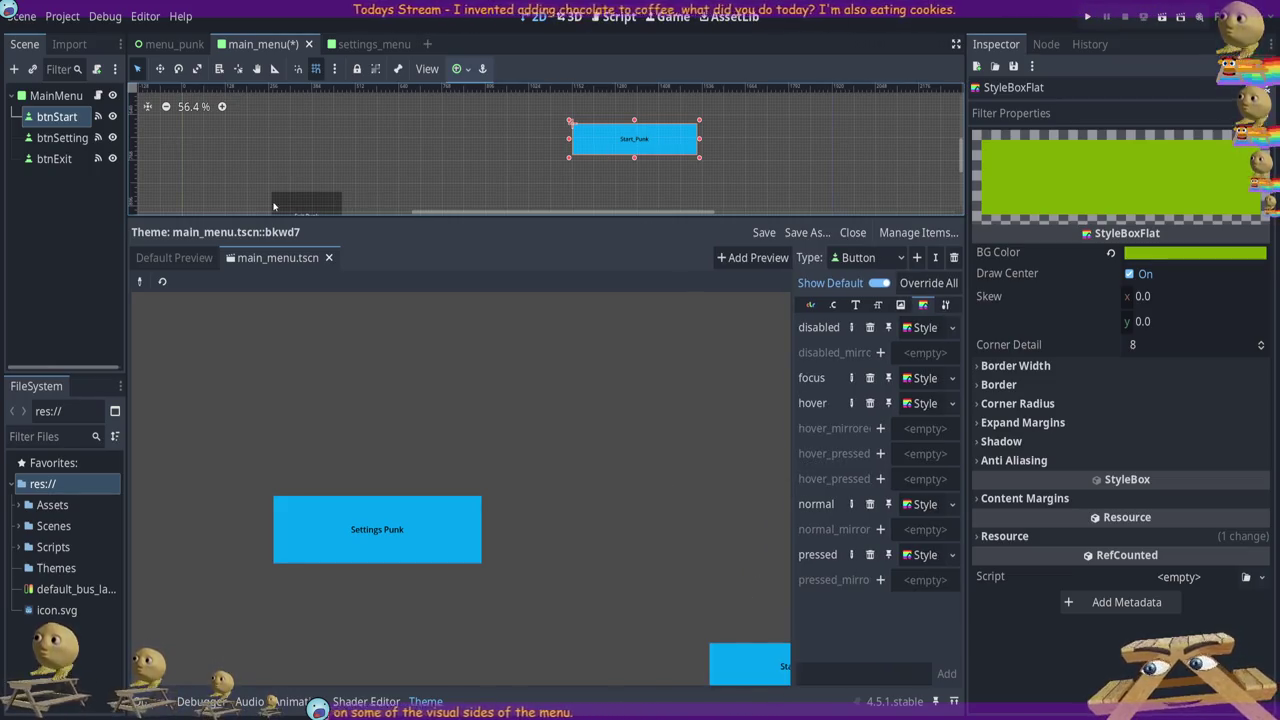
# Resize the Theme editor panels while saving the button theme as menu_theme.tres
pyautogui.moveTo(615, 213); pyautogui.dragTo(572, 214)
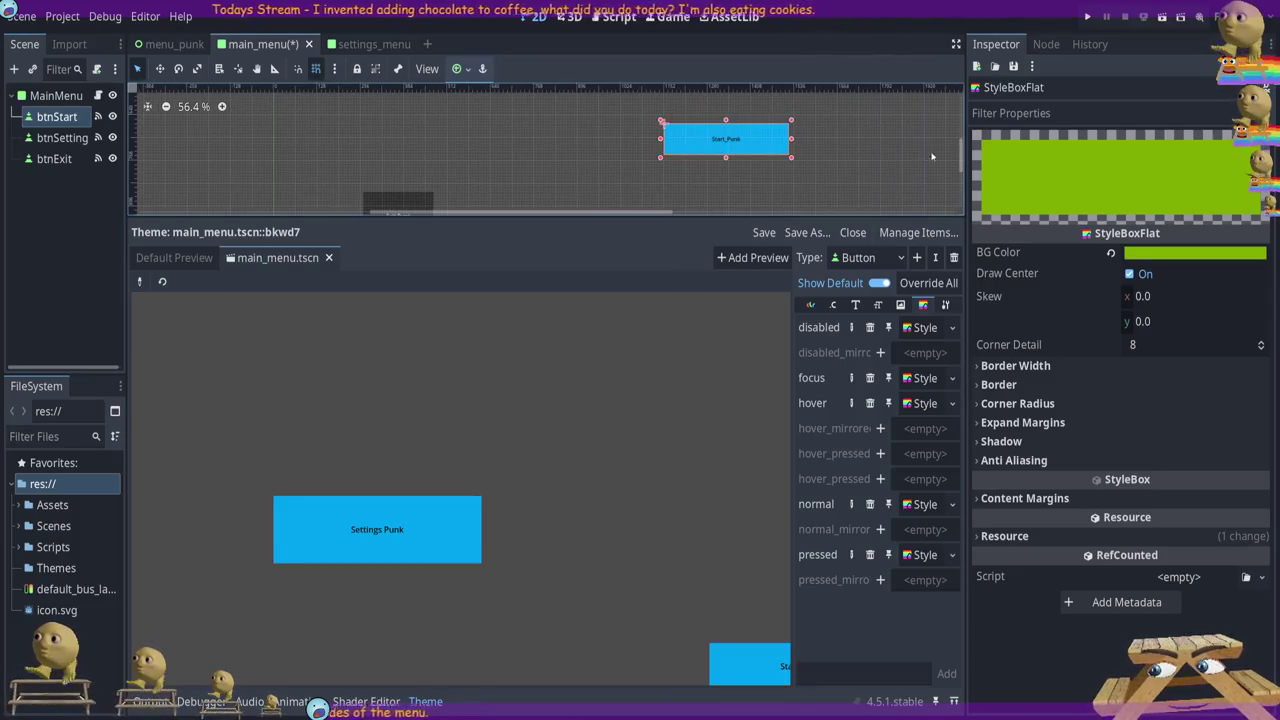
pyautogui.moveTo(962, 152); pyautogui.dragTo(962, 160)
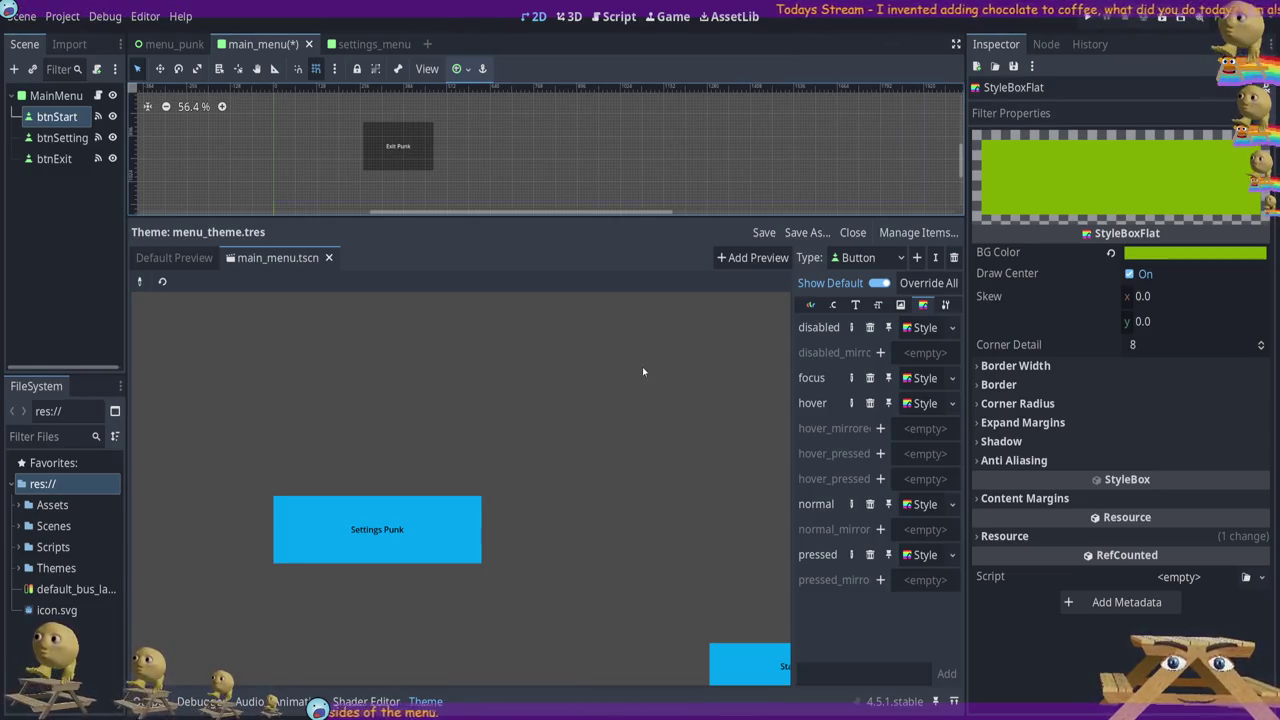
# Set the project's custom GUI theme to res://Themes/menu_theme.tres and save and restart the editor
pyautogui.moveTo(690, 215)
pyautogui.mouseDown()
pyautogui.moveTo(705, 318)
pyautogui.moveTo(715, 272)
pyautogui.mouseUp()
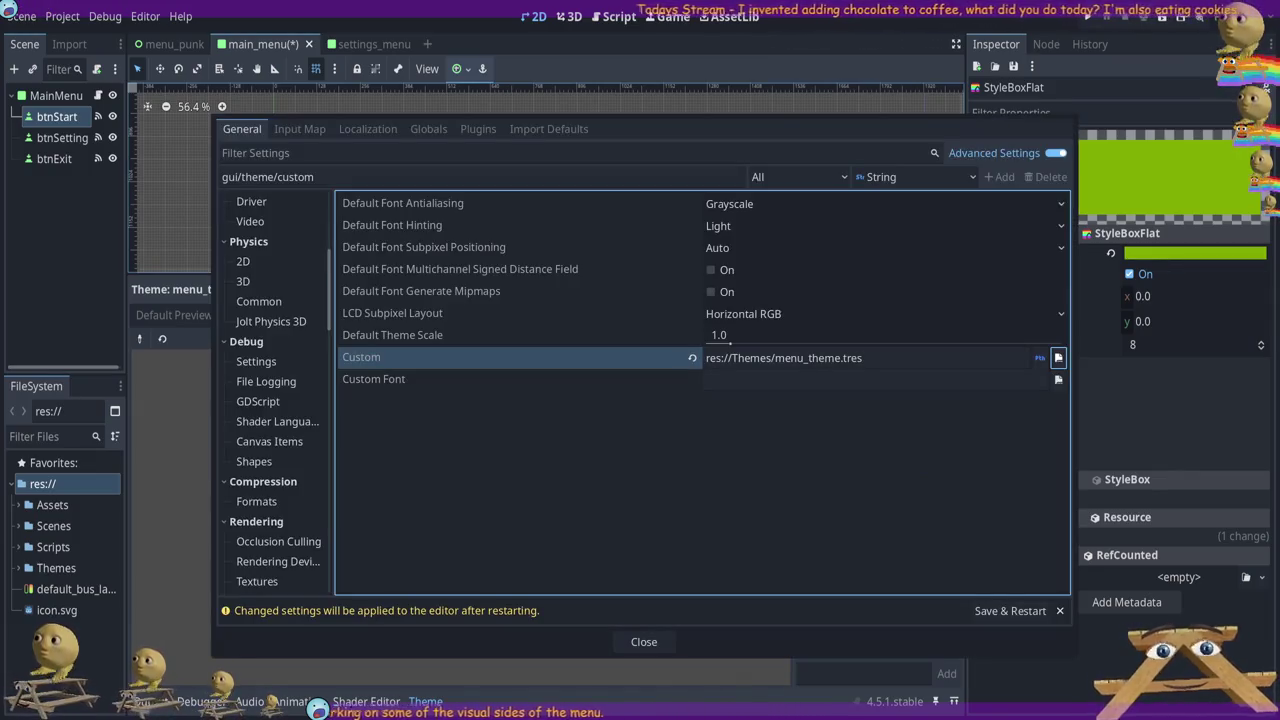
pyautogui.click(865, 358)
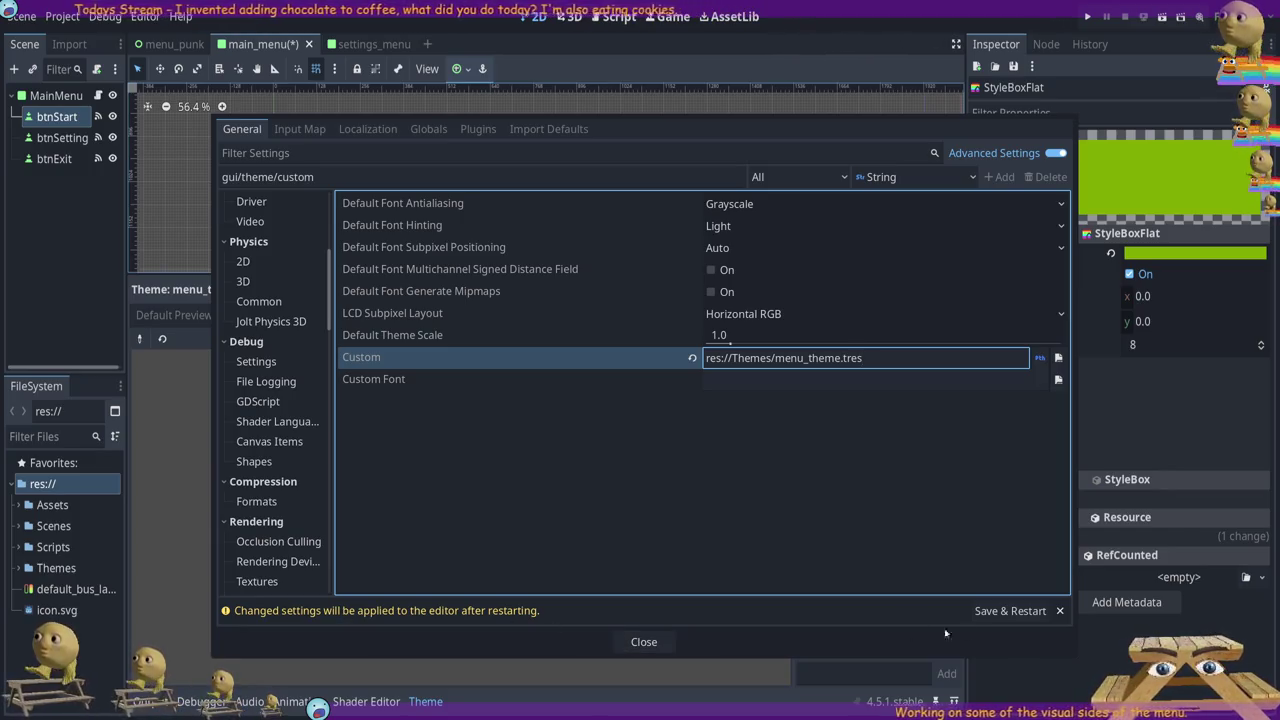
pyautogui.click(1007, 611)
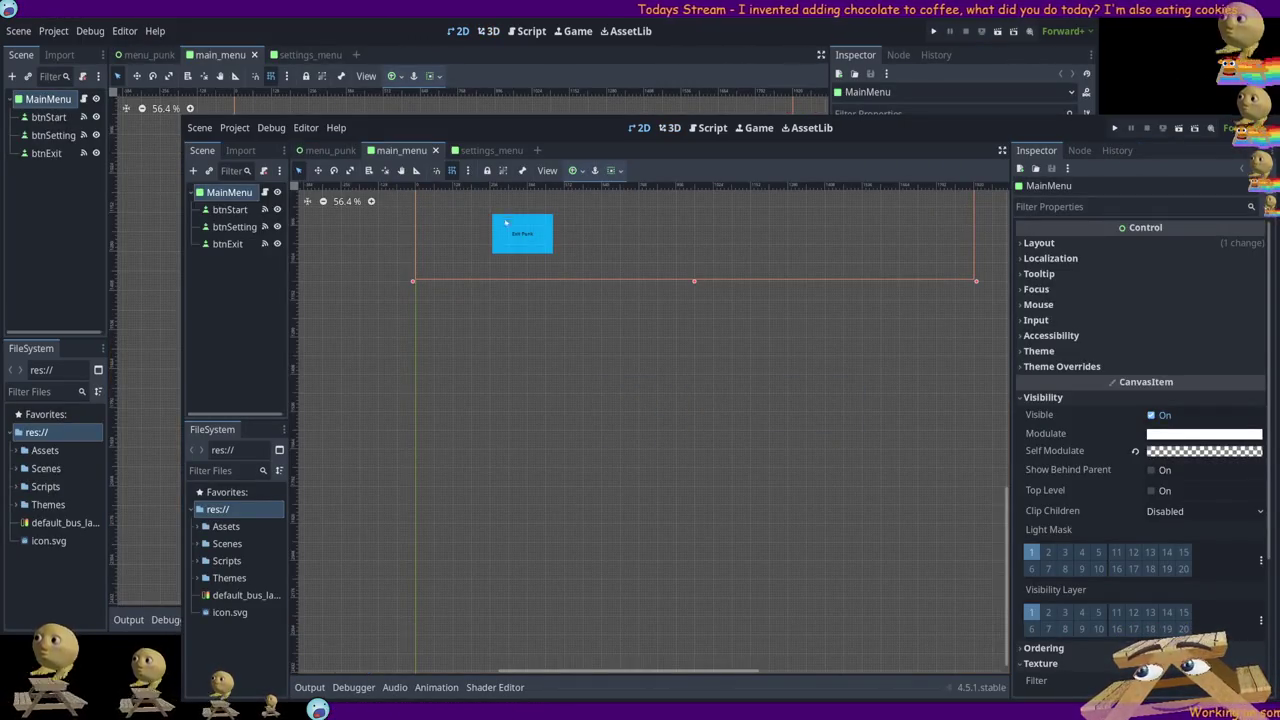
# Pan to show all three main menu buttons, then test-run the project with F5 and stop it
pyautogui.click(401, 170)
pyautogui.moveTo(497, 200); pyautogui.dragTo(480, 400)
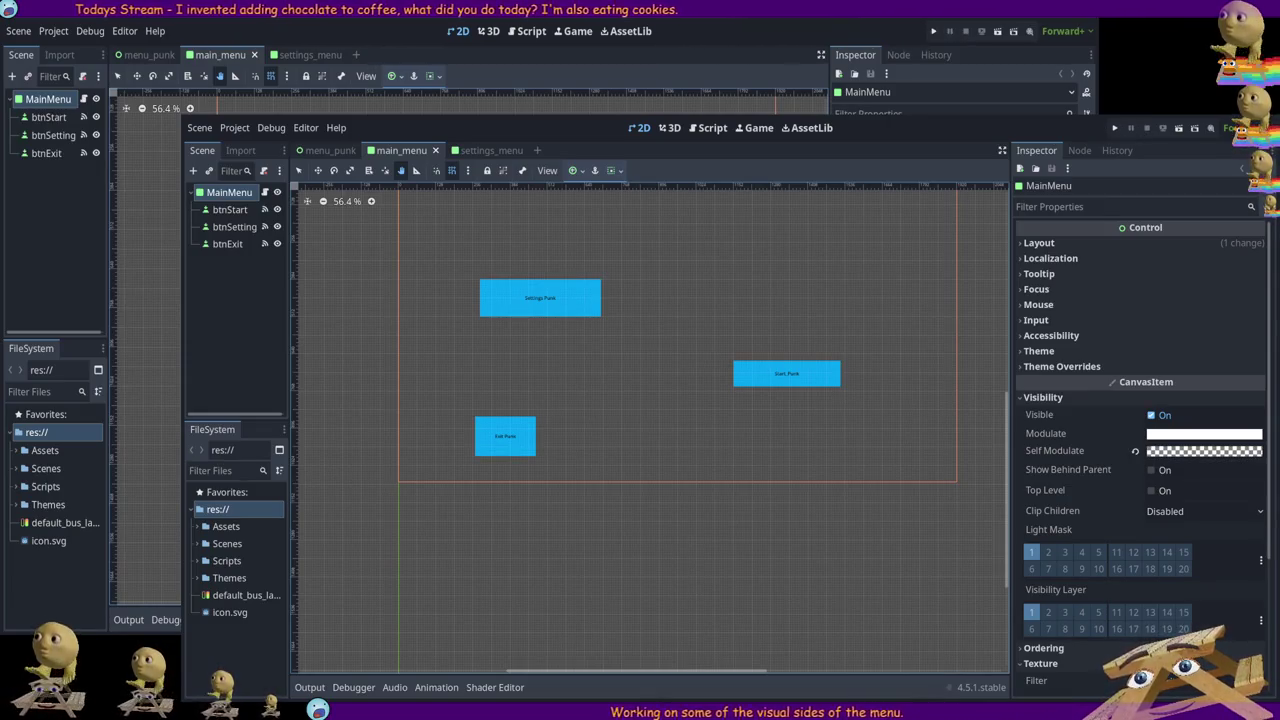
pyautogui.press('F5')
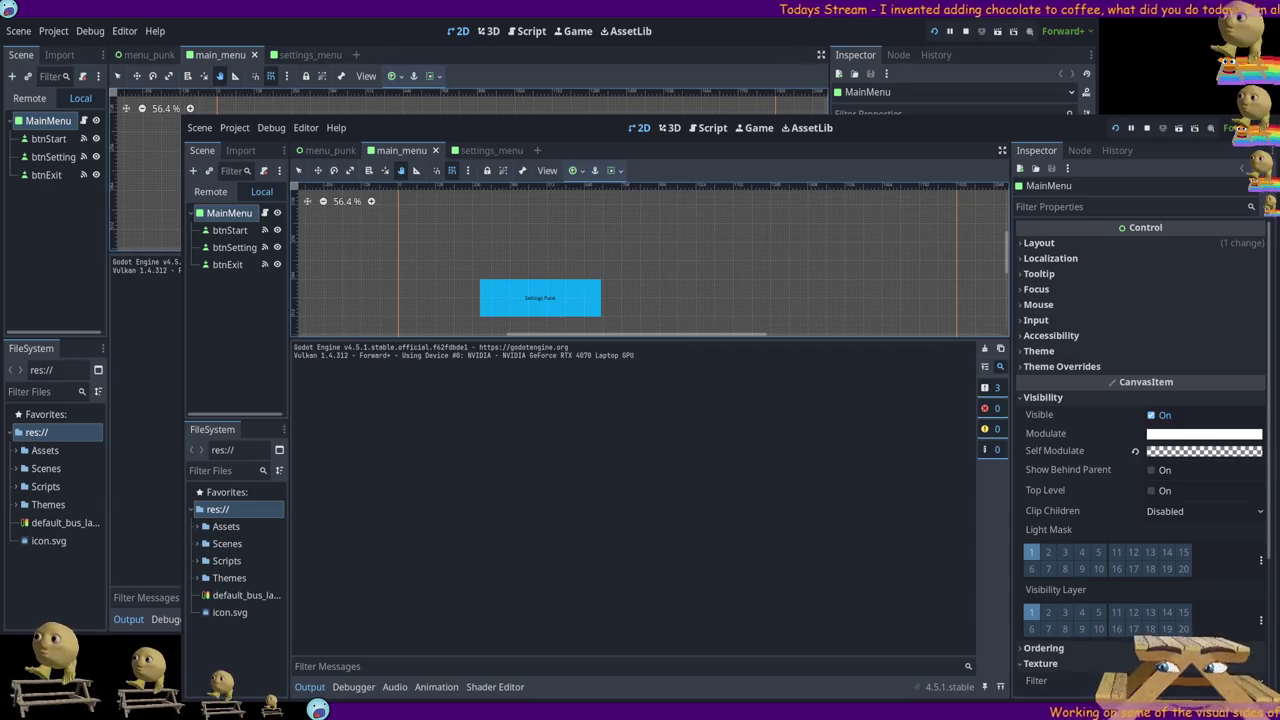
pyautogui.click(1147, 129)
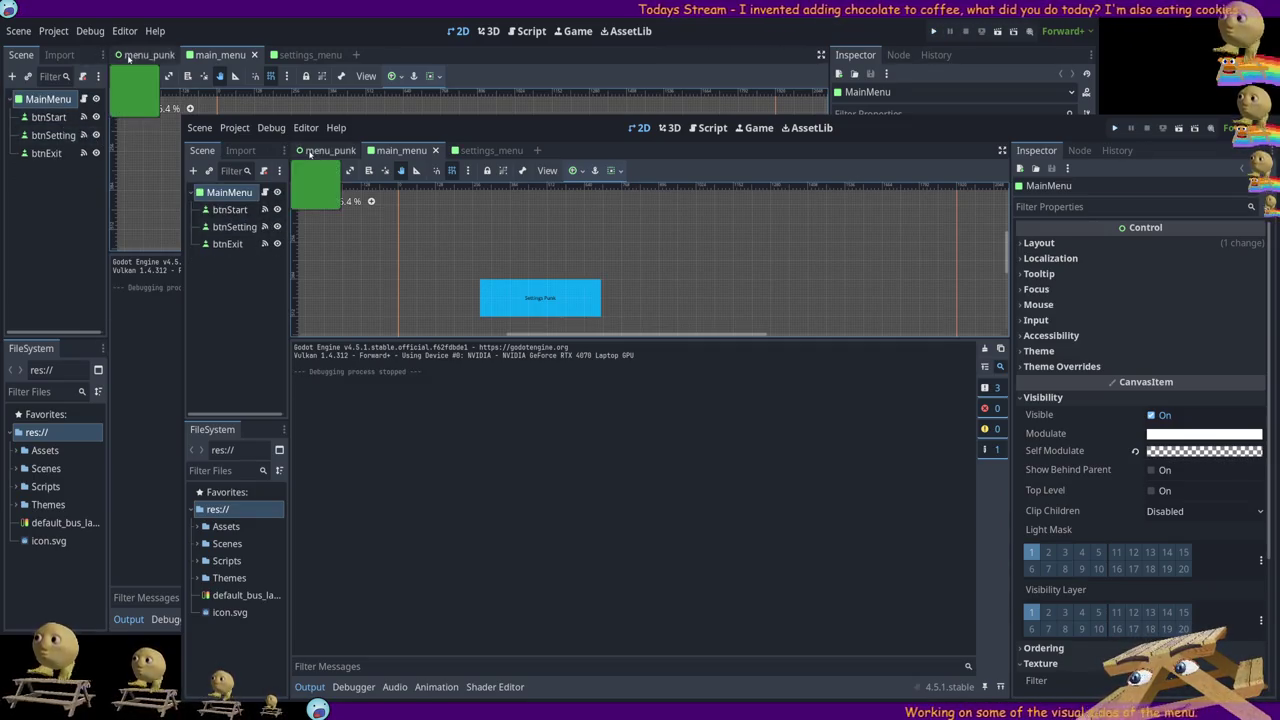
# Switch to menu_punk, unhide the Ma node, and briefly test-run the game
pyautogui.click(330, 150)
pyautogui.click(278, 279)
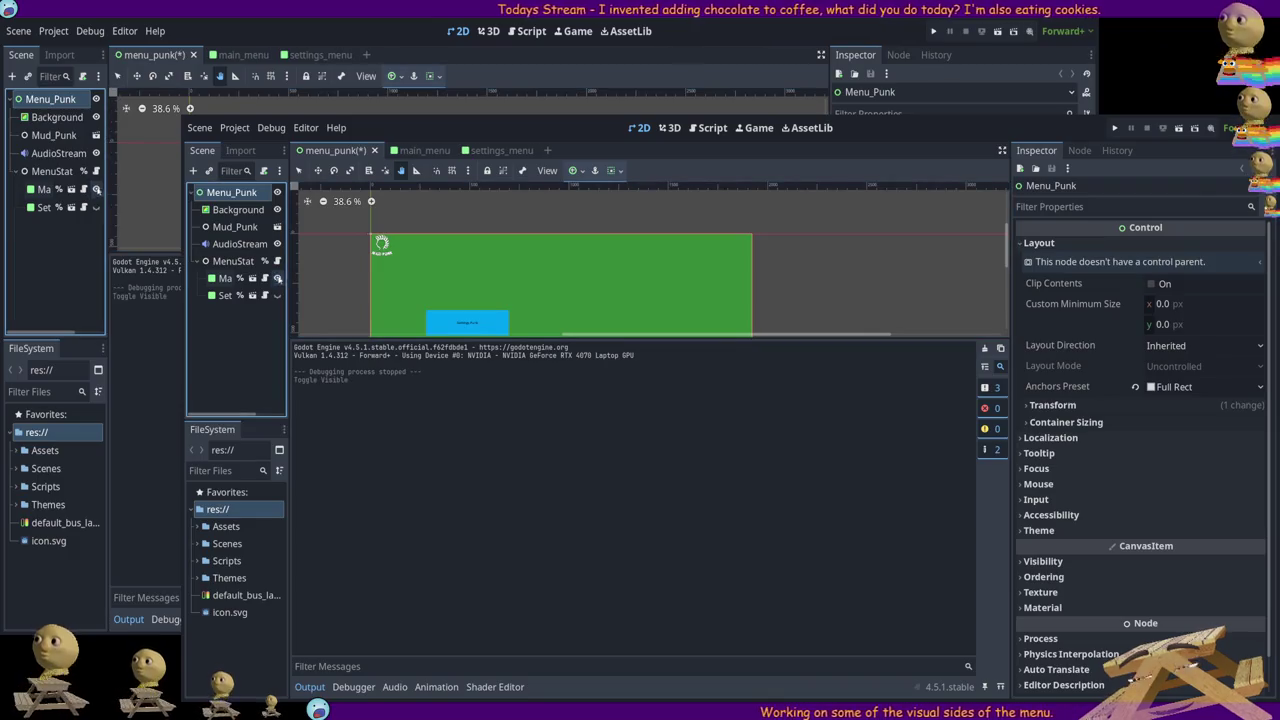
pyautogui.scroll(-1, 820, 270)
pyautogui.scroll(-2, 873, 288)
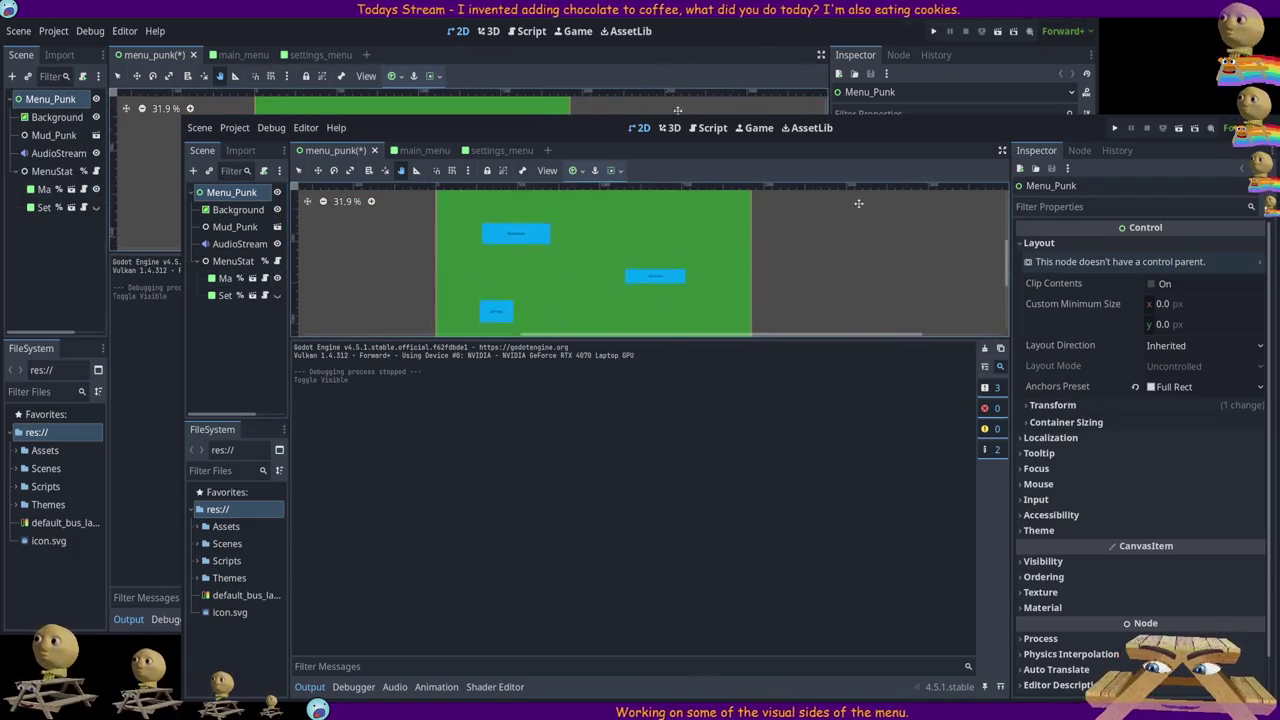
pyautogui.click(1114, 128)
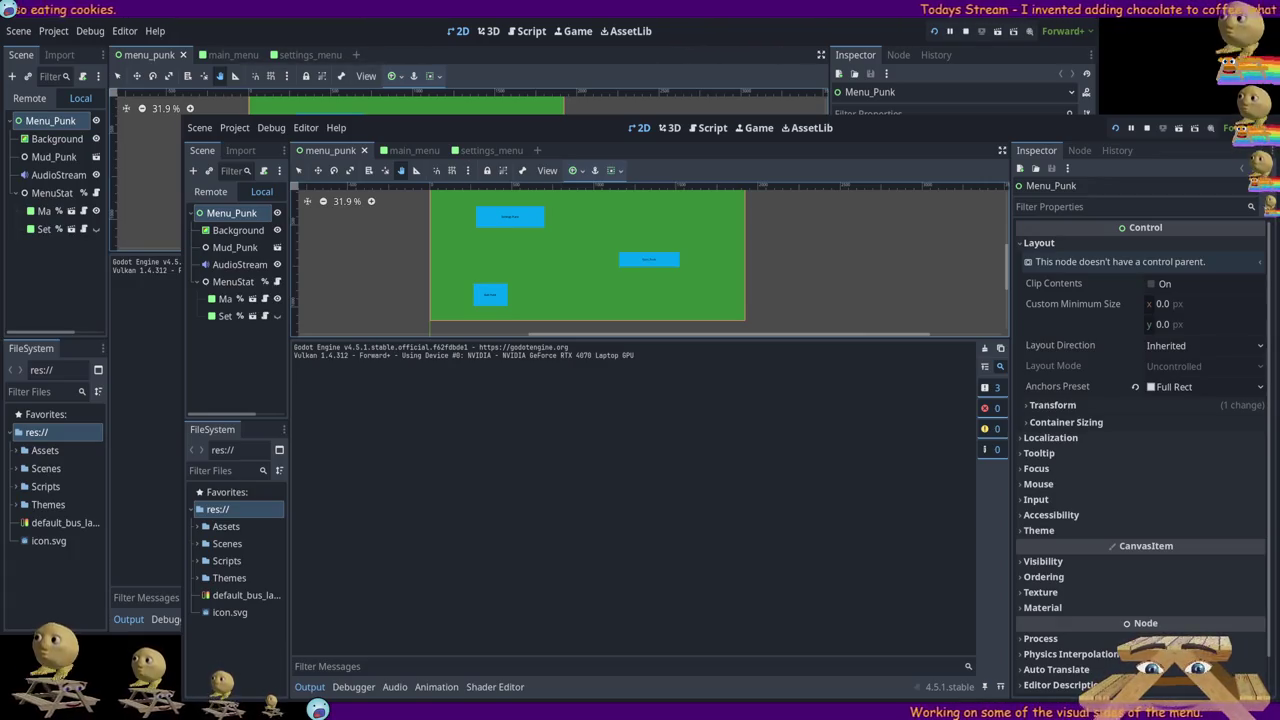
pyautogui.press('F8')
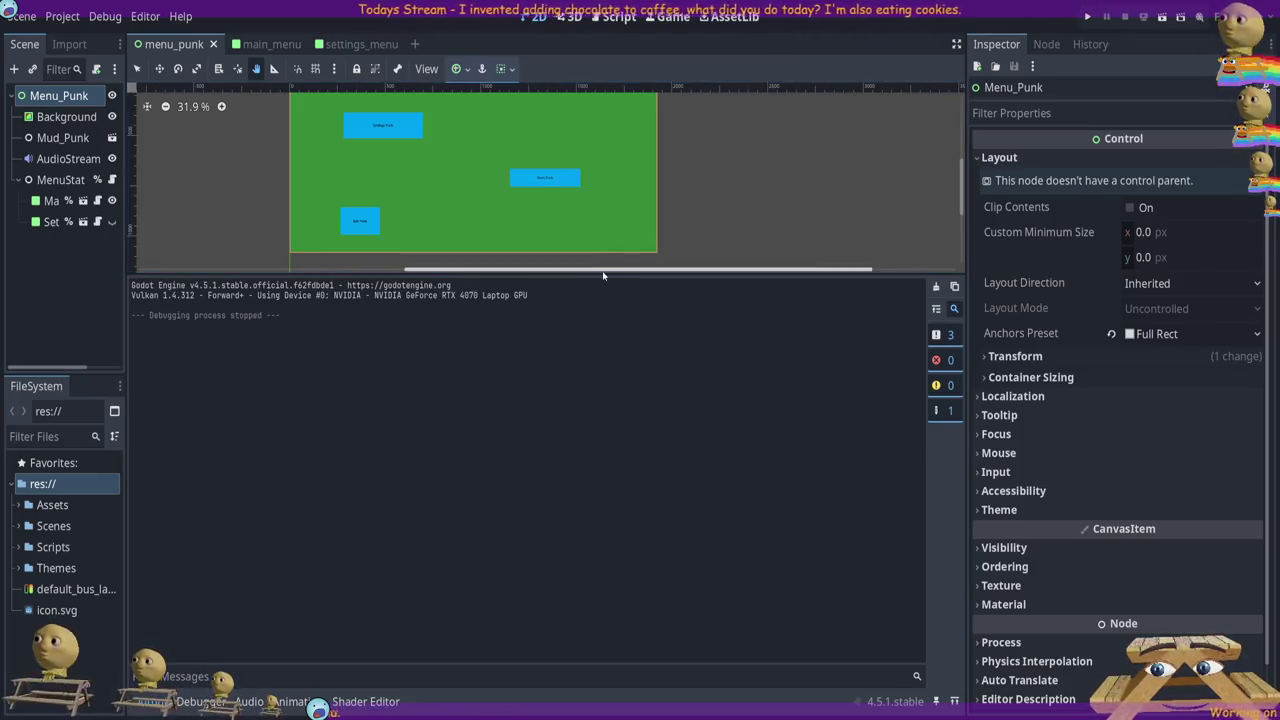
# Enlarge and frame the menu scene canvas, then launch the project again
pyautogui.moveTo(605, 272); pyautogui.dragTo(605, 447)
pyautogui.scroll(1, 677, 334)
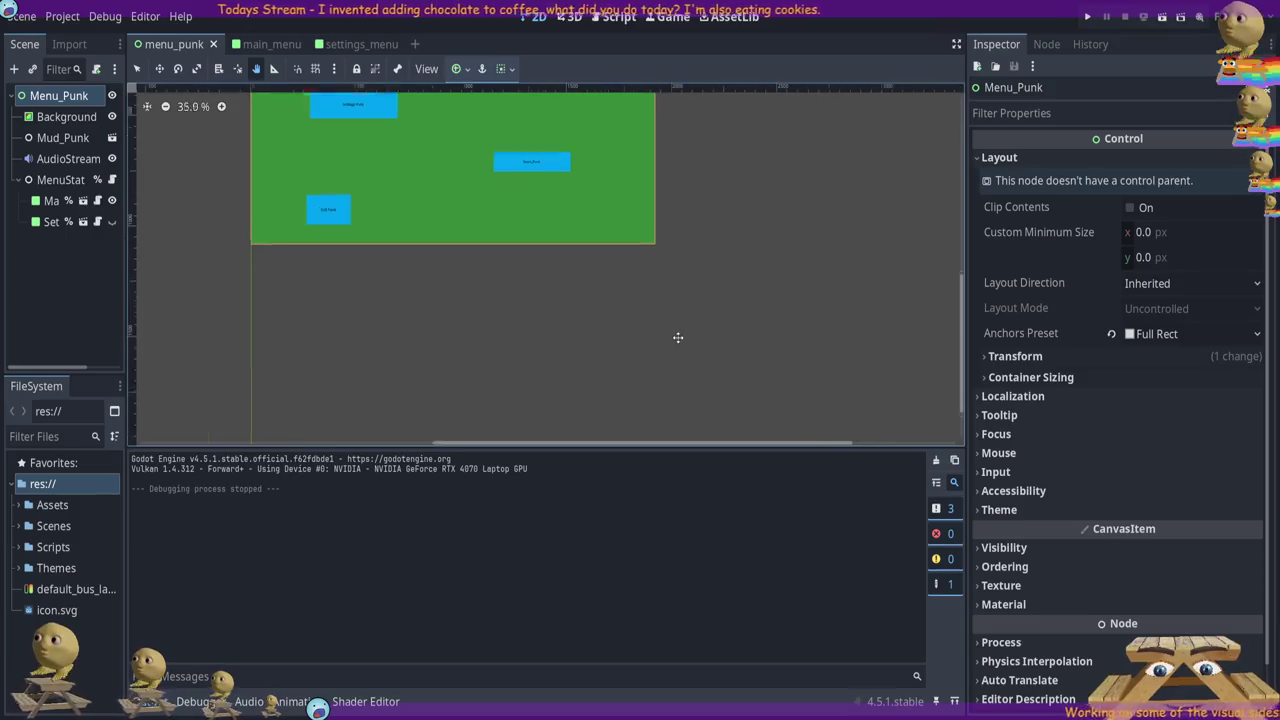
pyautogui.scroll(1, 845, 262)
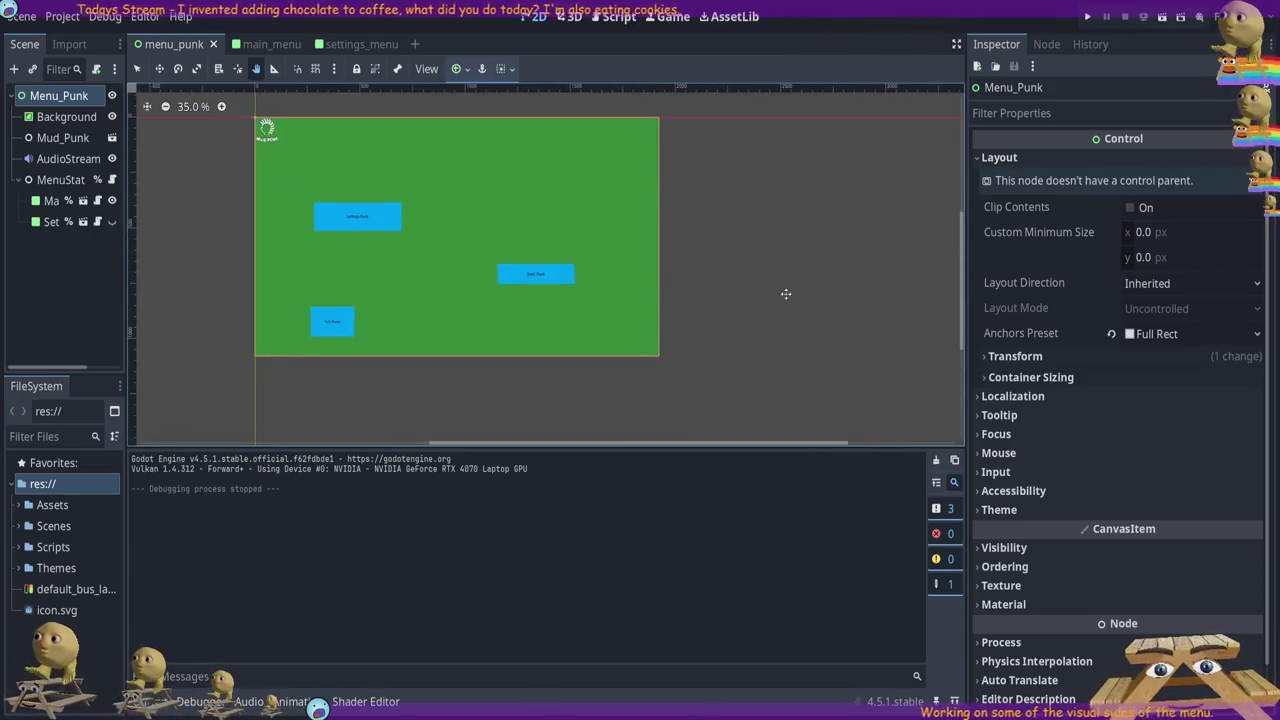
pyautogui.scroll(3, 803, 294)
pyautogui.moveTo(794, 233); pyautogui.dragTo(849, 260)
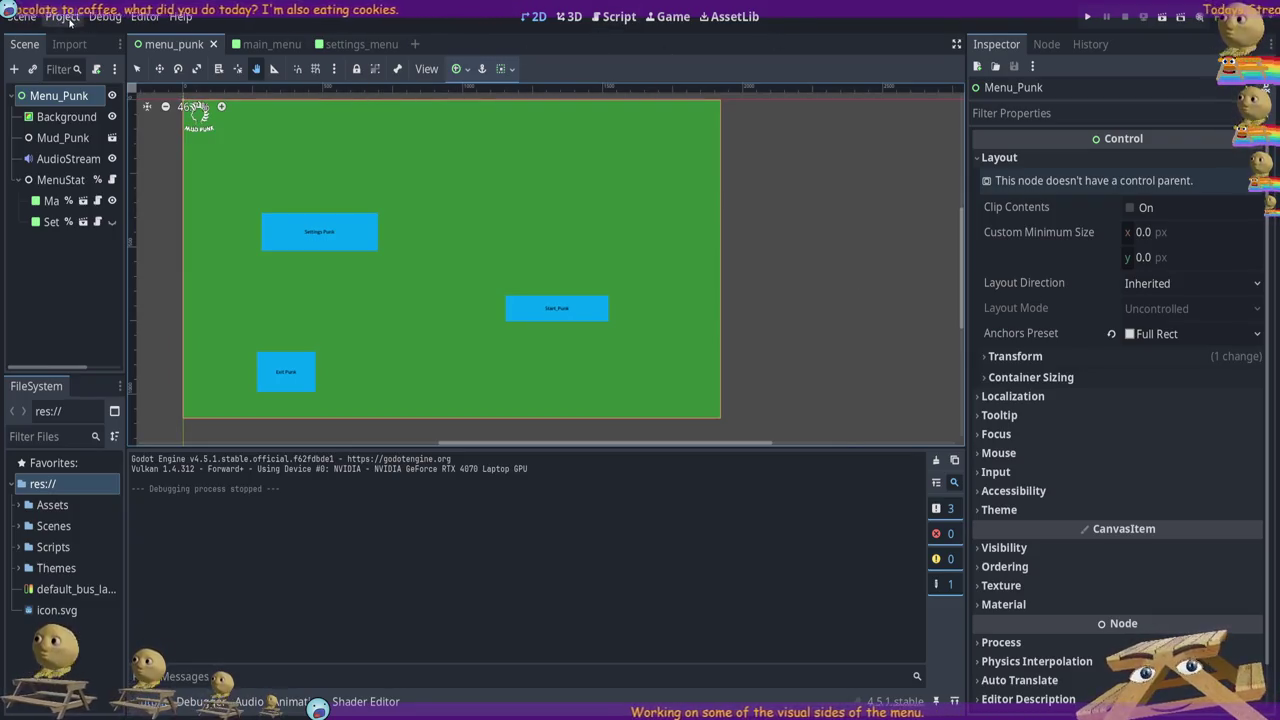
pyautogui.click(1088, 18)
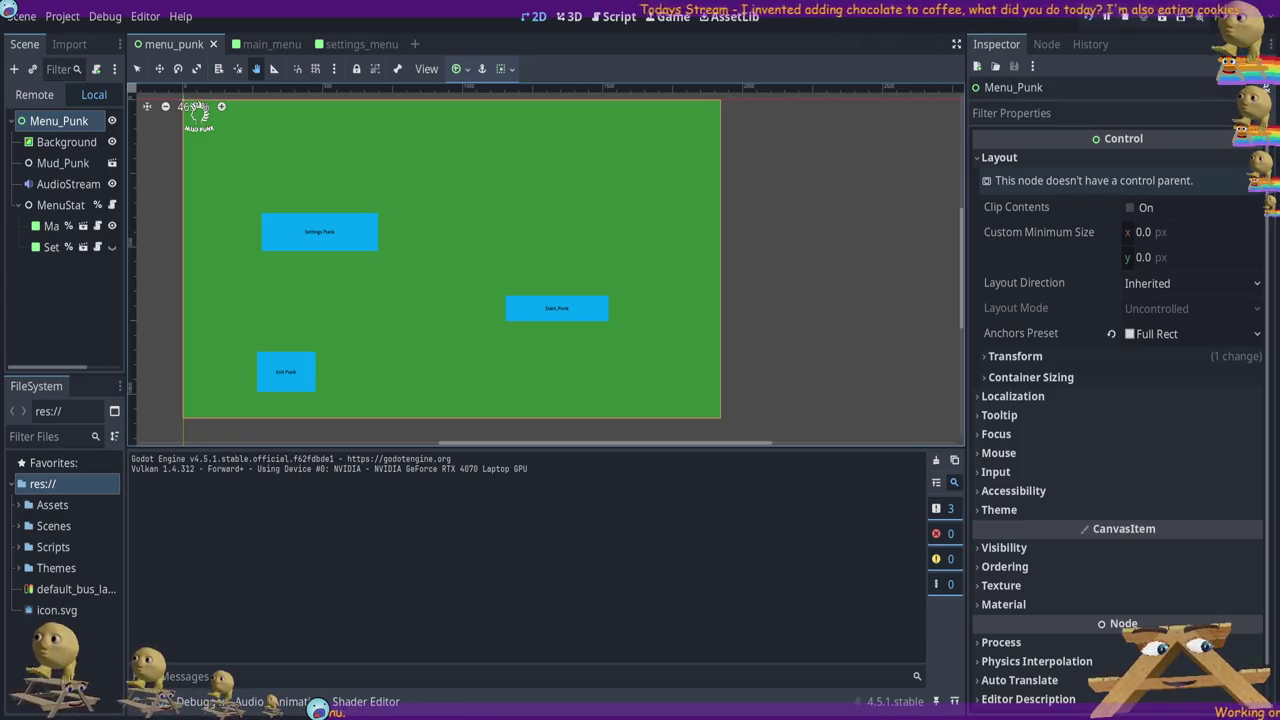
pyautogui.press('F5')
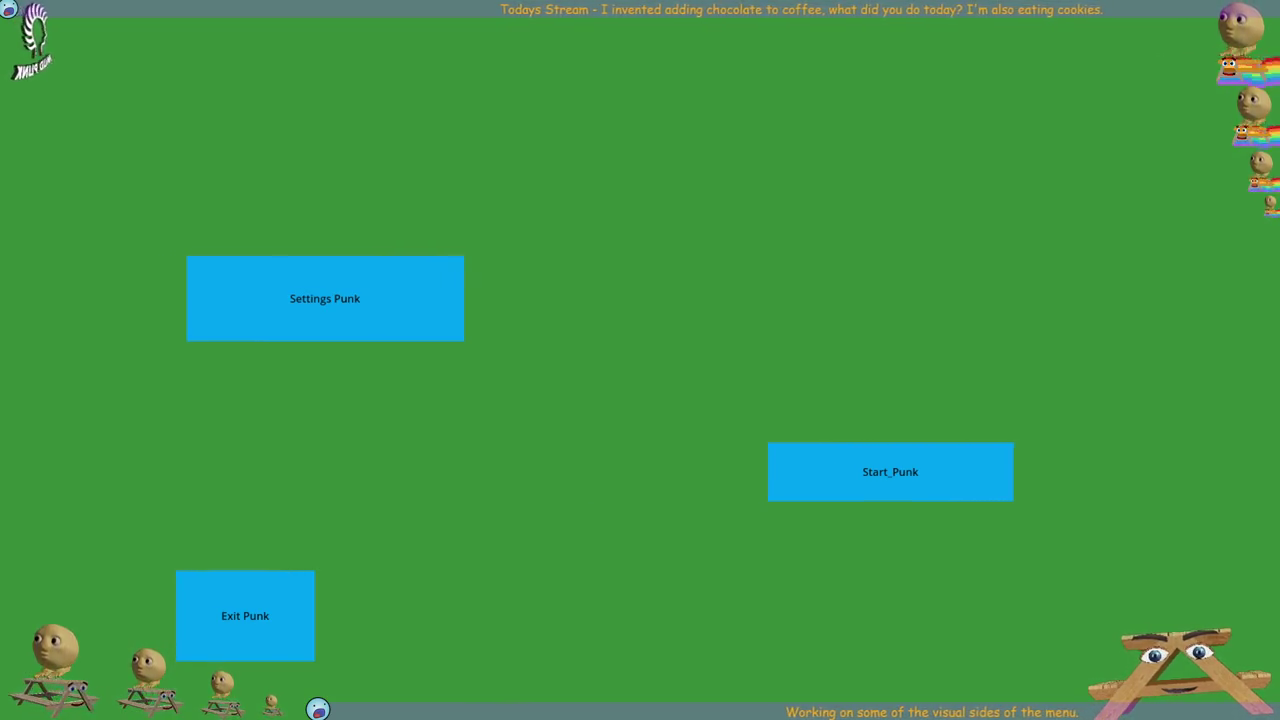
# In the running game, open Settings Punk with the keyboard, return via Back Punk, then quit
pyautogui.press('Up')
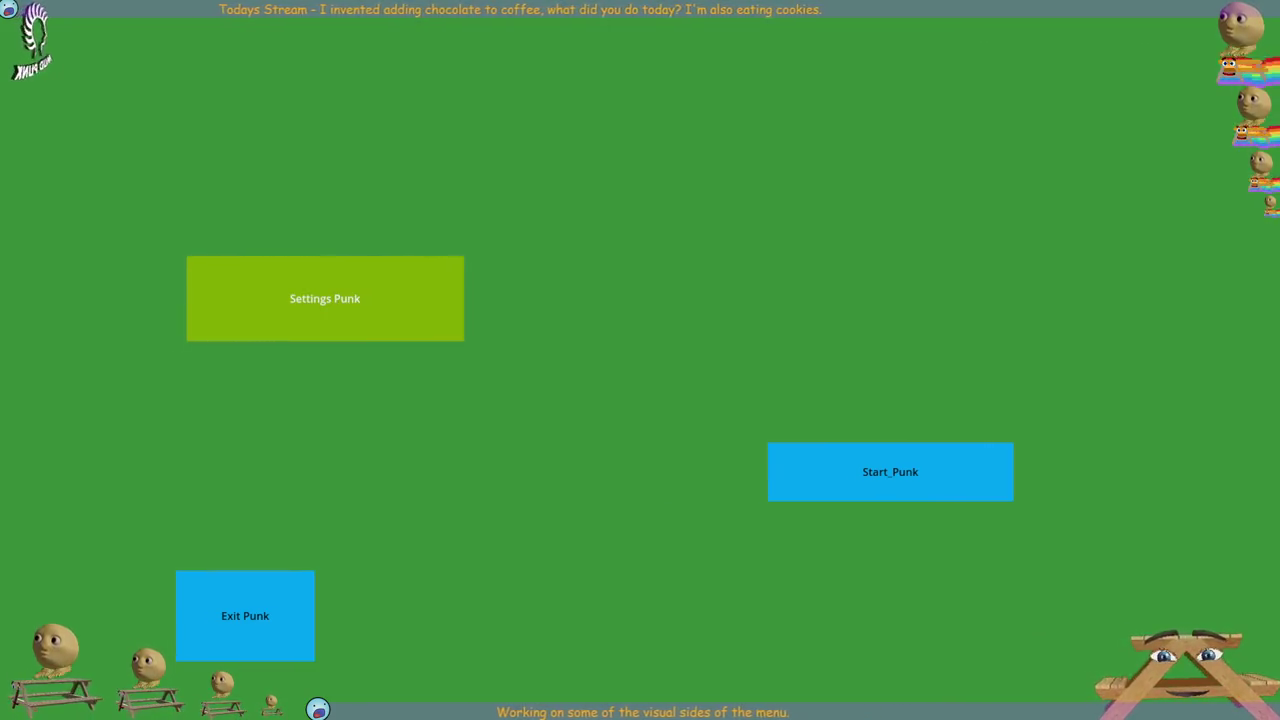
pyautogui.press('Return')
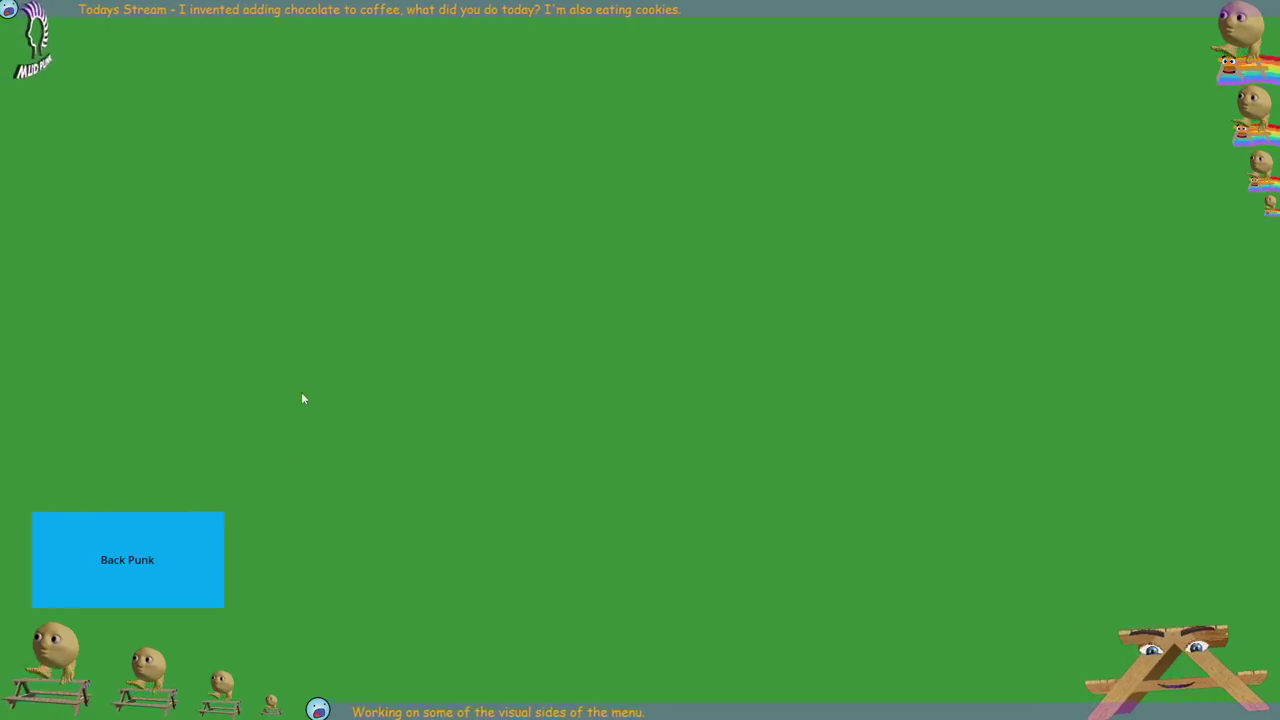
pyautogui.click(142, 584)
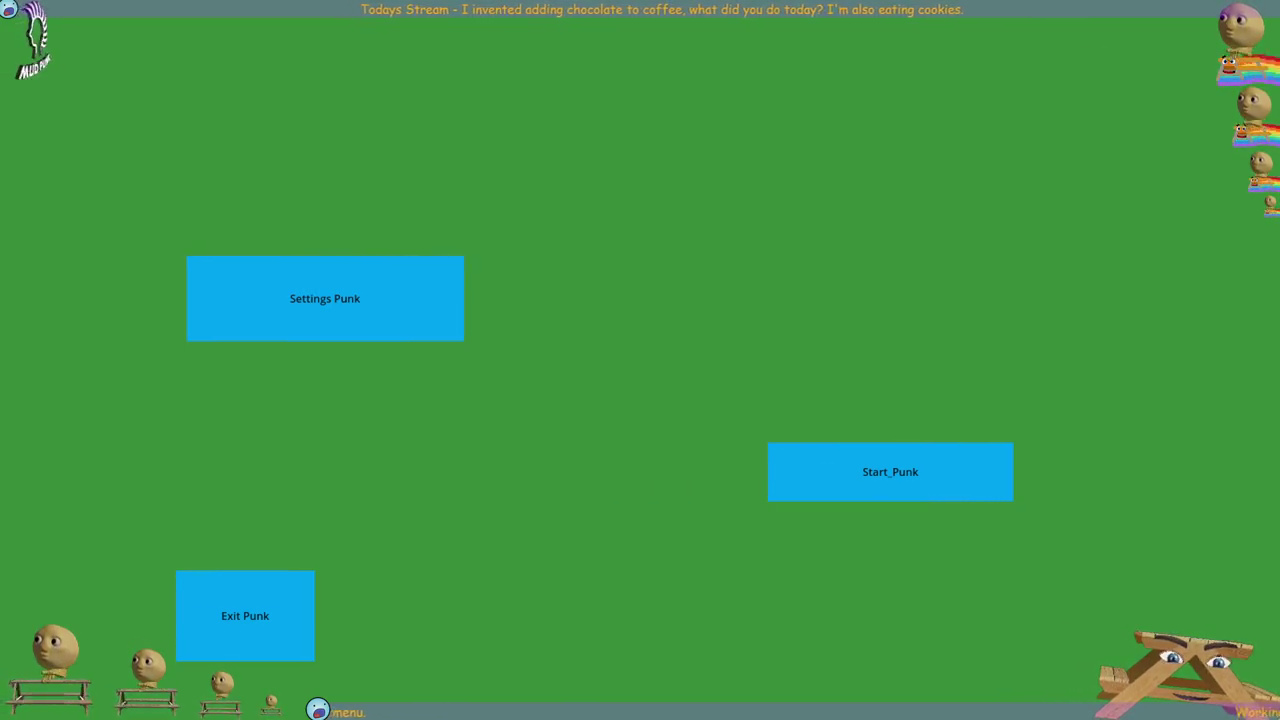
pyautogui.click(245, 615)
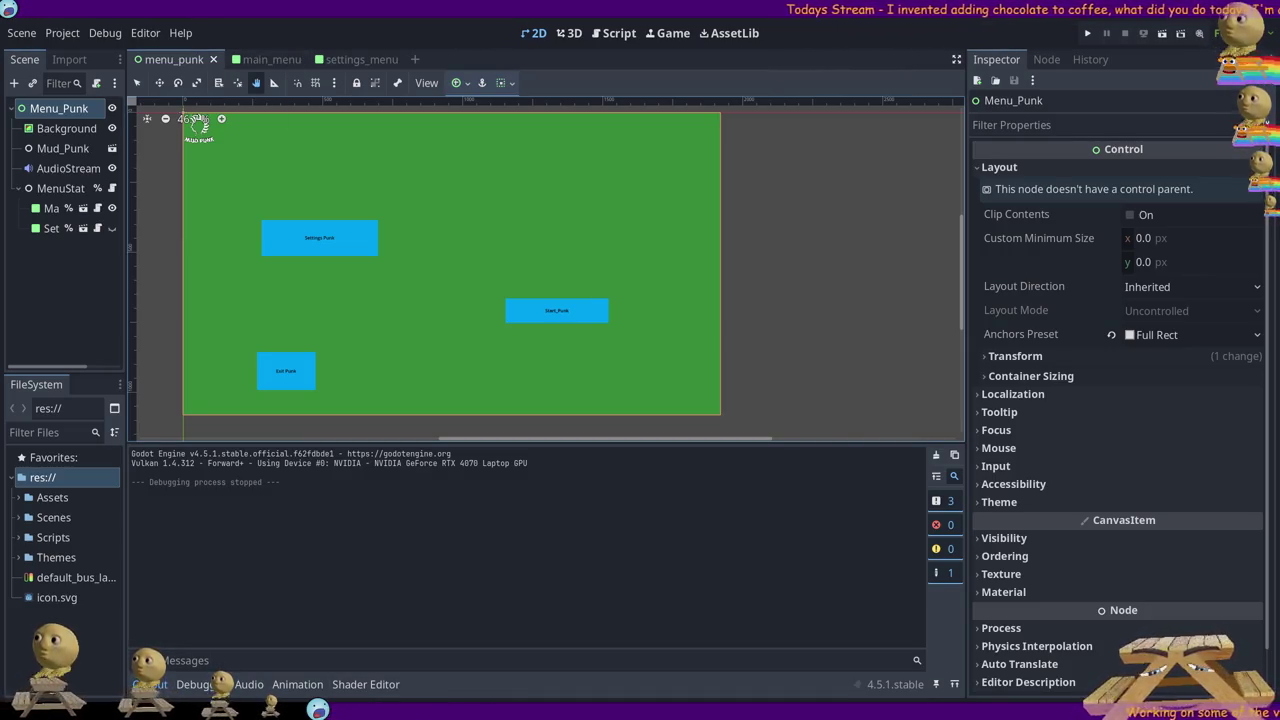
# On settings_menu, open Themes/menu_theme.tres in the theme editor and enlarge its panel
pyautogui.click(268, 60)
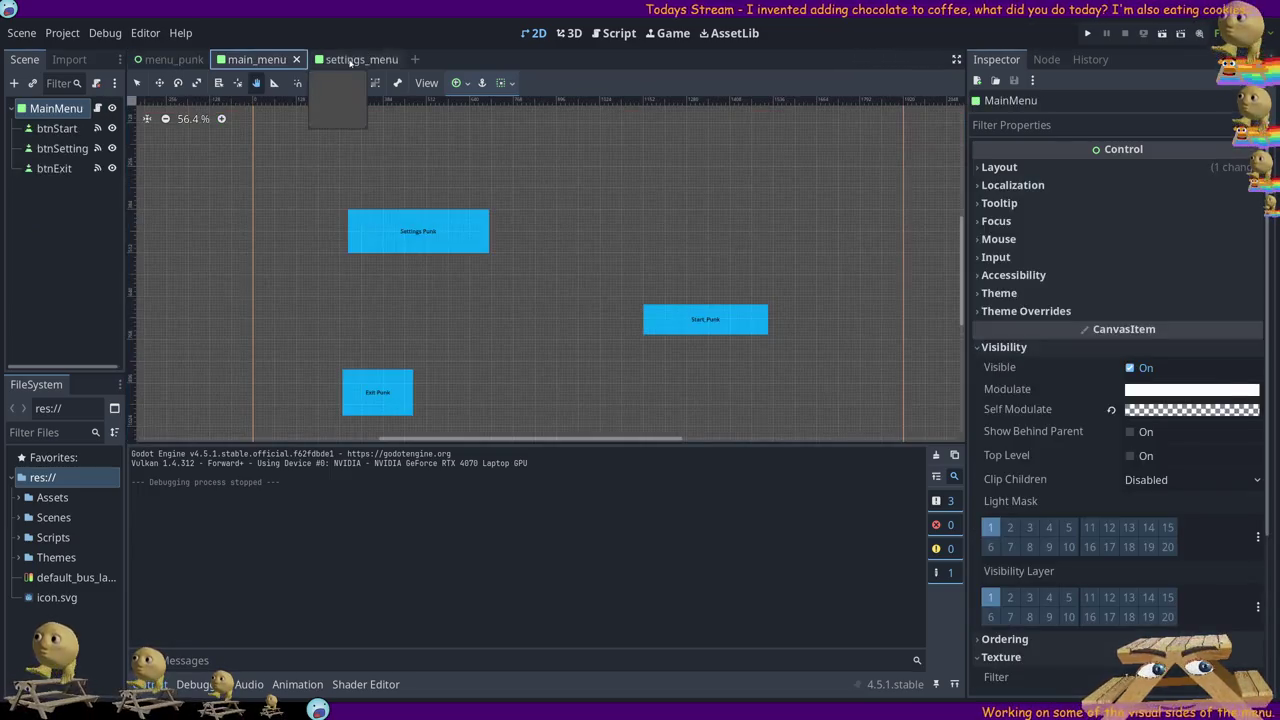
pyautogui.click(350, 59)
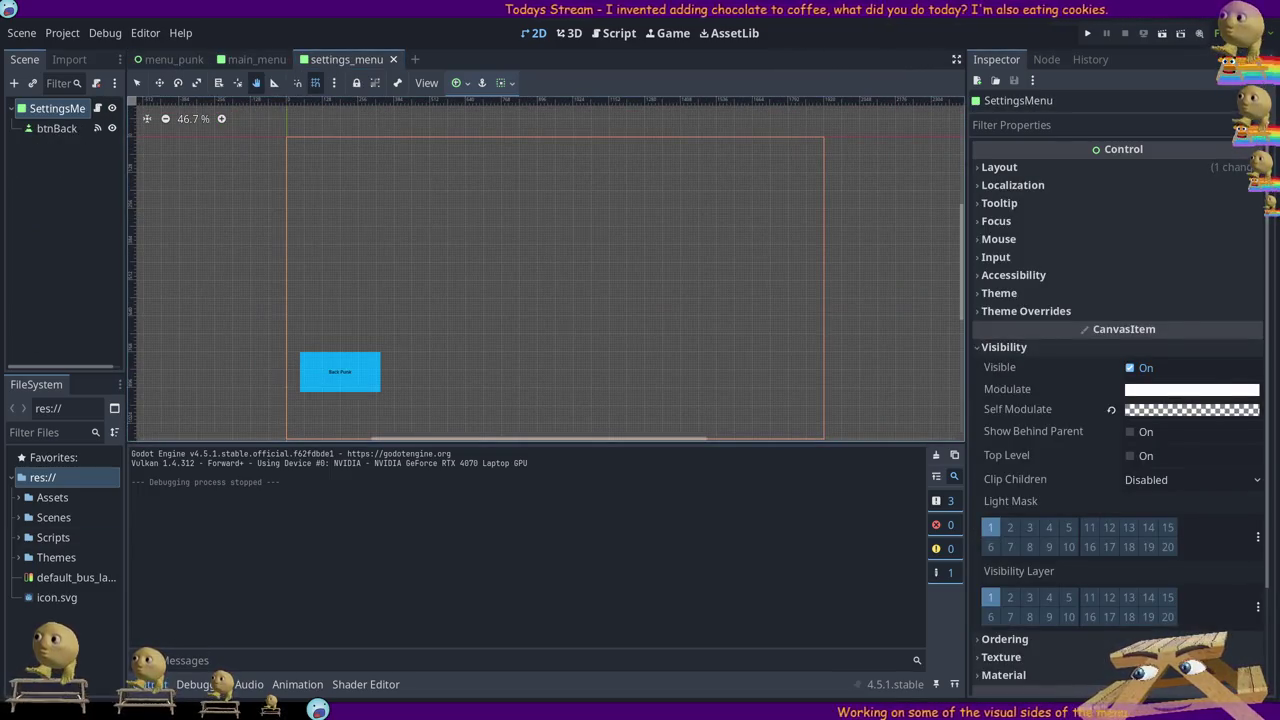
pyautogui.click(90, 618)
pyautogui.doubleClick(52, 557)
pyautogui.doubleClick(62, 578)
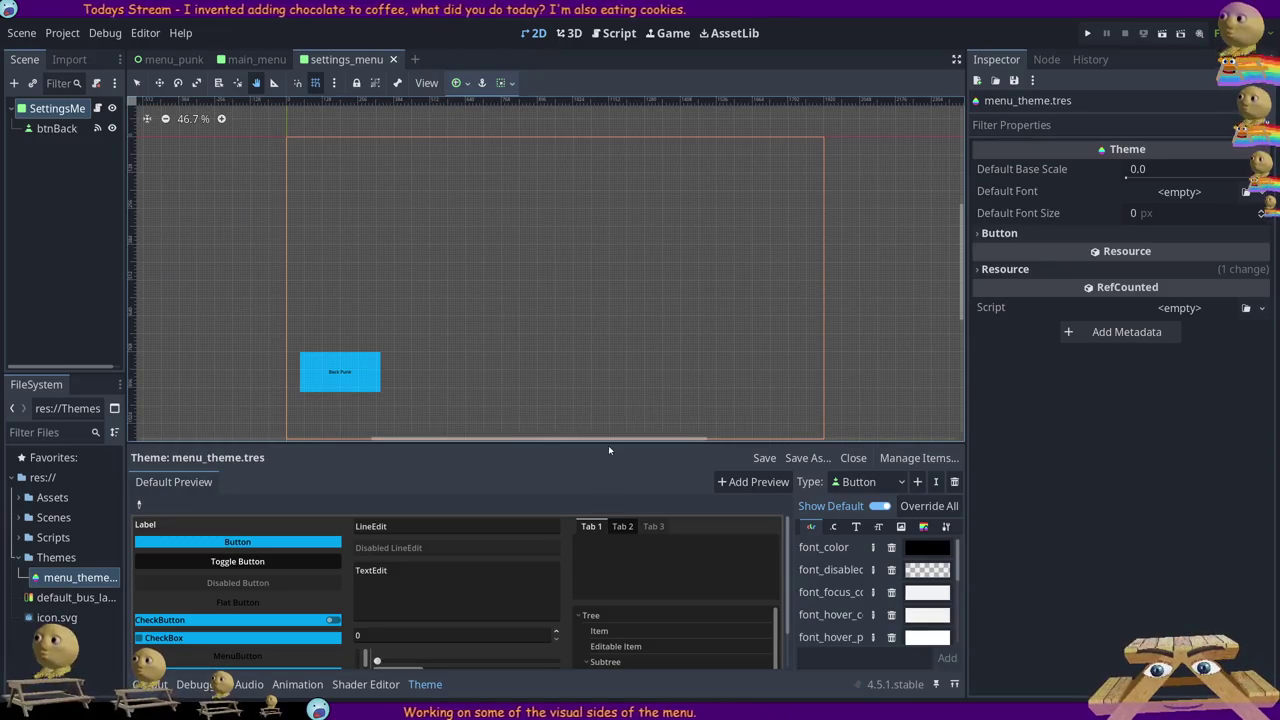
pyautogui.moveTo(610, 442); pyautogui.dragTo(603, 178)
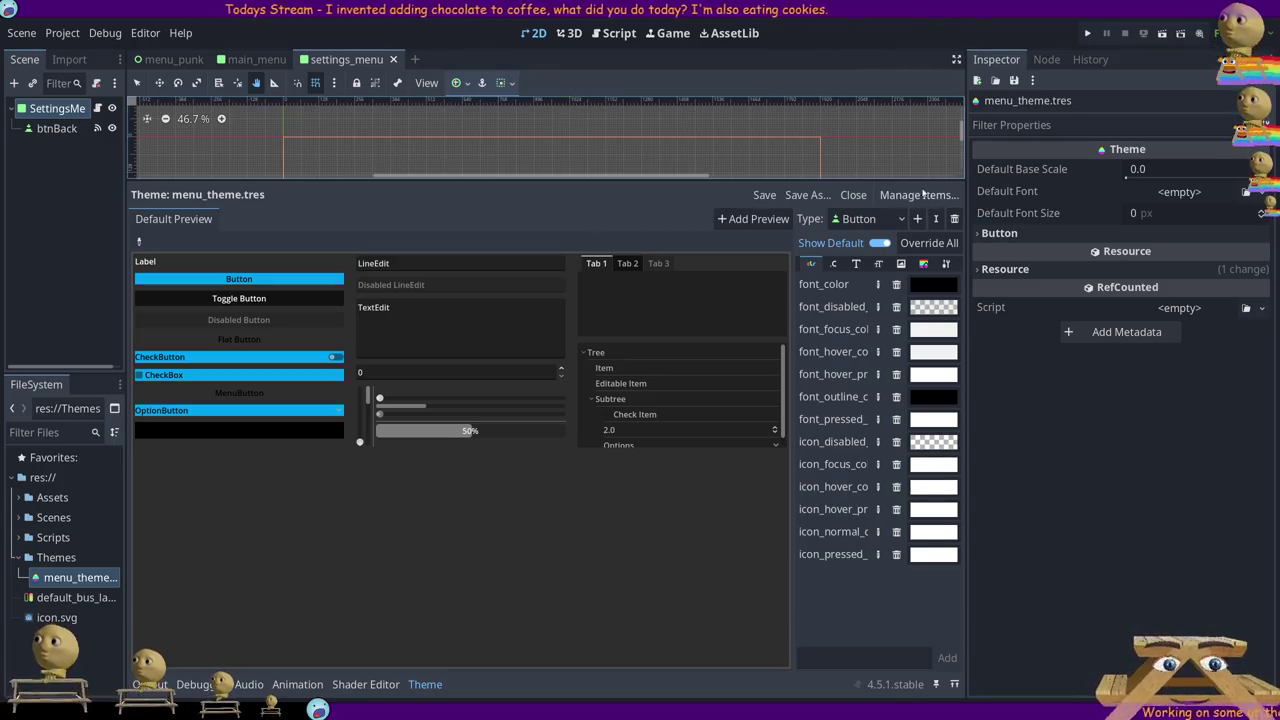
# Select btnStart in main_menu and change its label from Start_Punk to Start Punk
pyautogui.moveTo(920, 184); pyautogui.dragTo(895, 284)
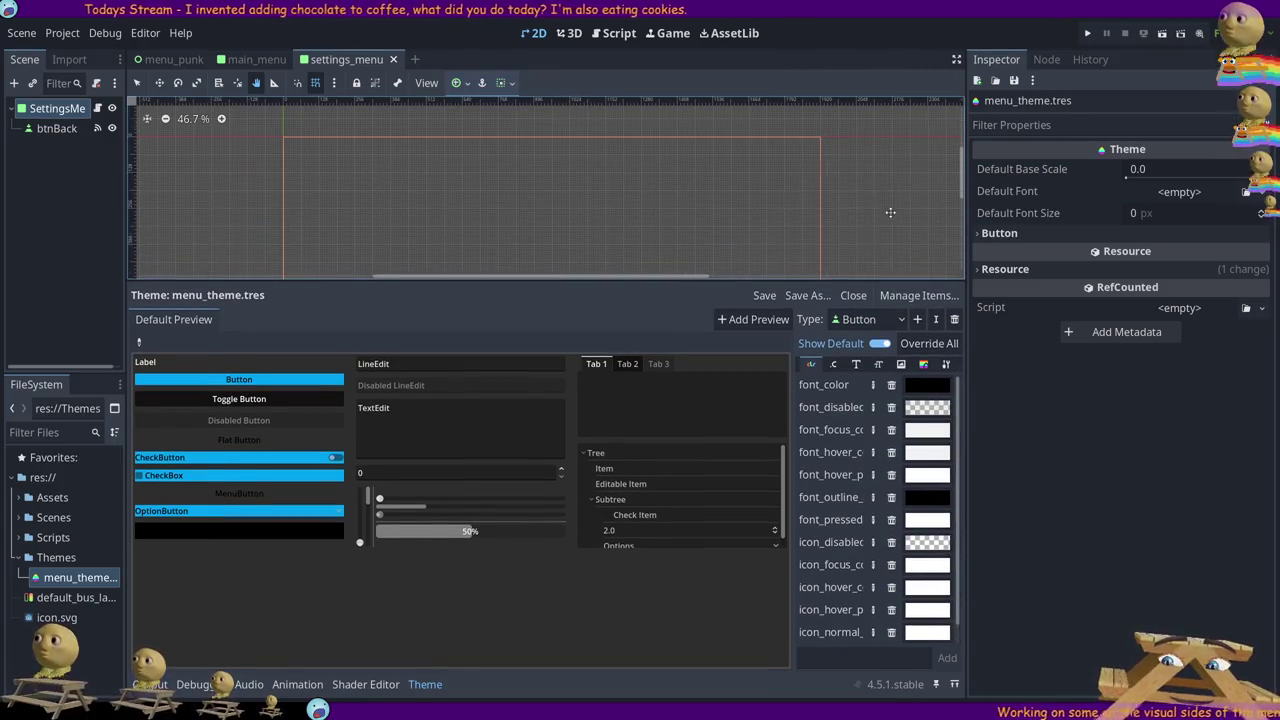
pyautogui.scroll(-2, 870, 180)
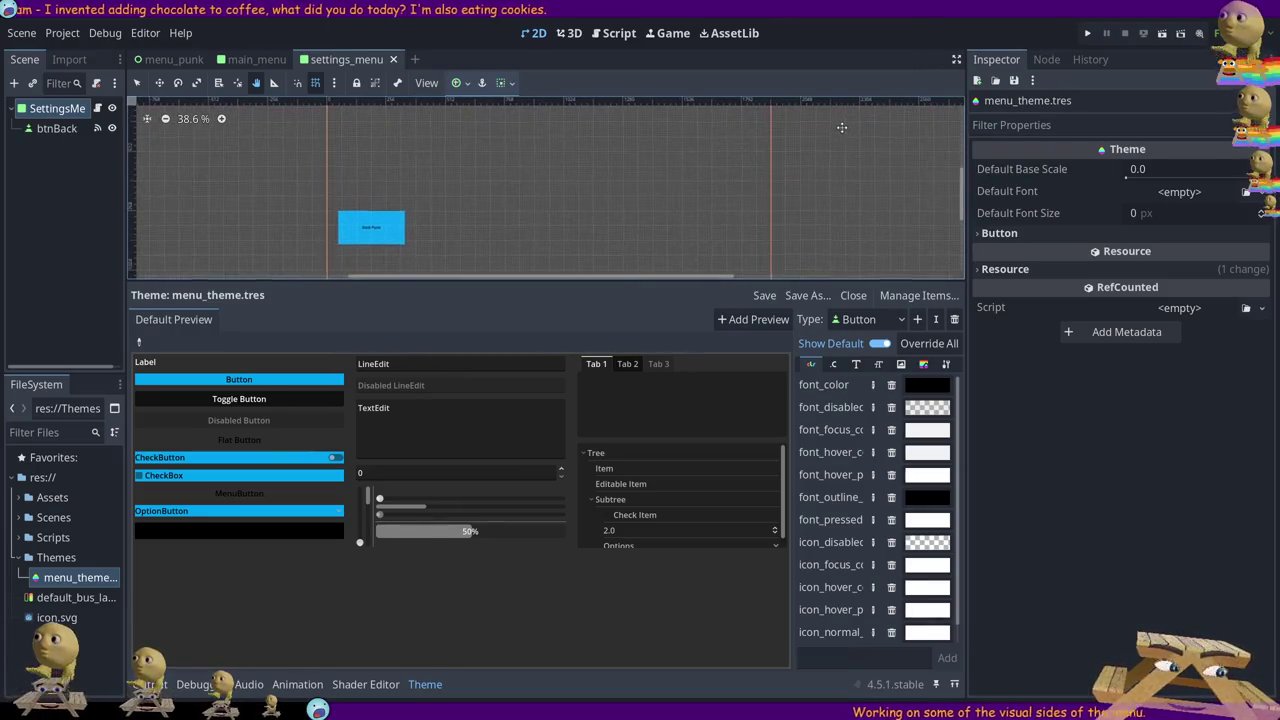
pyautogui.click(260, 61)
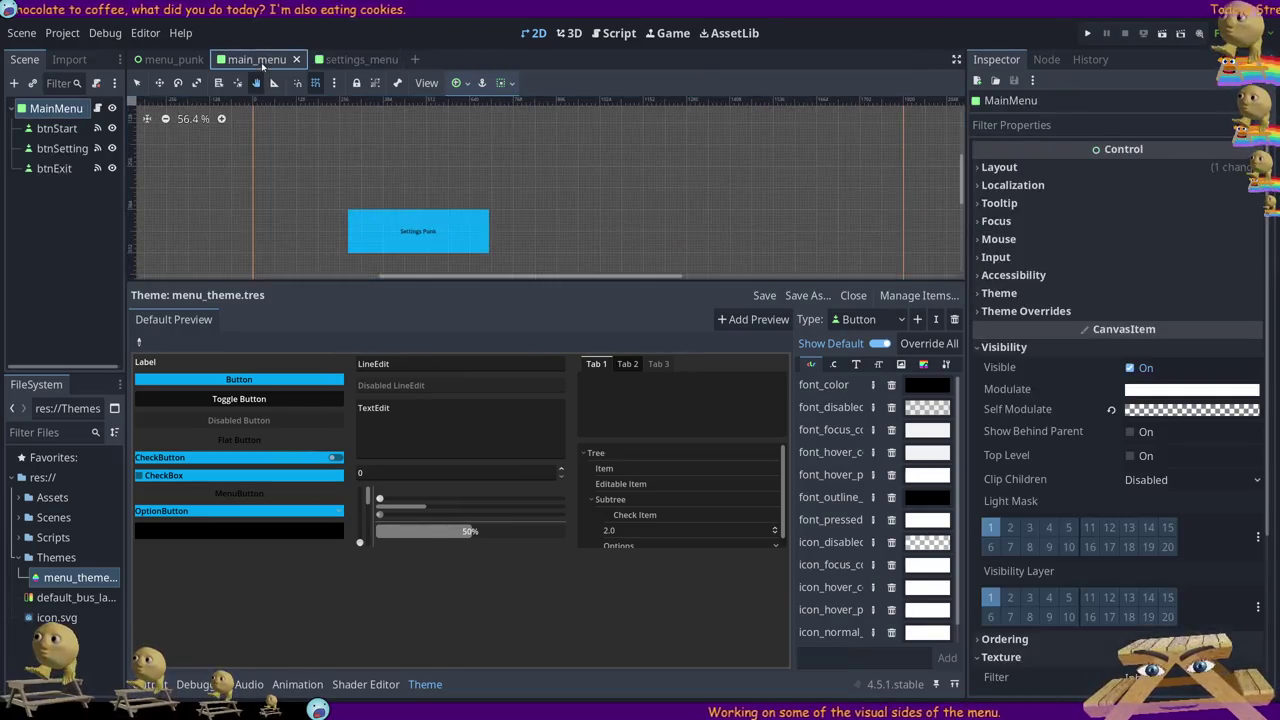
pyautogui.scroll(-1, 876, 142)
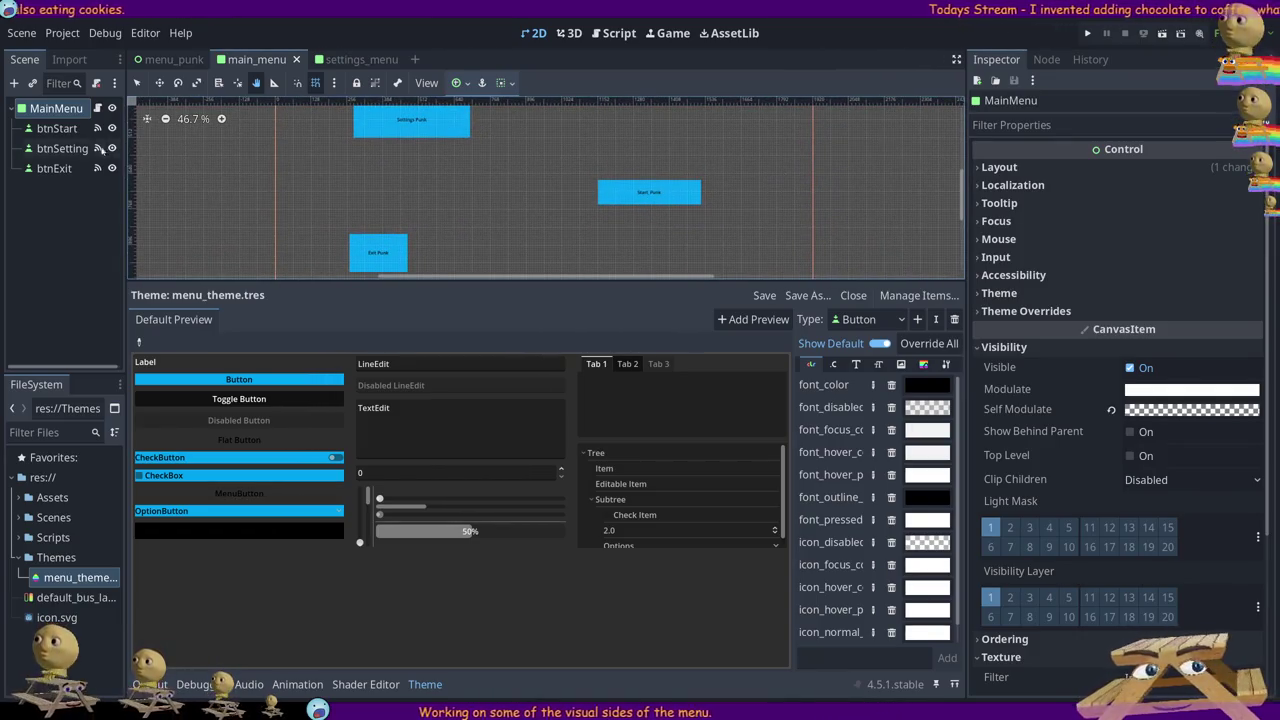
pyautogui.click(62, 148)
pyautogui.click(57, 128)
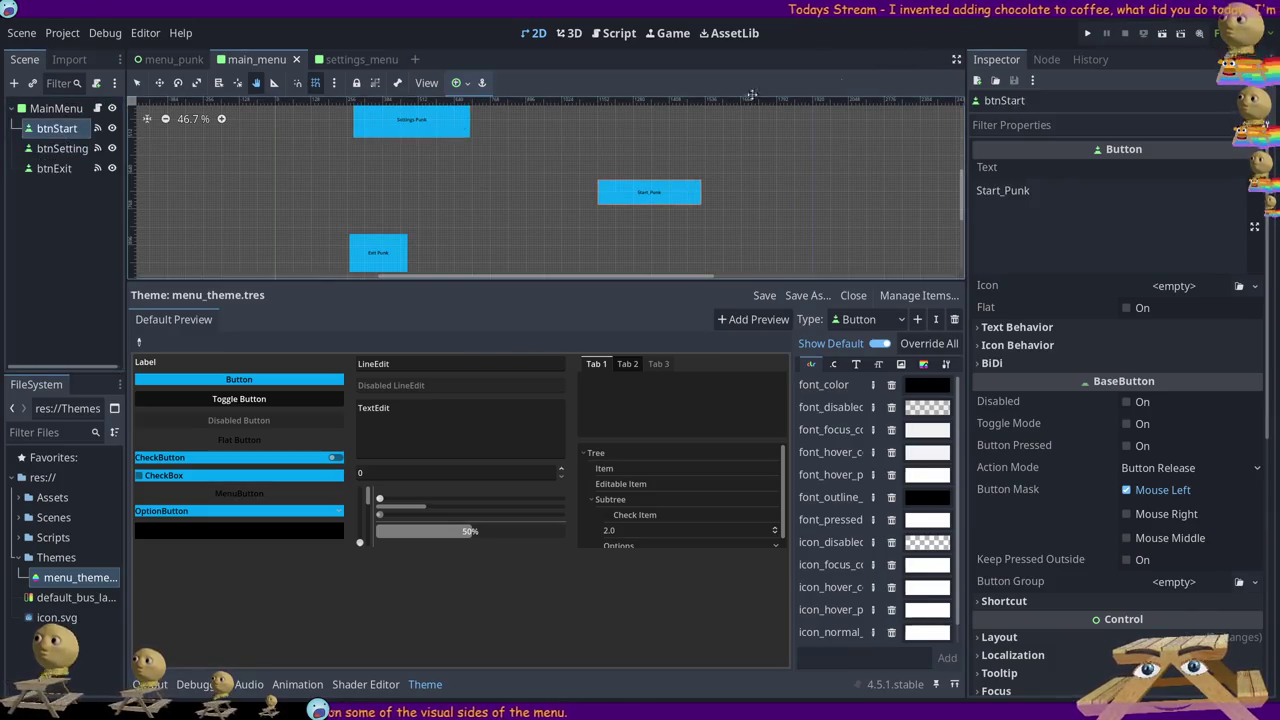
pyautogui.click(1002, 191)
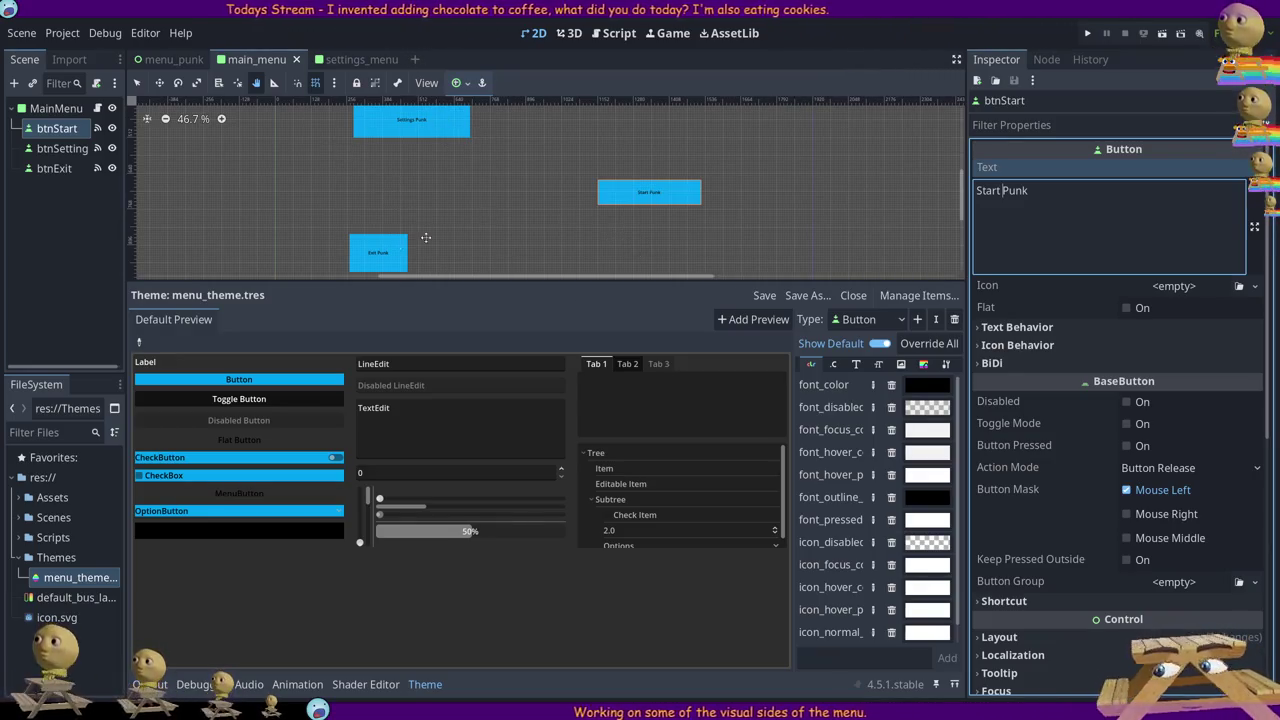
pyautogui.click(383, 208)
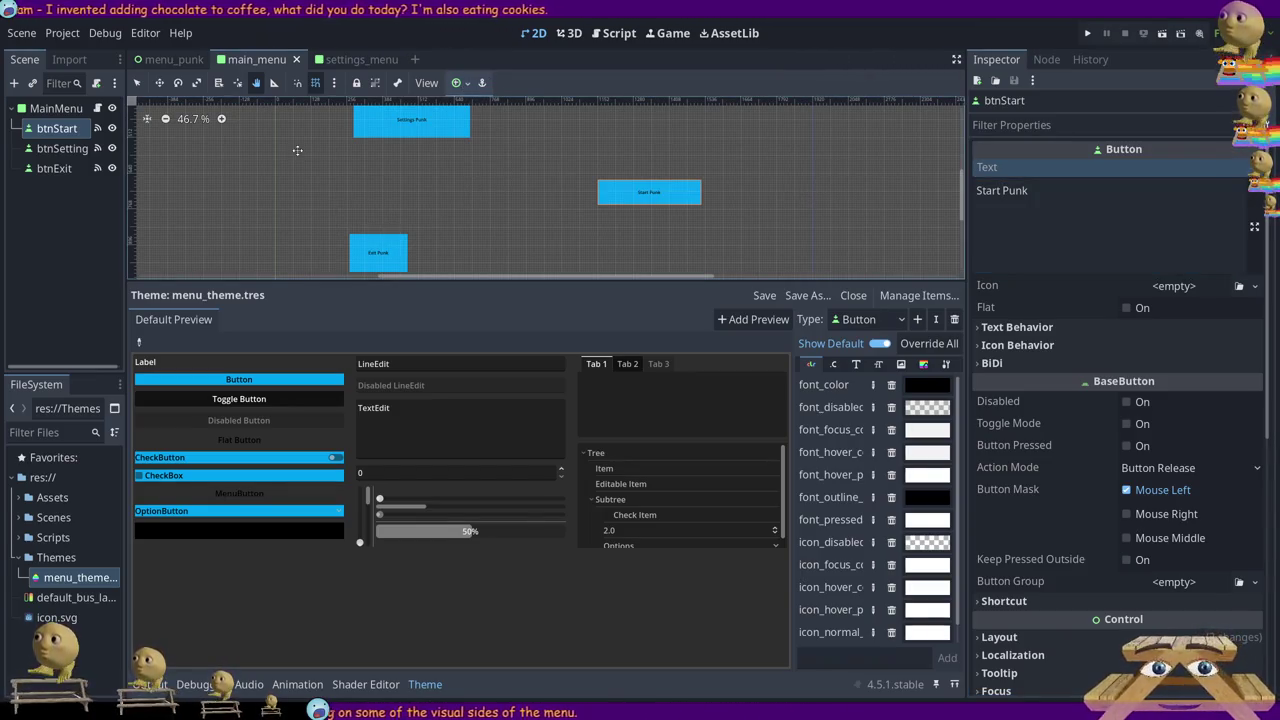
# Switch between the settings_menu and main_menu scenes to review the updated buttons
pyautogui.moveTo(171, 62)
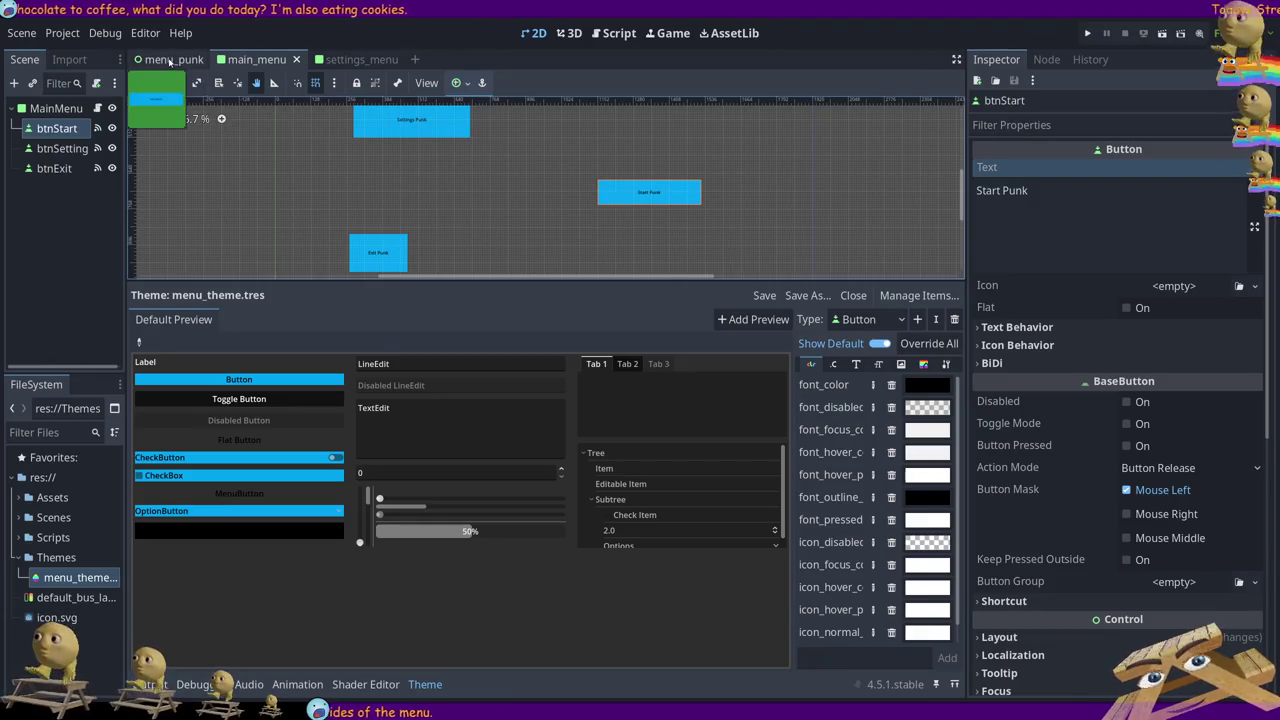
pyautogui.click(358, 60)
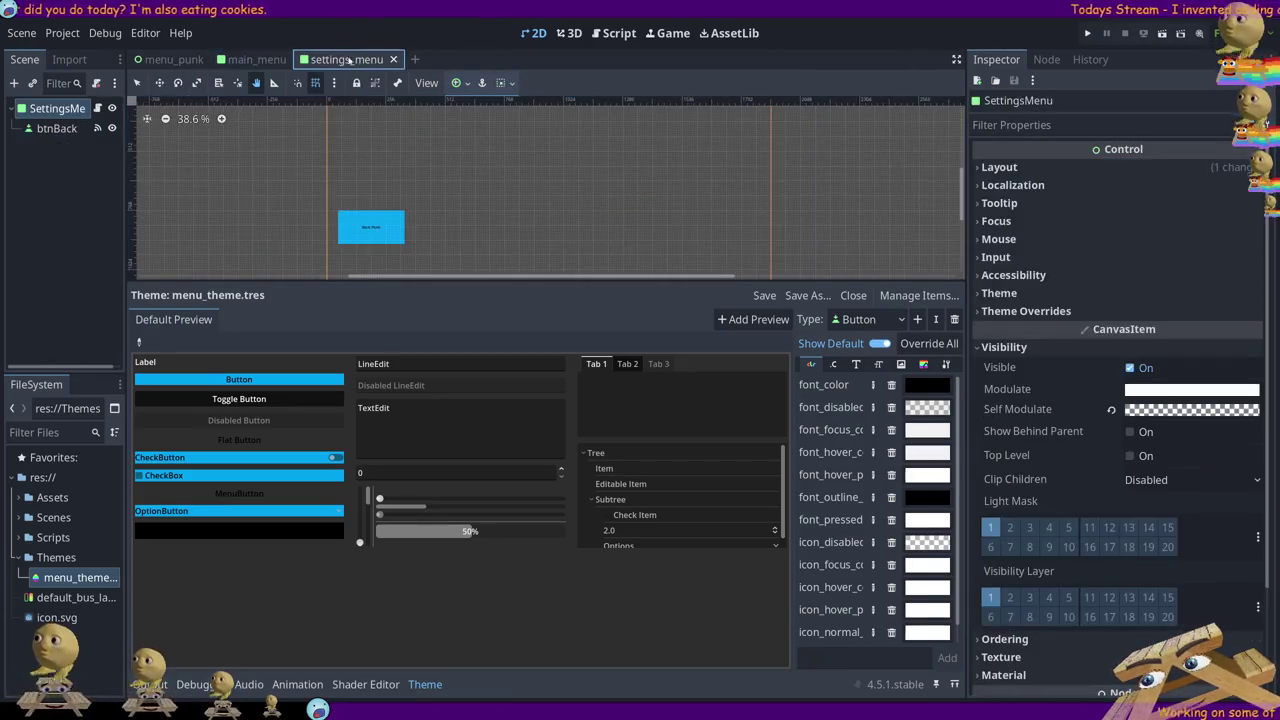
pyautogui.click(262, 60)
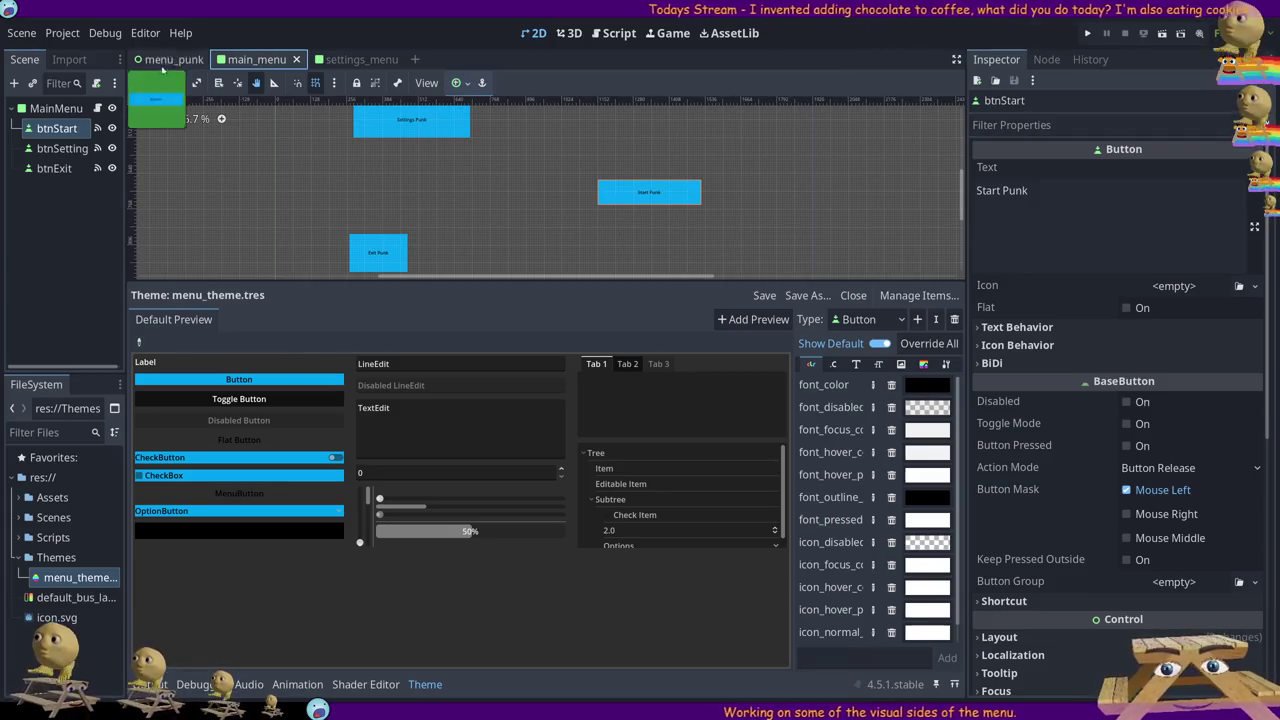
pyautogui.moveTo(172, 61)
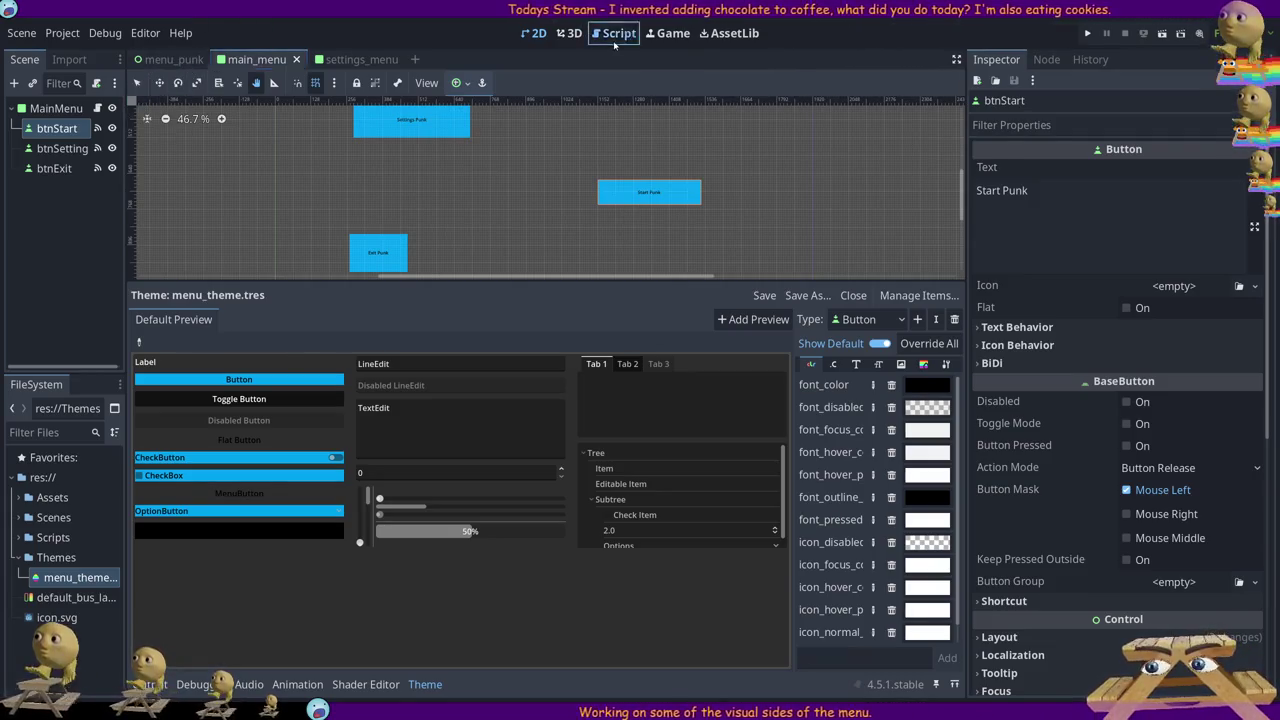
pyautogui.click(612, 33)
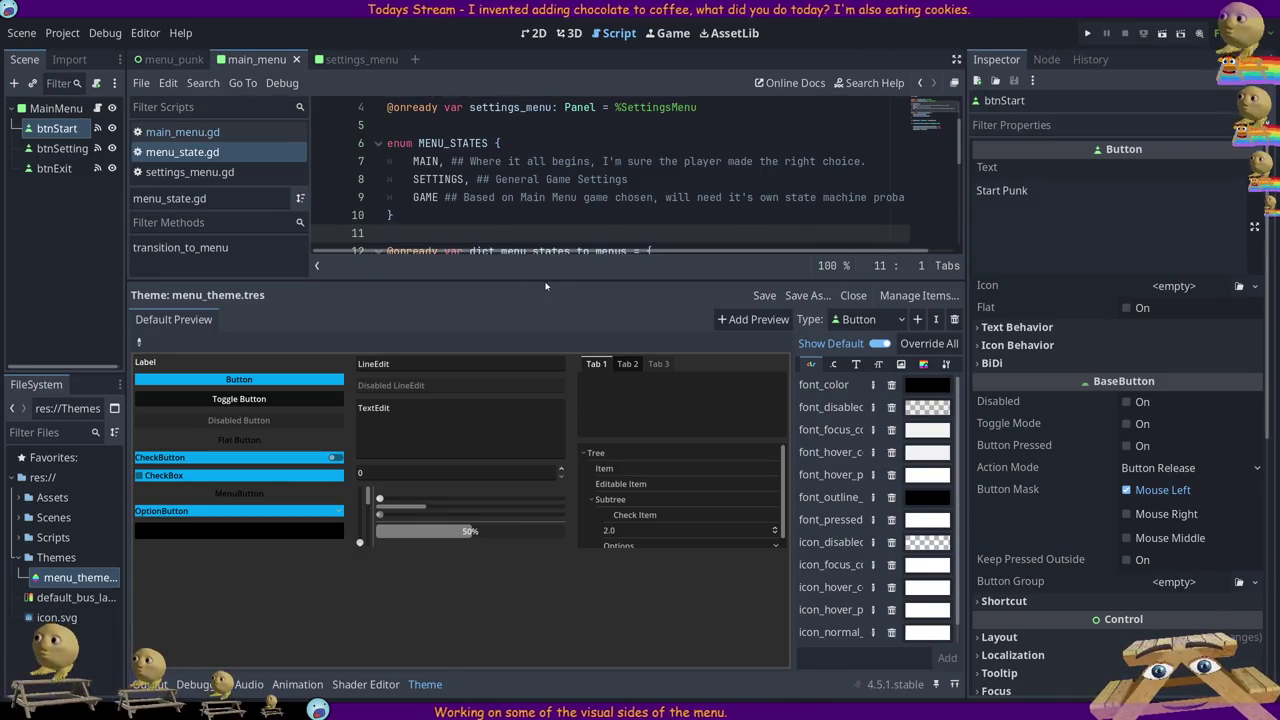
pyautogui.moveTo(547, 280); pyautogui.dragTo(547, 448)
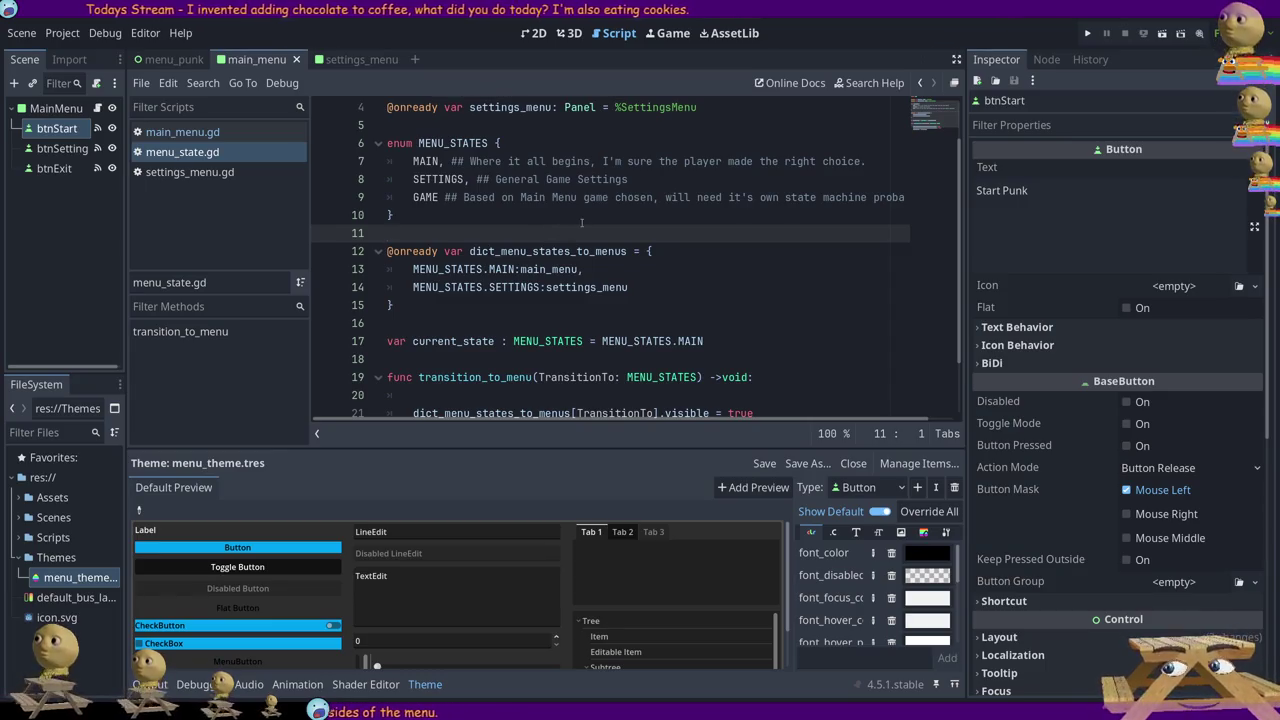
pyautogui.click(306, 192)
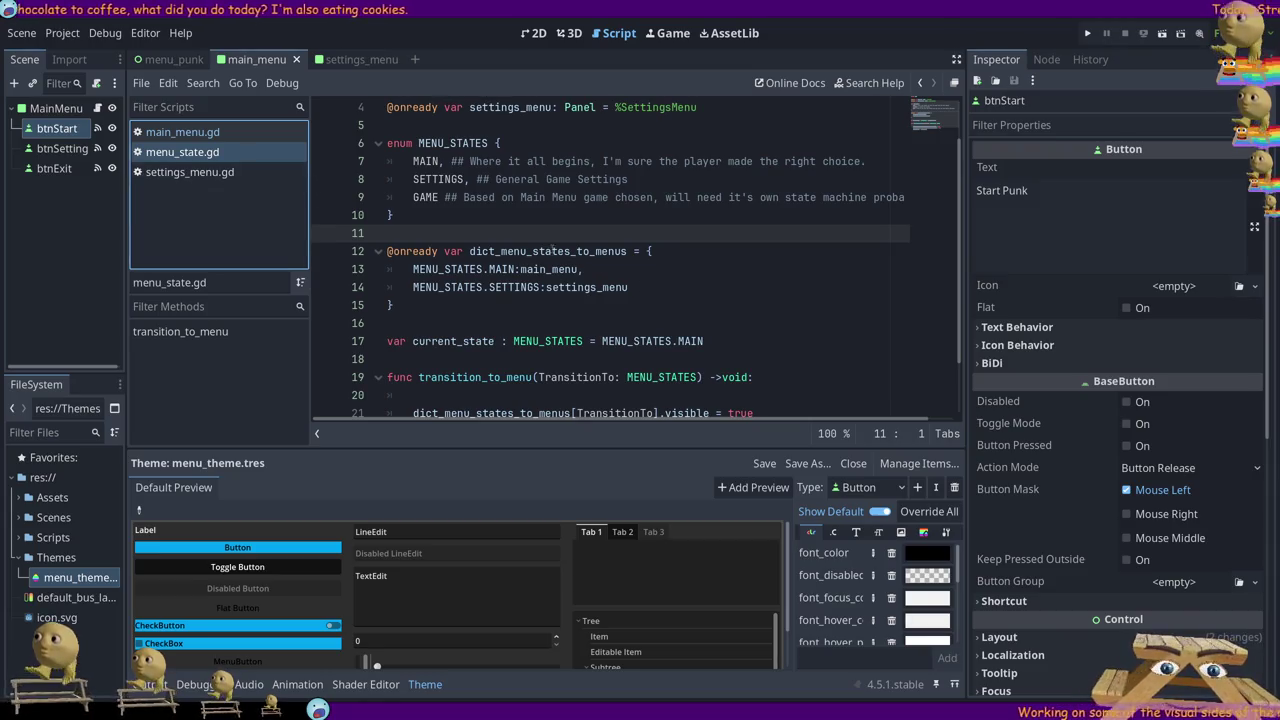
pyautogui.click(558, 251)
pyautogui.scroll(-2, 471, 341)
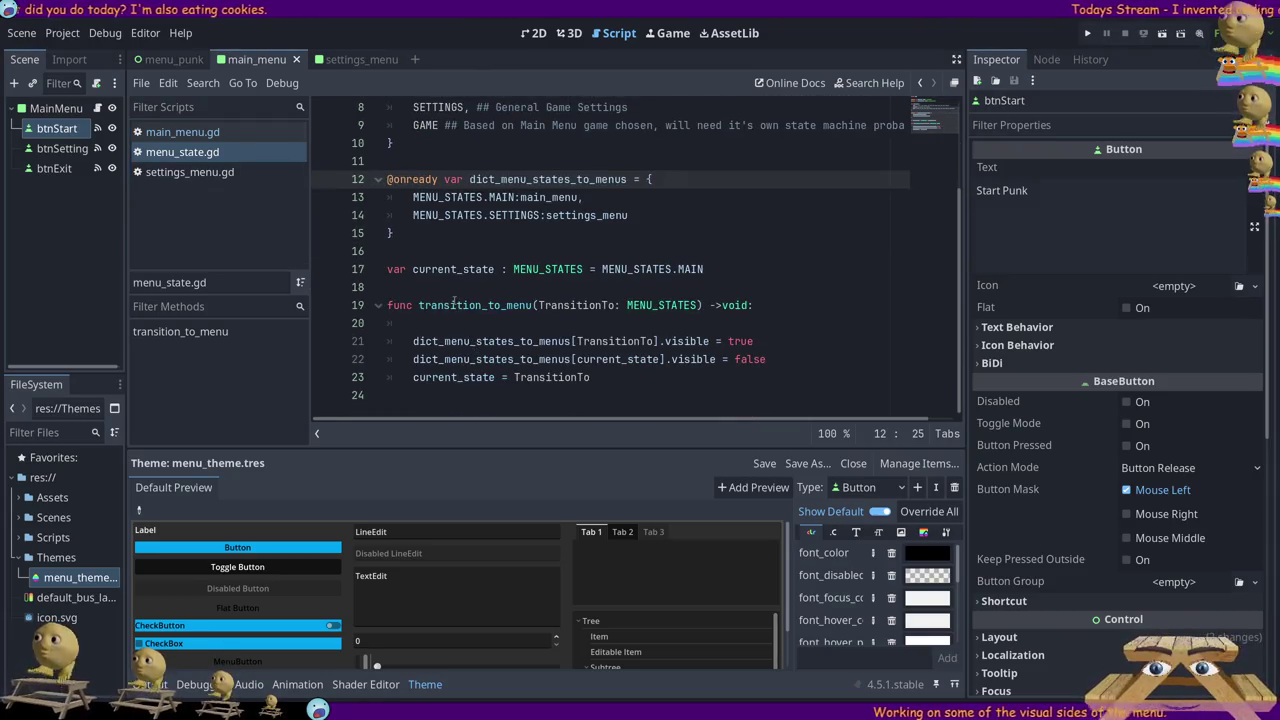
pyautogui.moveTo(126, 201); pyautogui.dragTo(174, 199)
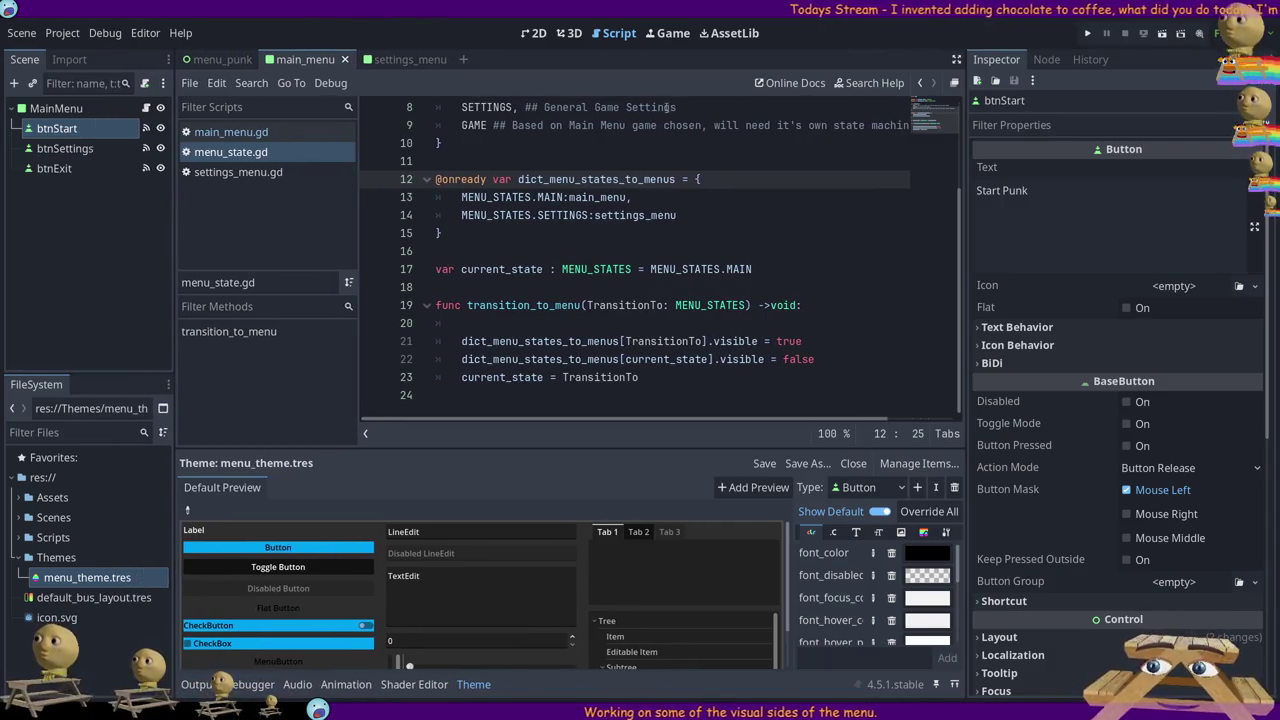
pyautogui.hotkey('ctrl', 'F1')
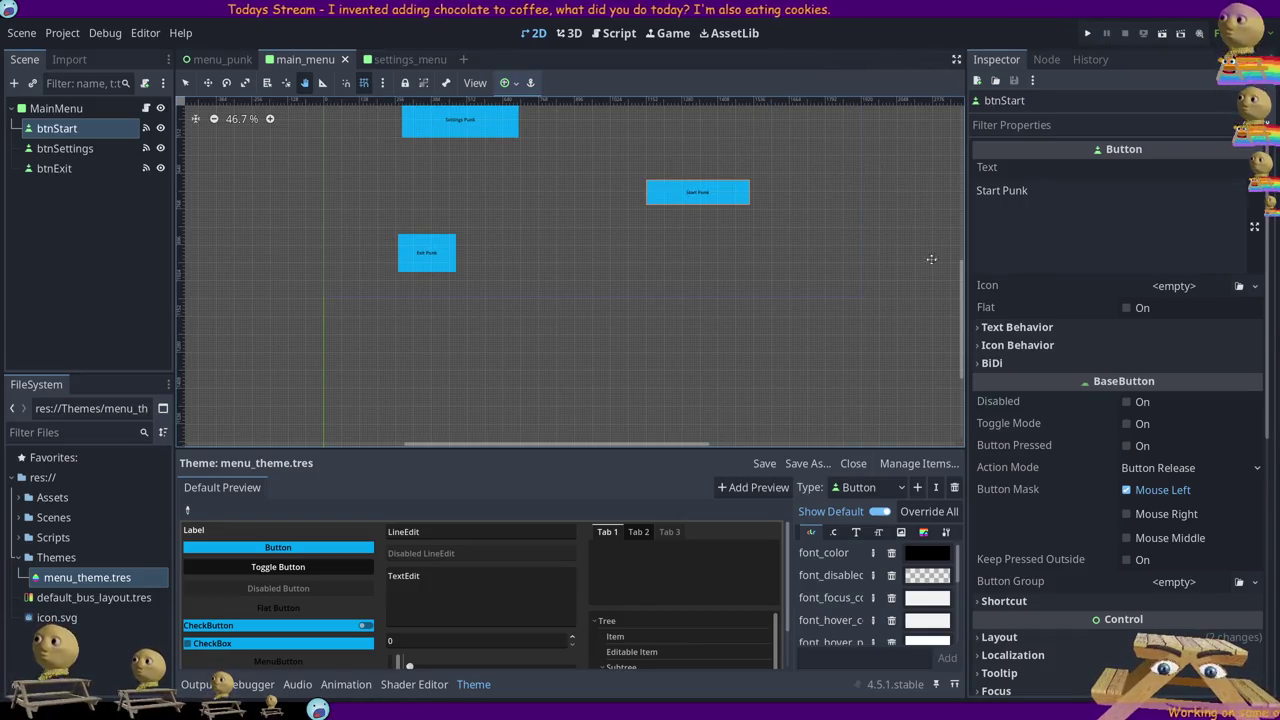
pyautogui.moveTo(962, 275); pyautogui.dragTo(956, 236)
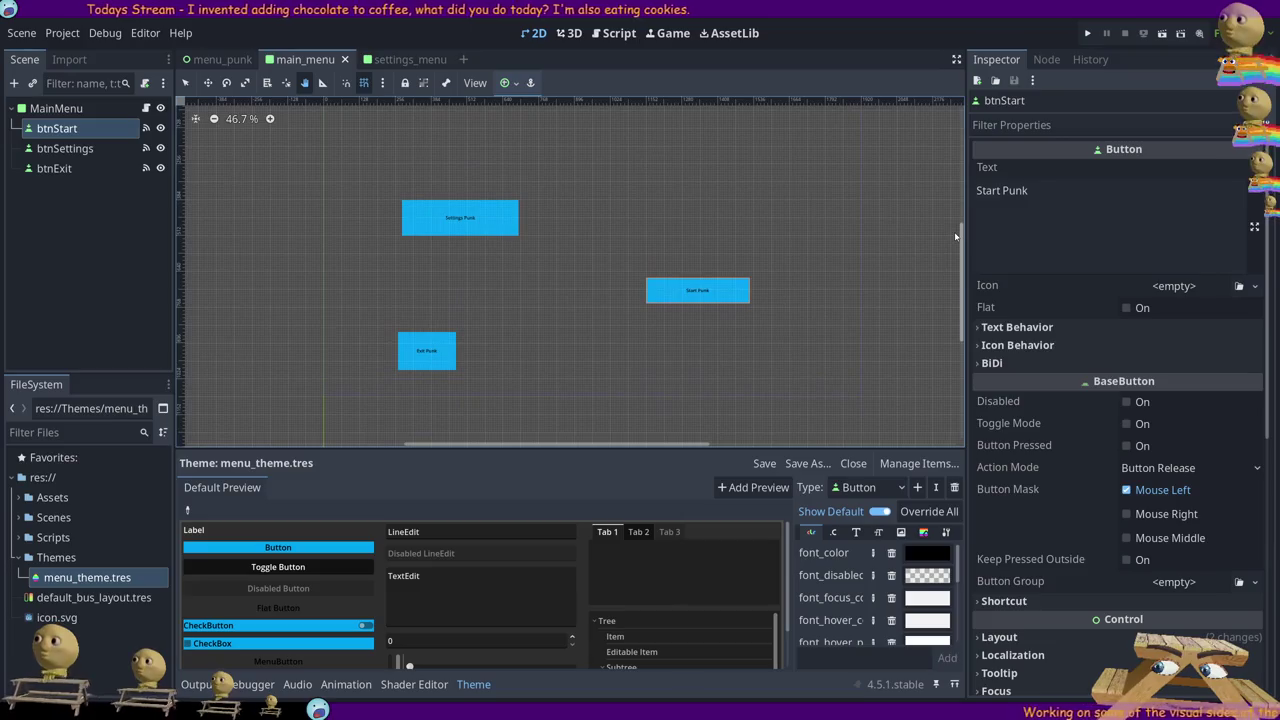
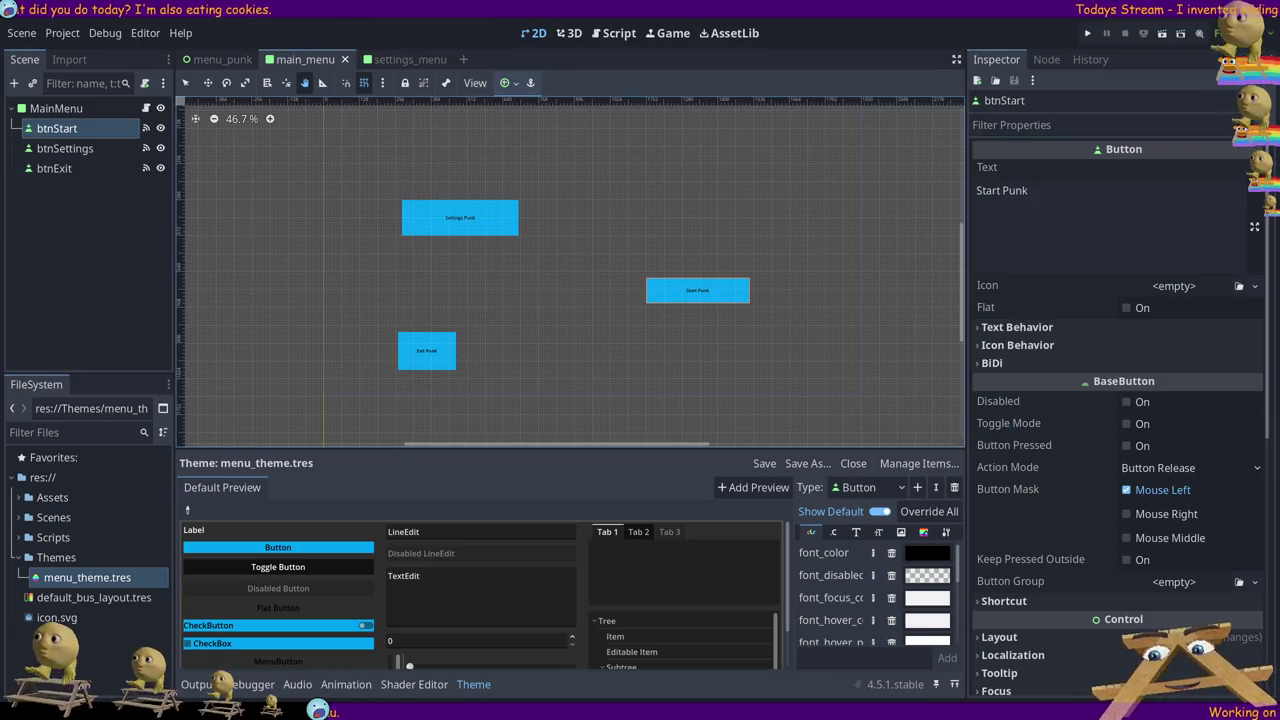
# In the settings_menu scene, add an HSlider node as a child of SettingsMenu
pyautogui.click(400, 59)
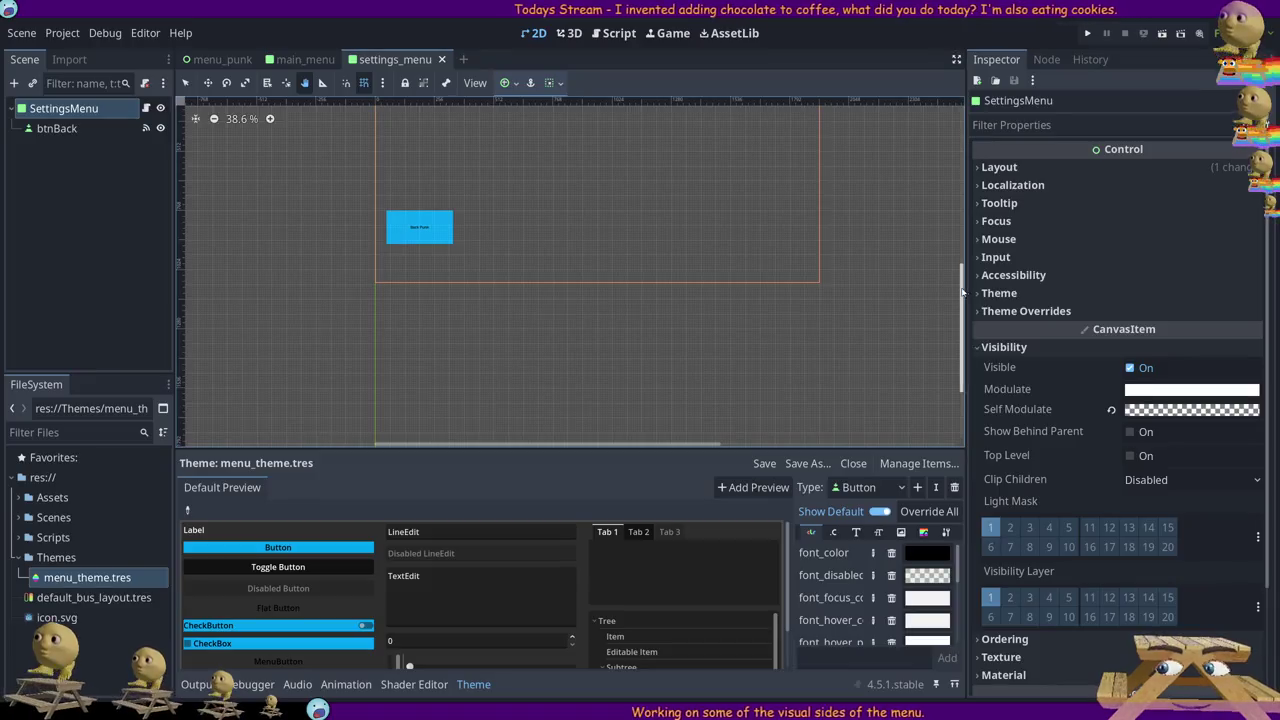
pyautogui.click(66, 110)
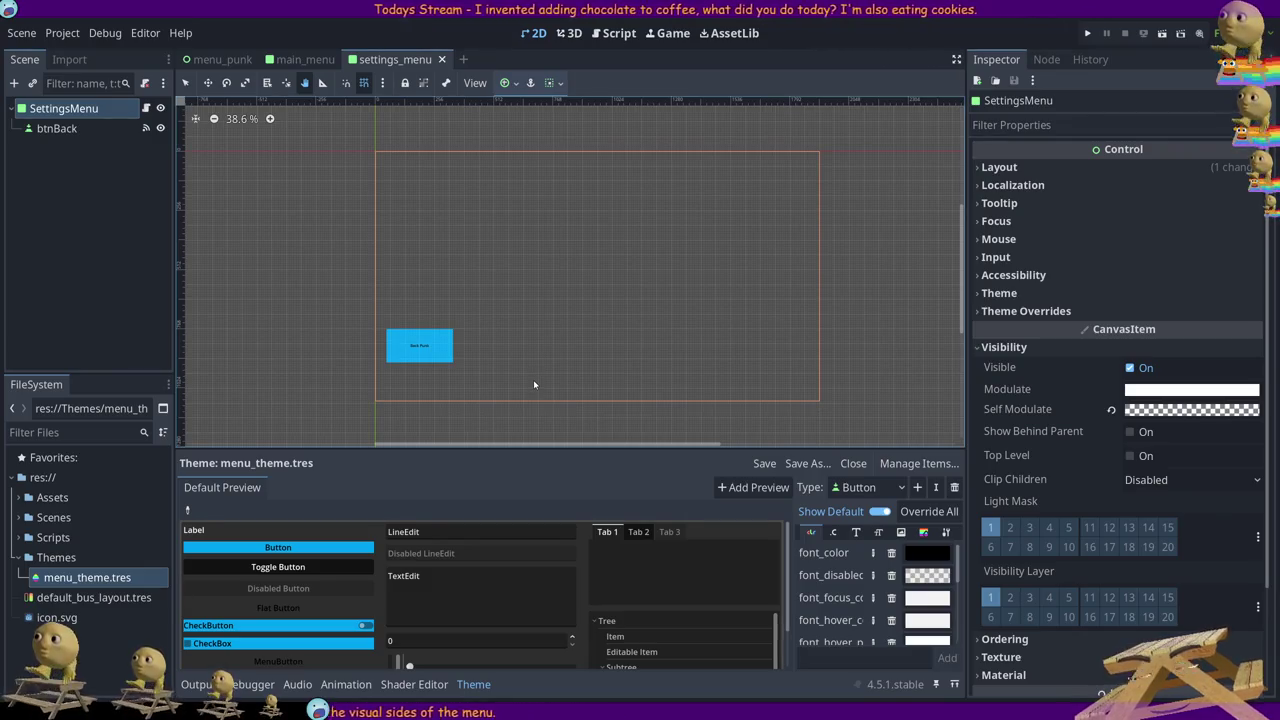
pyautogui.press('Return')
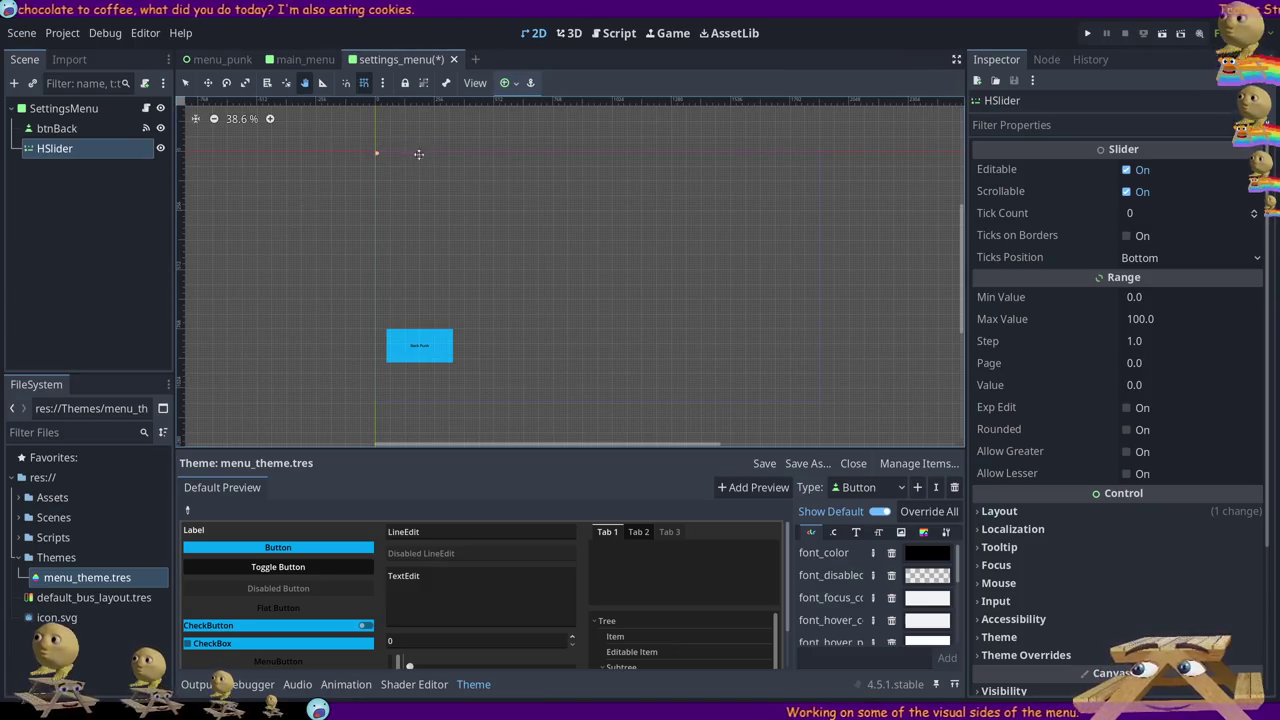
# Stretch the new HSlider into a long horizontal bar and move it down and right
pyautogui.scroll(8, 390, 152)
pyautogui.moveTo(394, 149); pyautogui.dragTo(407, 149)
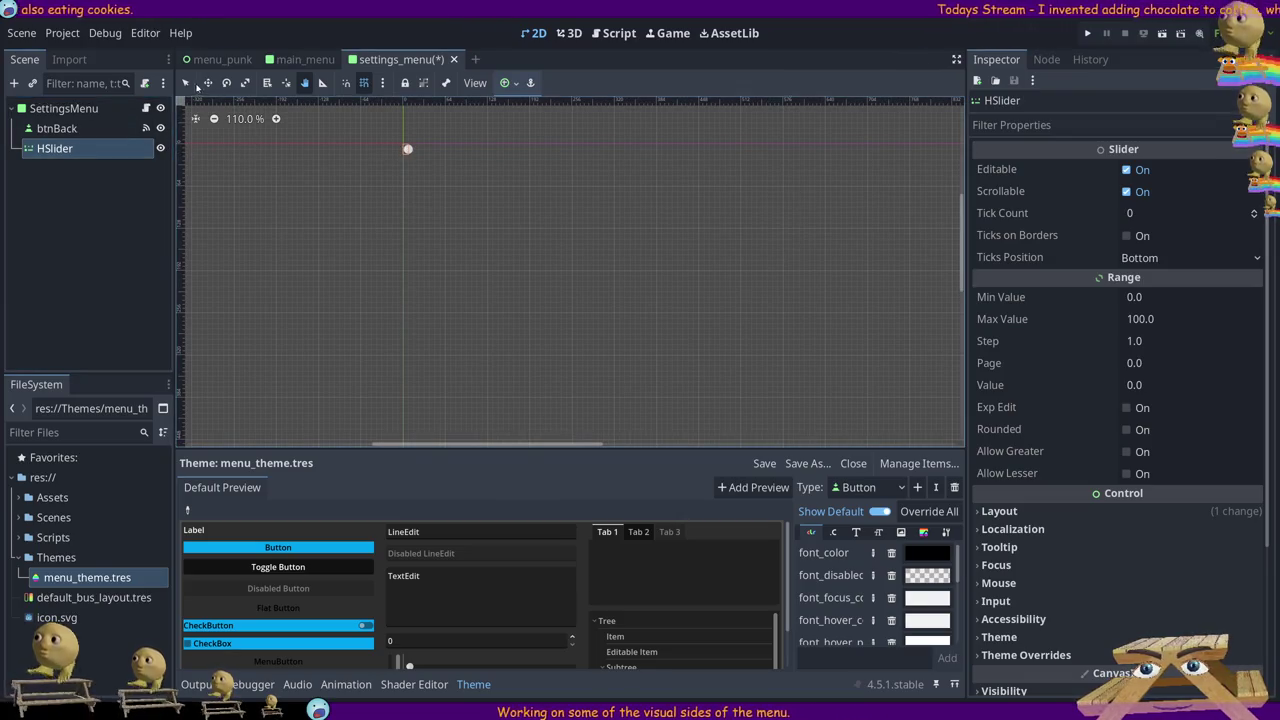
pyautogui.click(405, 149)
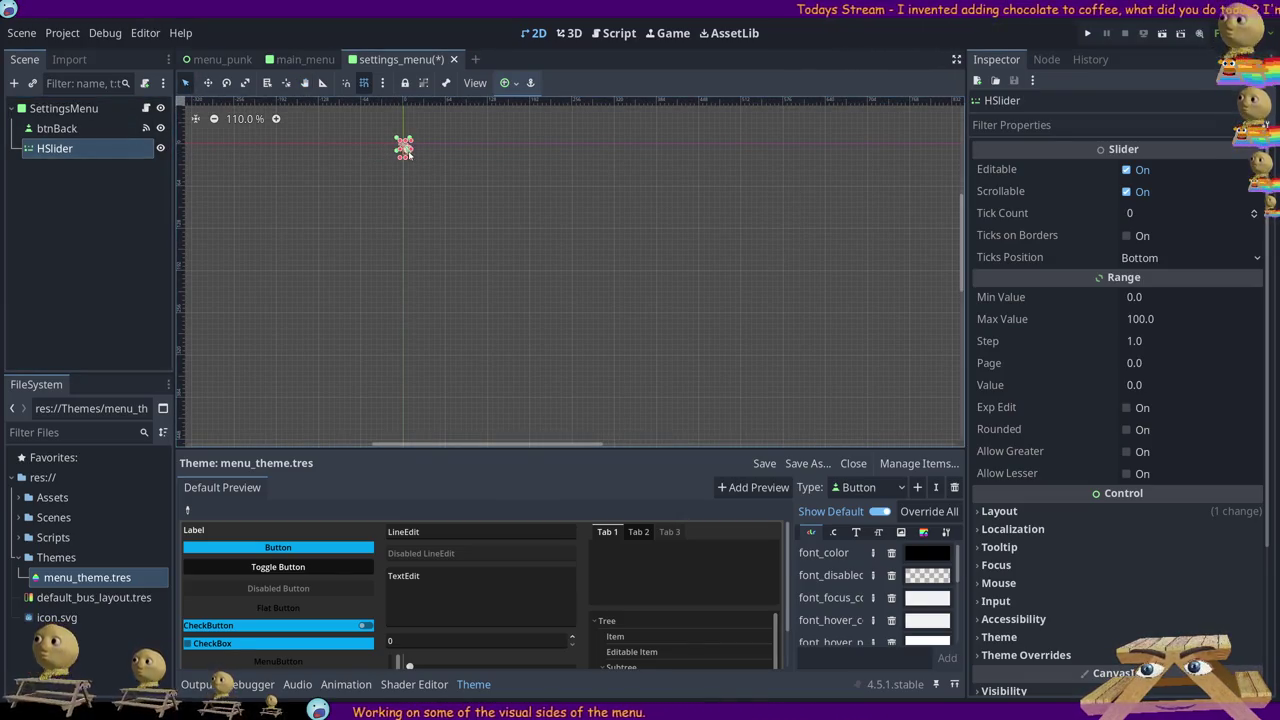
pyautogui.moveTo(408, 148); pyautogui.dragTo(765, 149)
pyautogui.moveTo(661, 159); pyautogui.dragTo(830, 249)
# Pan the canvas to bring the Back Punk button into view and shift the settings menu down-right
pyautogui.scroll(-5, 790, 322)
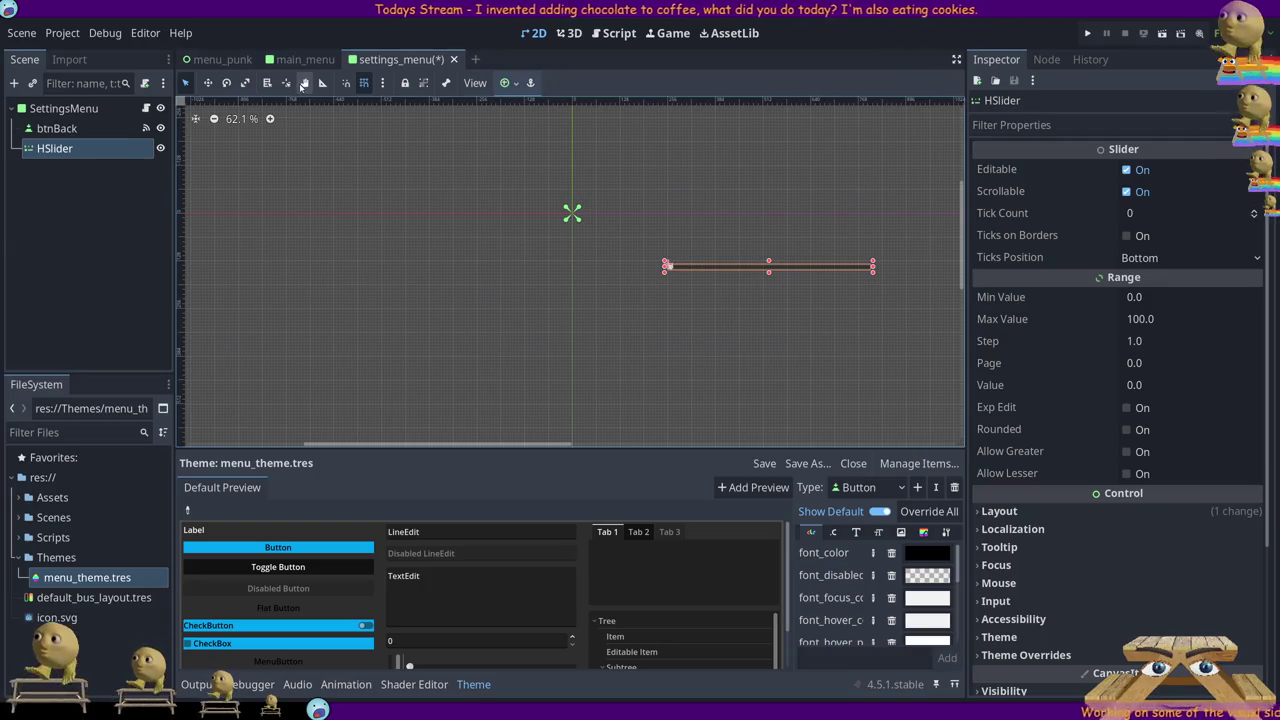
pyautogui.press('g')
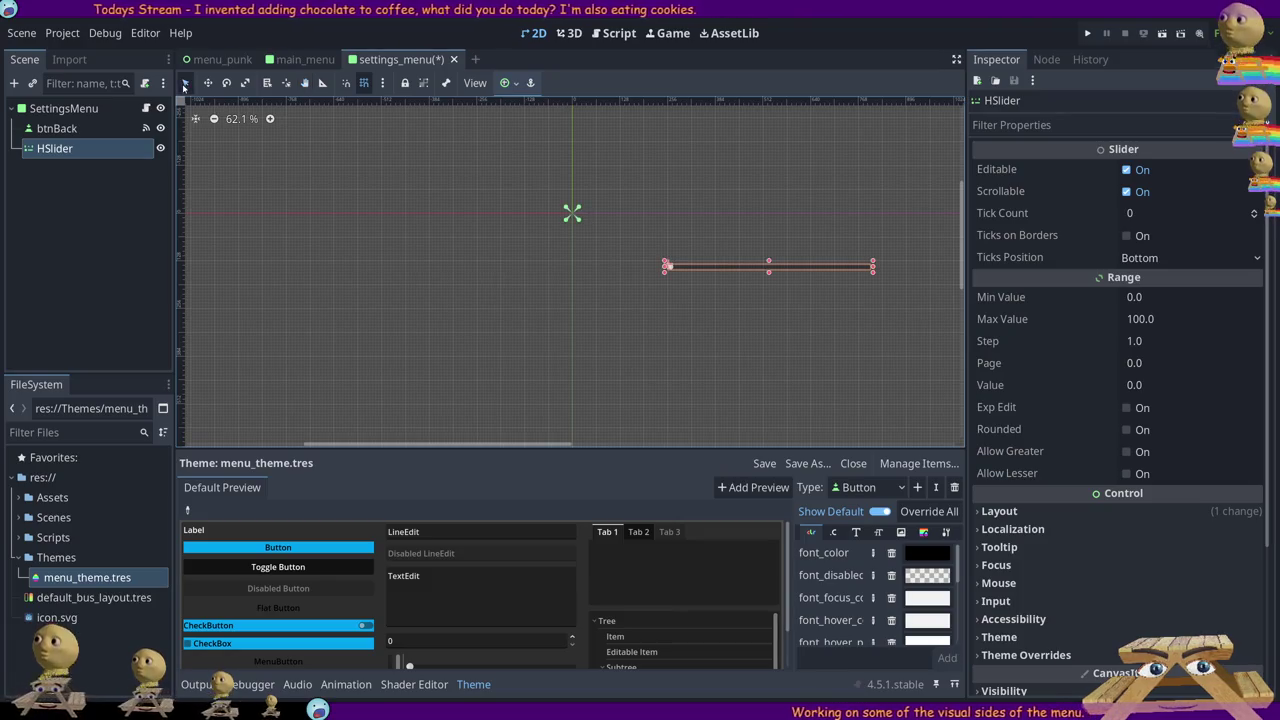
pyautogui.moveTo(663, 251)
pyautogui.mouseDown()
pyautogui.moveTo(459, 162)
pyautogui.moveTo(402, 222)
pyautogui.mouseUp()
pyautogui.press('q')
pyautogui.press('g')
pyautogui.moveTo(543, 306); pyautogui.dragTo(517, 274)
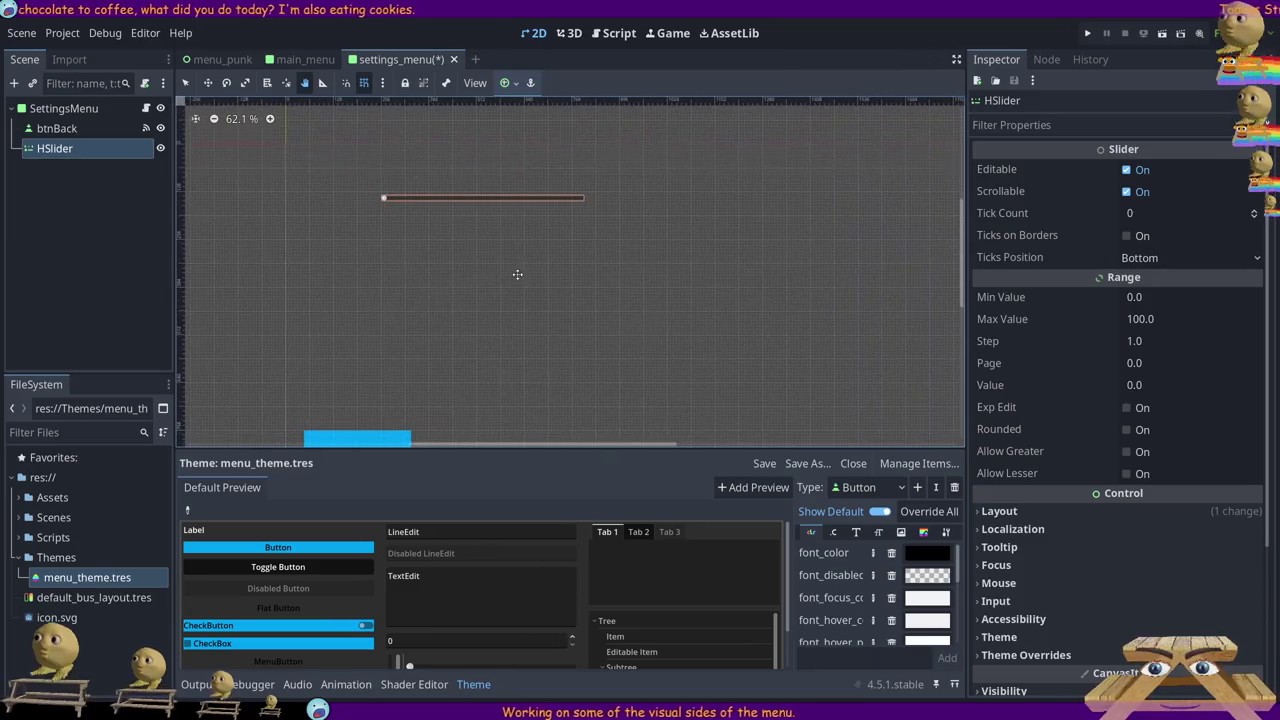
pyautogui.press('q')
pyautogui.press('g')
pyautogui.moveTo(499, 268)
pyautogui.mouseDown()
pyautogui.moveTo(443, 207)
pyautogui.moveTo(497, 108)
pyautogui.mouseUp()
pyautogui.moveTo(470, 156)
pyautogui.mouseDown()
pyautogui.moveTo(462, 303)
pyautogui.moveTo(533, 329)
pyautogui.mouseUp()
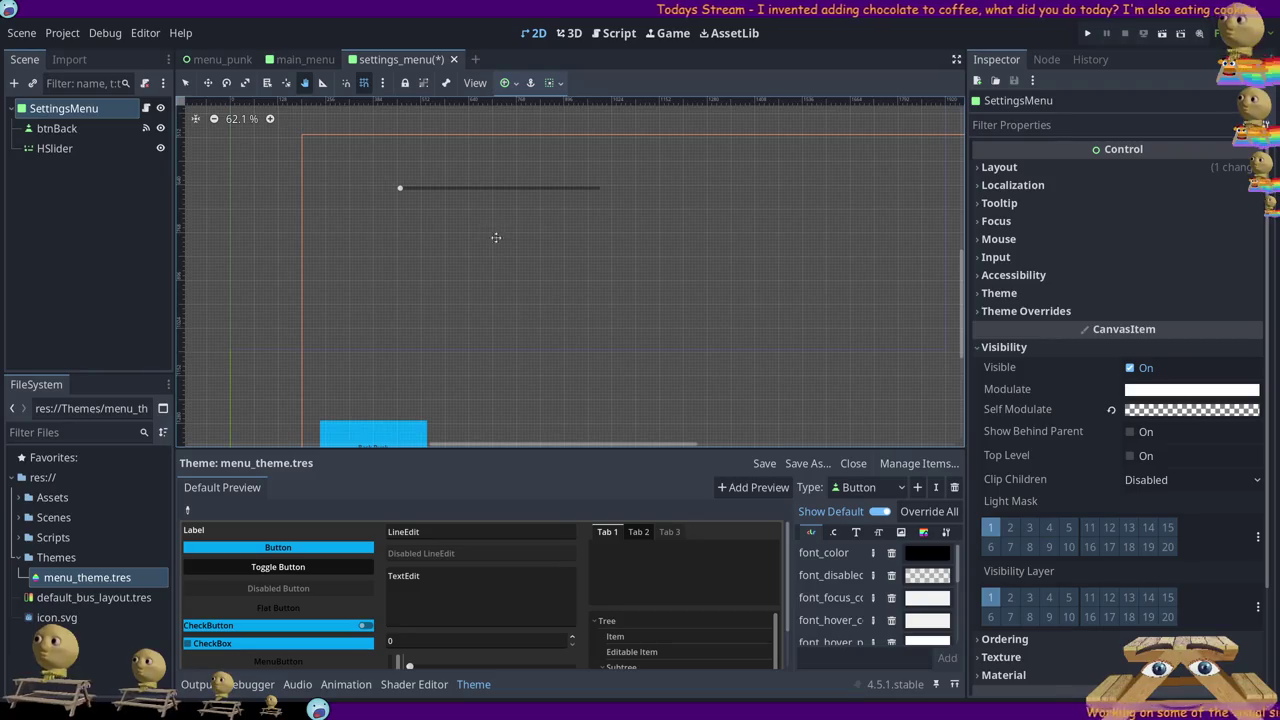
pyautogui.moveTo(495, 233); pyautogui.dragTo(461, 103)
# Reposition the SettingsMenu root, then frame the Back Punk button and slider in view
pyautogui.scroll(-3, 540, 189)
pyautogui.moveTo(528, 162)
pyautogui.mouseDown()
pyautogui.moveTo(520, 266)
pyautogui.moveTo(470, 152)
pyautogui.moveTo(540, 155)
pyautogui.moveTo(651, 283)
pyautogui.moveTo(709, 280)
pyautogui.moveTo(666, 266)
pyautogui.mouseUp()
pyautogui.press('q')
pyautogui.scroll(3, 651, 283)
pyautogui.click(894, 230)
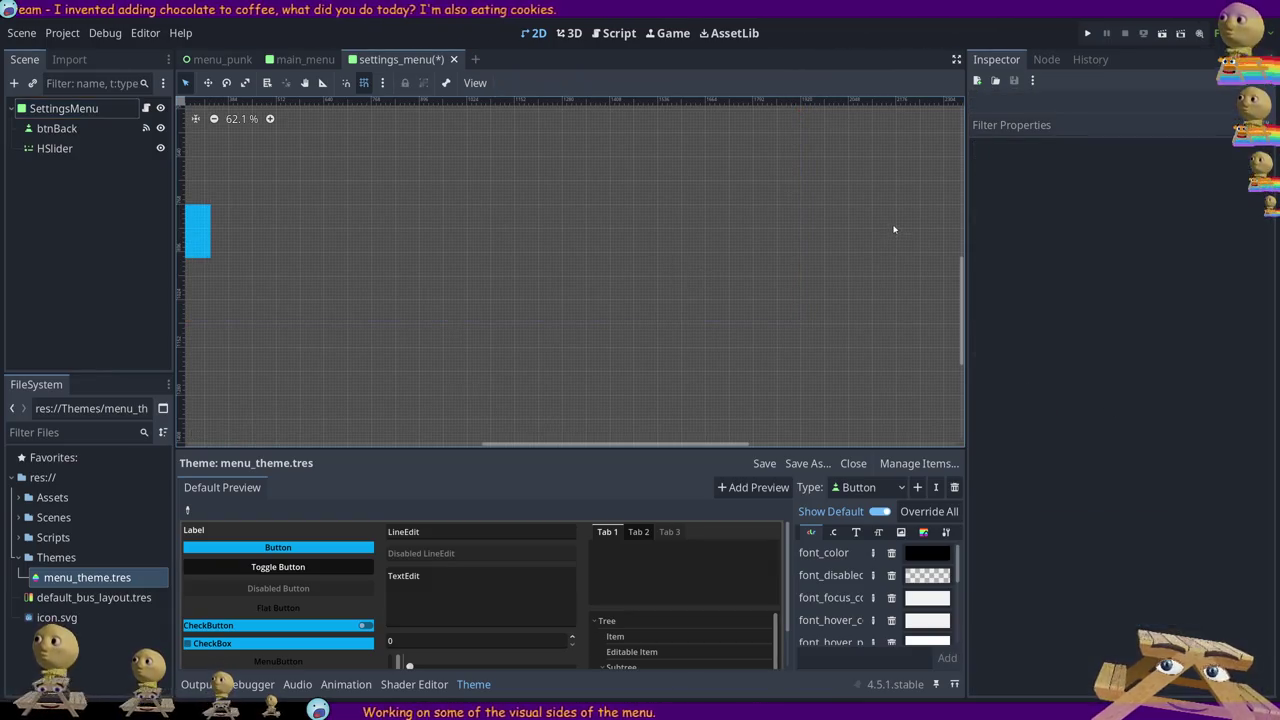
pyautogui.moveTo(537, 388); pyautogui.dragTo(635, 527)
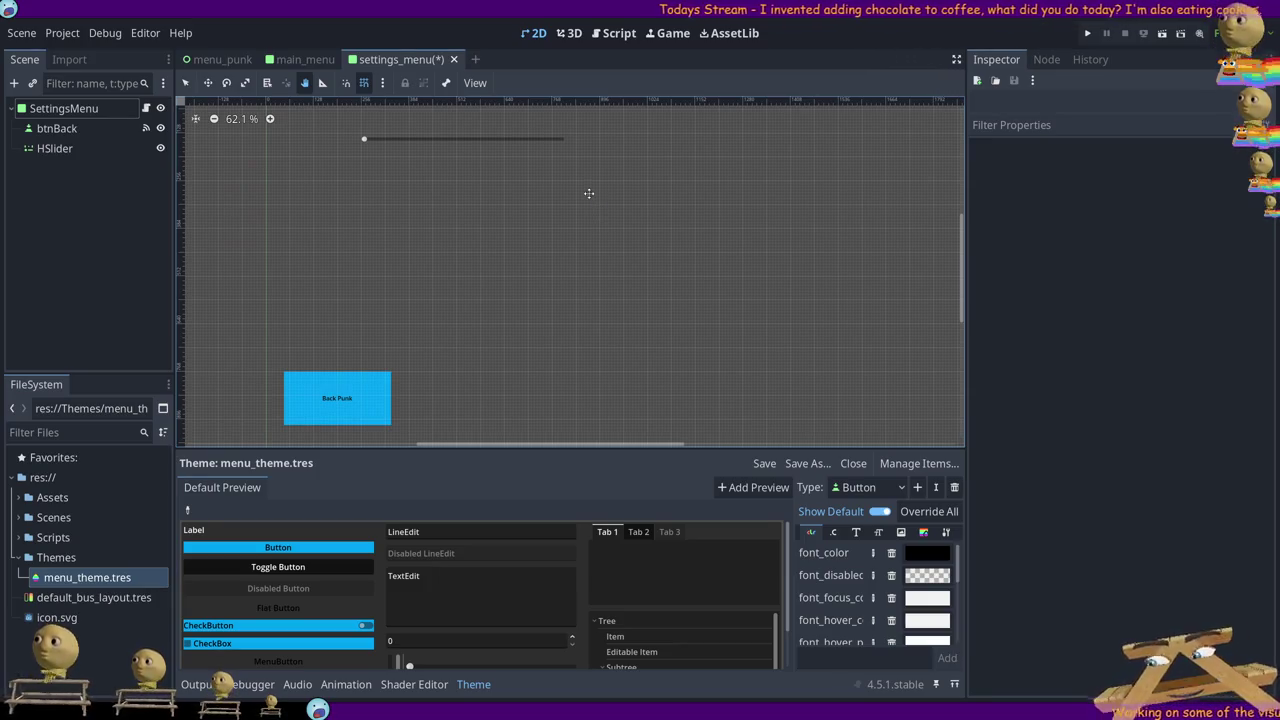
# Nudge the SettingsMenu root slightly right and down on the canvas
pyautogui.scroll(8, 450, 158)
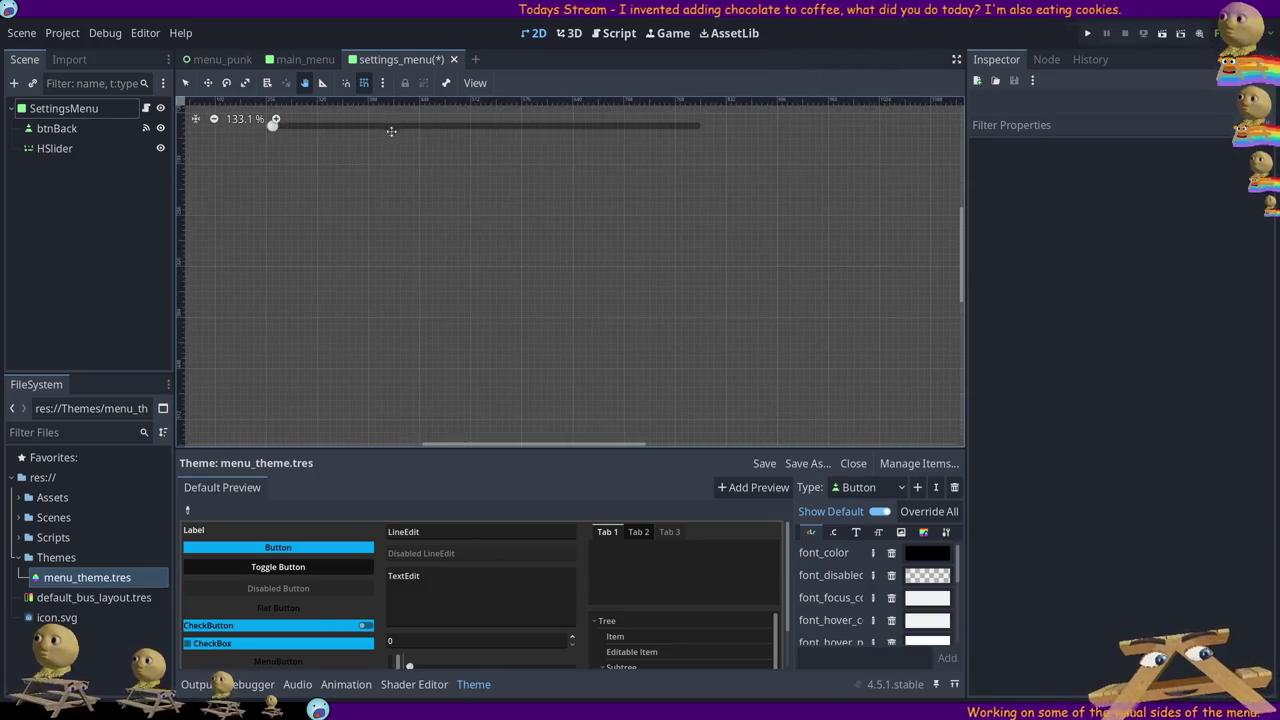
pyautogui.press('q')
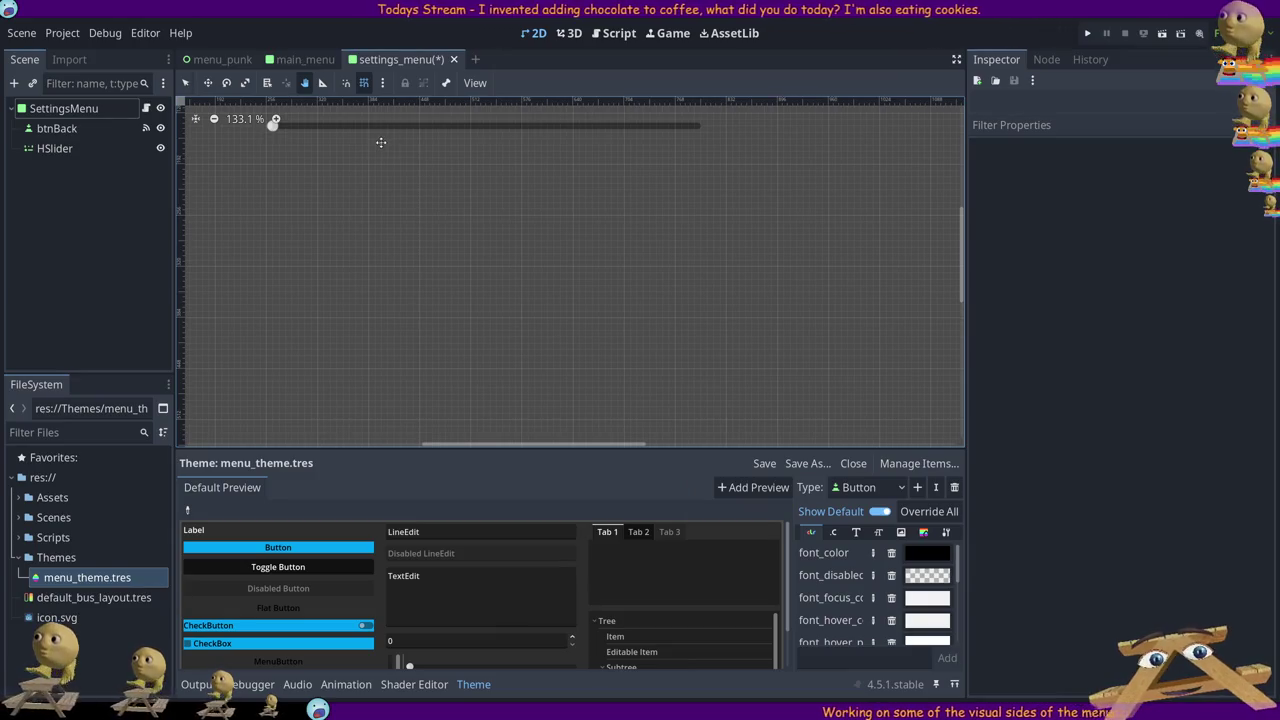
pyautogui.moveTo(362, 149); pyautogui.dragTo(363, 150)
pyautogui.scroll(-10, 377, 177)
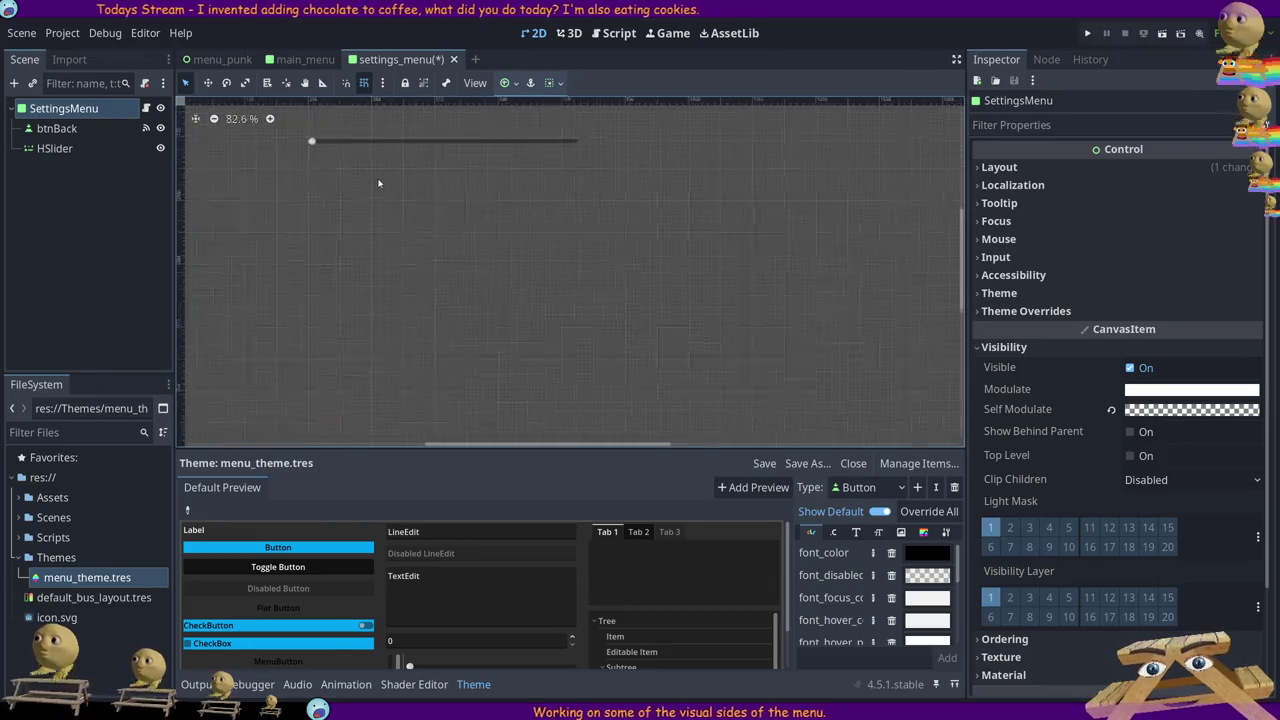
pyautogui.scroll(-1, 500, 260)
pyautogui.moveTo(520, 266); pyautogui.dragTo(531, 260)
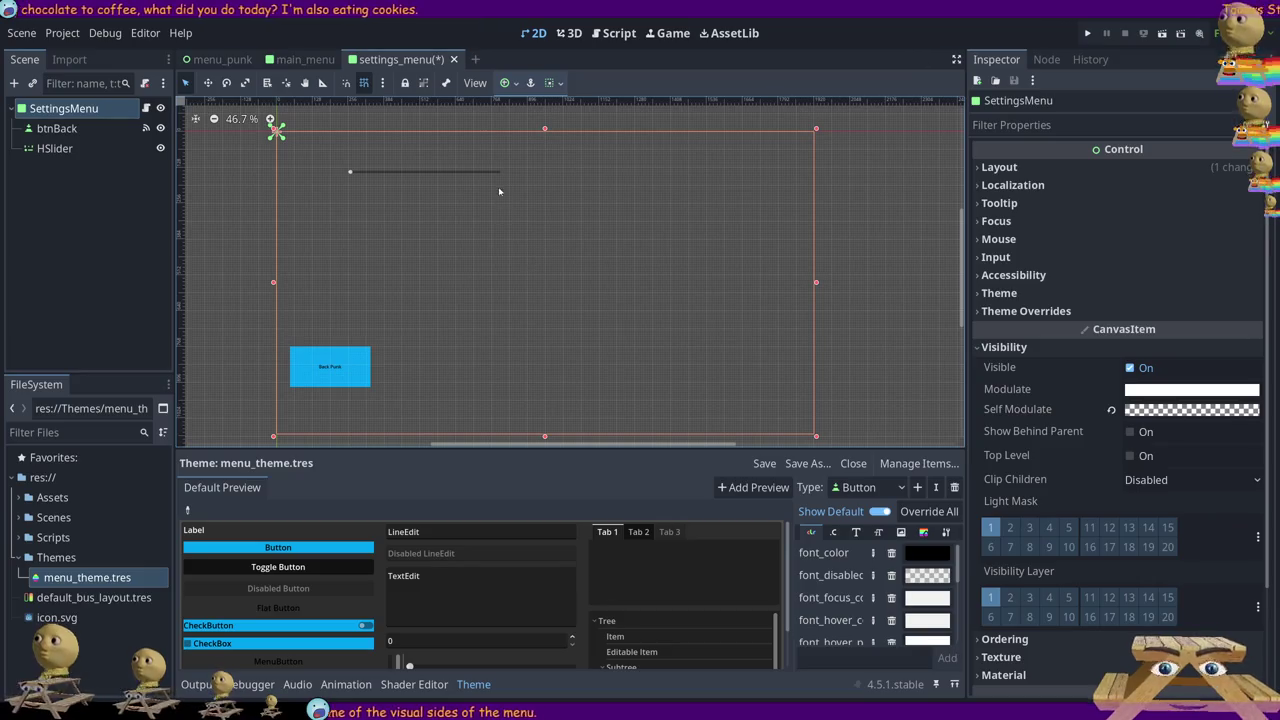
pyautogui.scroll(5, 392, 195)
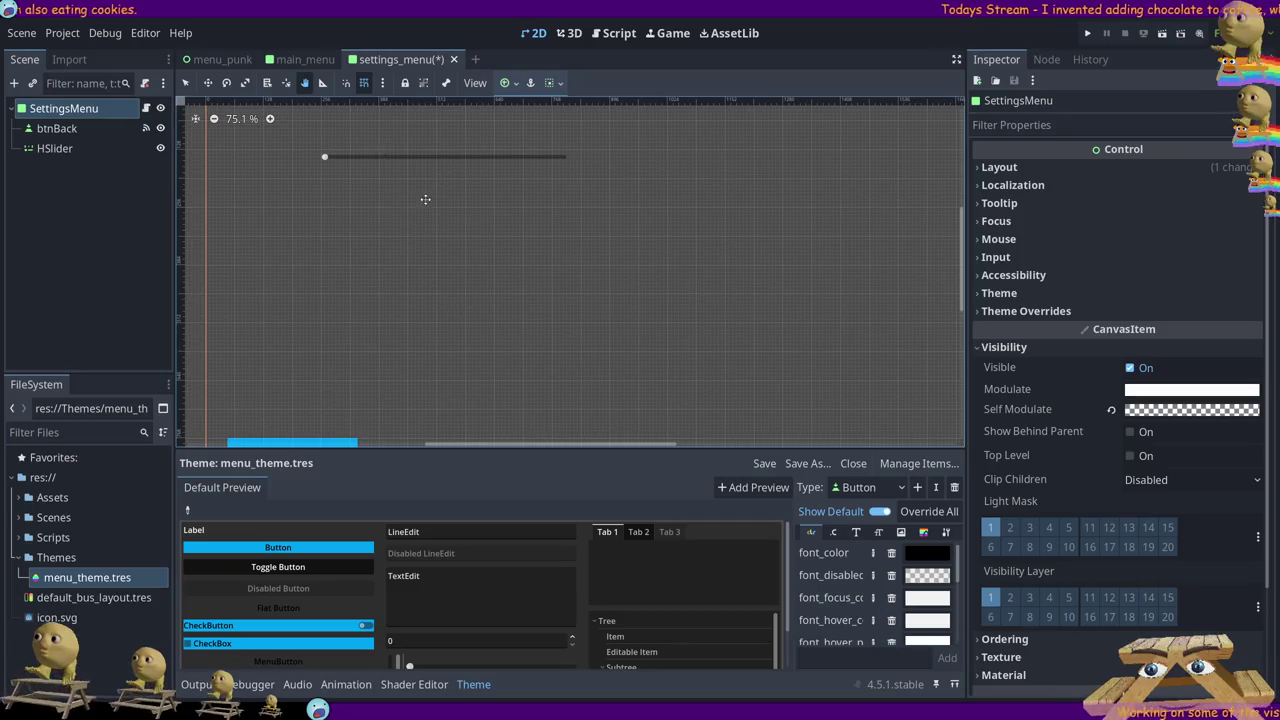
pyautogui.scroll(3, 423, 198)
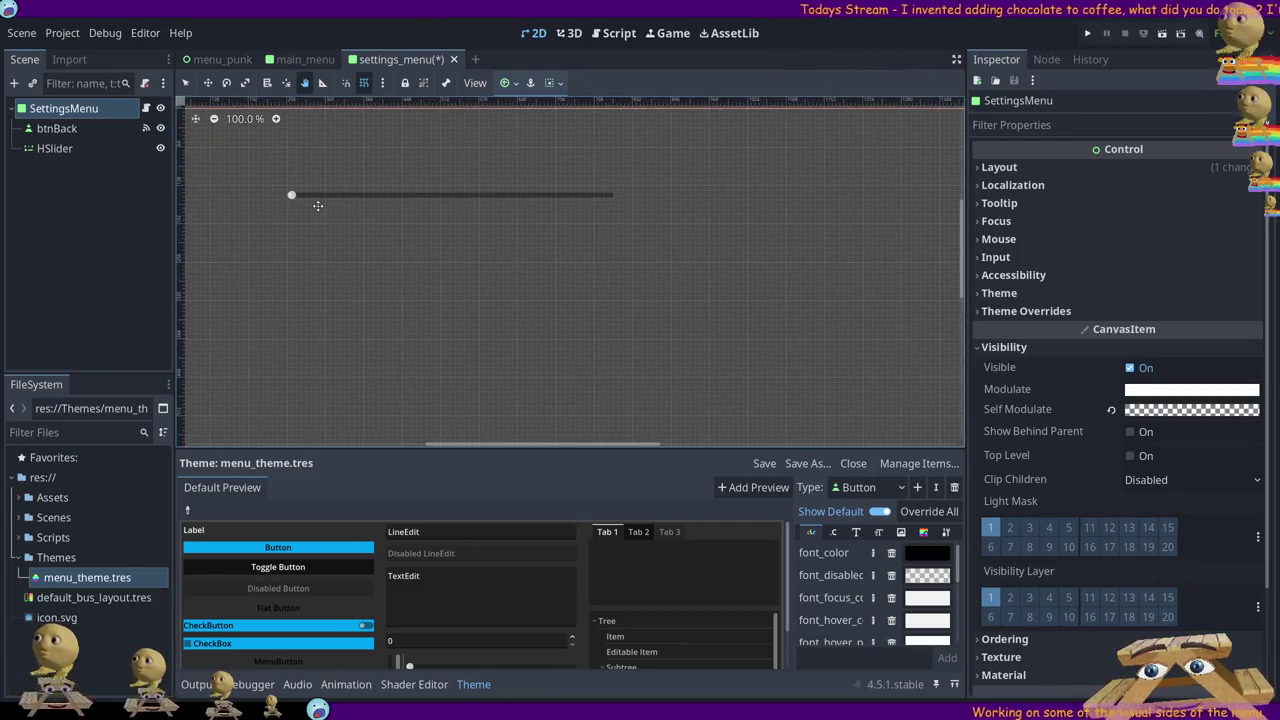
# Move the HSlider right and down to position (448, 40), then add a Label node
pyautogui.click(310, 201)
pyautogui.moveTo(310, 201)
pyautogui.mouseDown()
pyautogui.moveTo(548, 203)
pyautogui.moveTo(573, 216)
pyautogui.mouseUp()
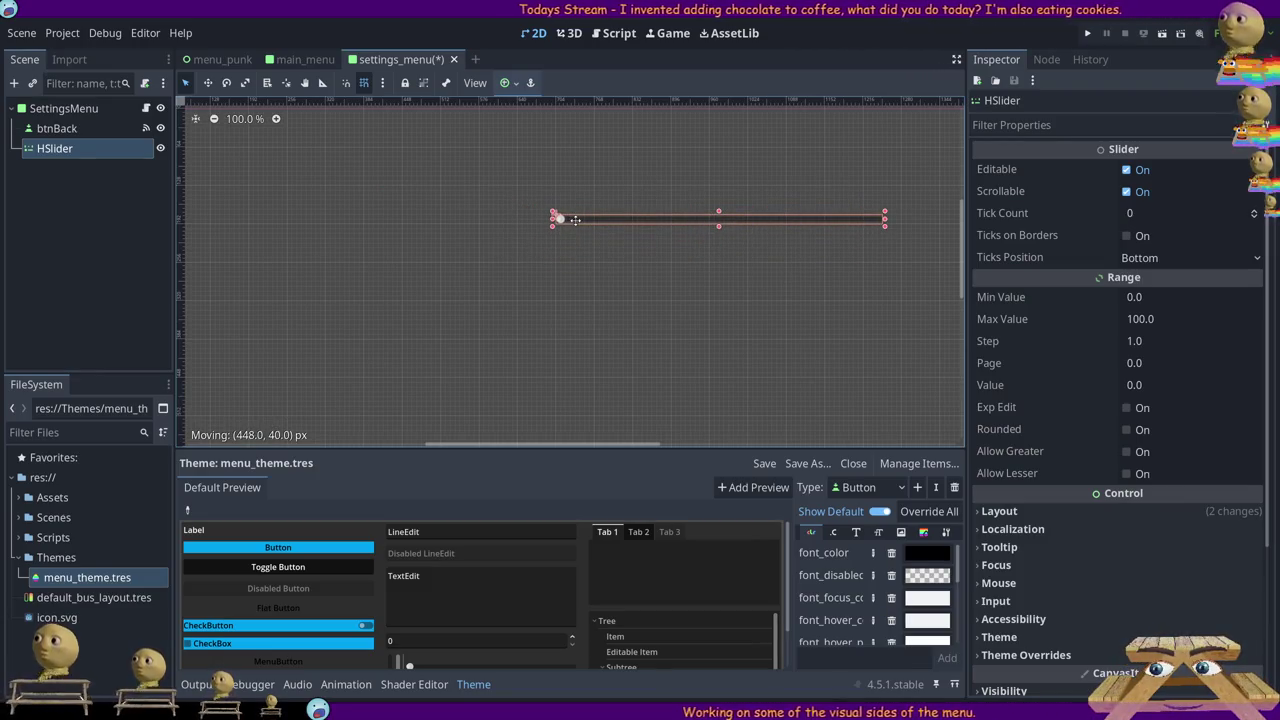
pyautogui.click(74, 193)
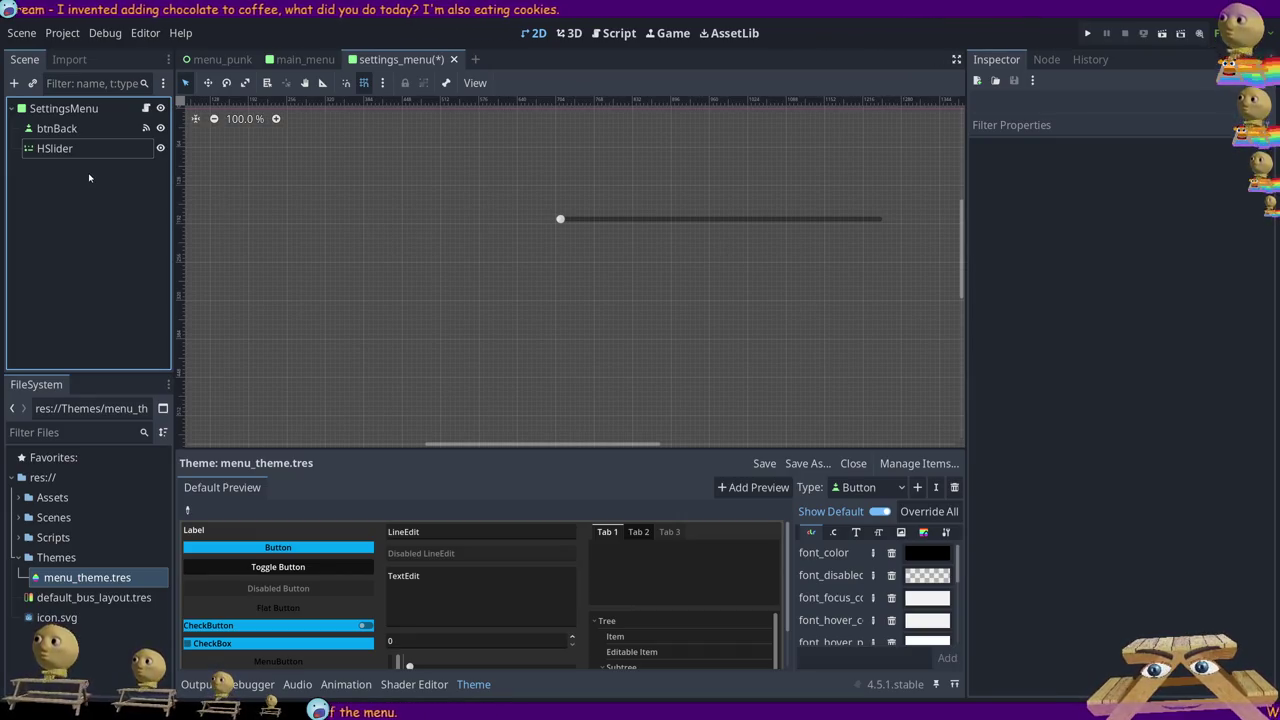
pyautogui.hotkey('ctrl', 'v')
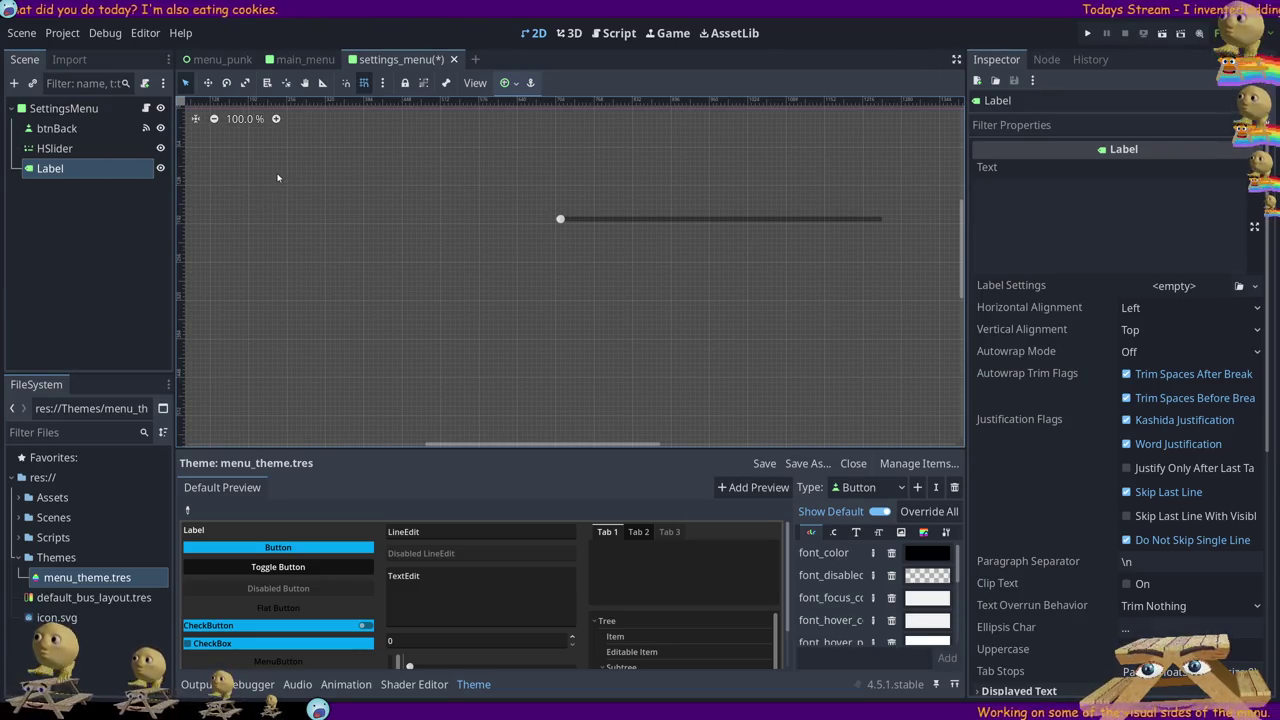
# Place the Label left of the slider, set its text to Volume and align it Right
pyautogui.moveTo(277, 173); pyautogui.dragTo(383, 221)
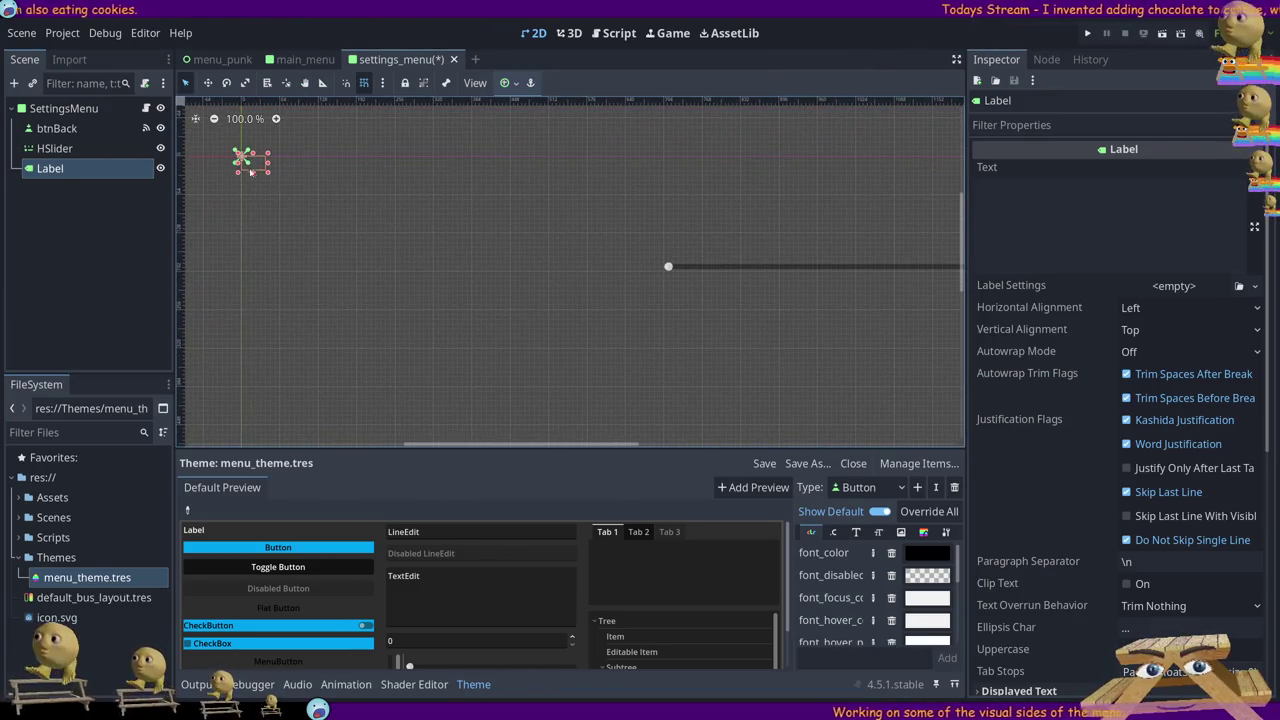
pyautogui.moveTo(258, 172)
pyautogui.mouseDown()
pyautogui.moveTo(666, 258)
pyautogui.moveTo(576, 263)
pyautogui.moveTo(657, 263)
pyautogui.mouseUp()
pyautogui.click(1116, 185)
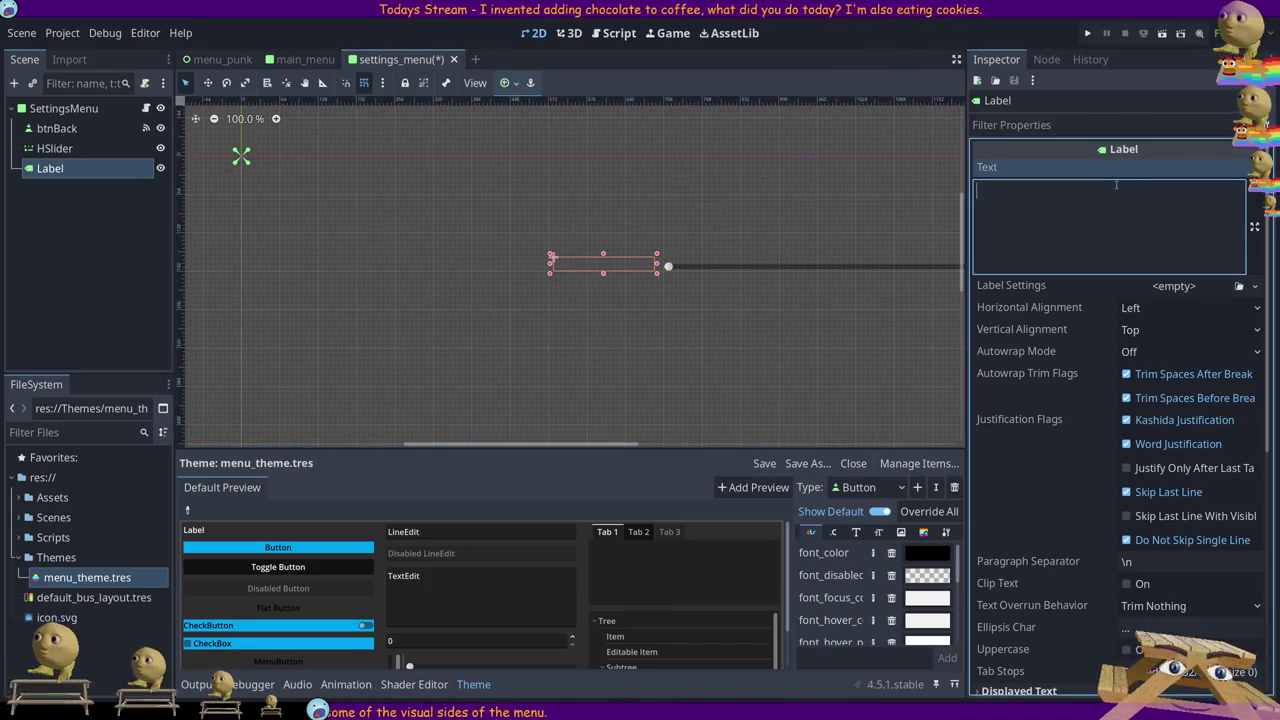
pyautogui.write('Volumn')
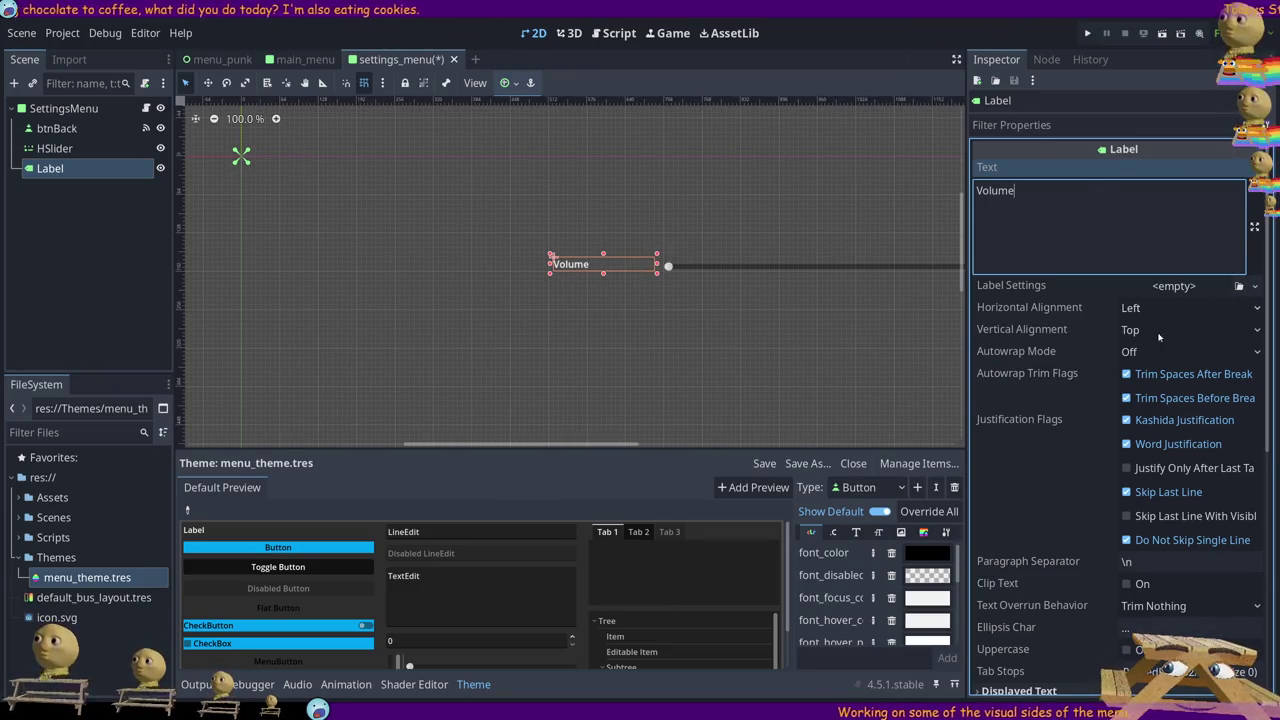
pyautogui.click(1187, 310)
pyautogui.click(1187, 308)
pyautogui.click(1160, 374)
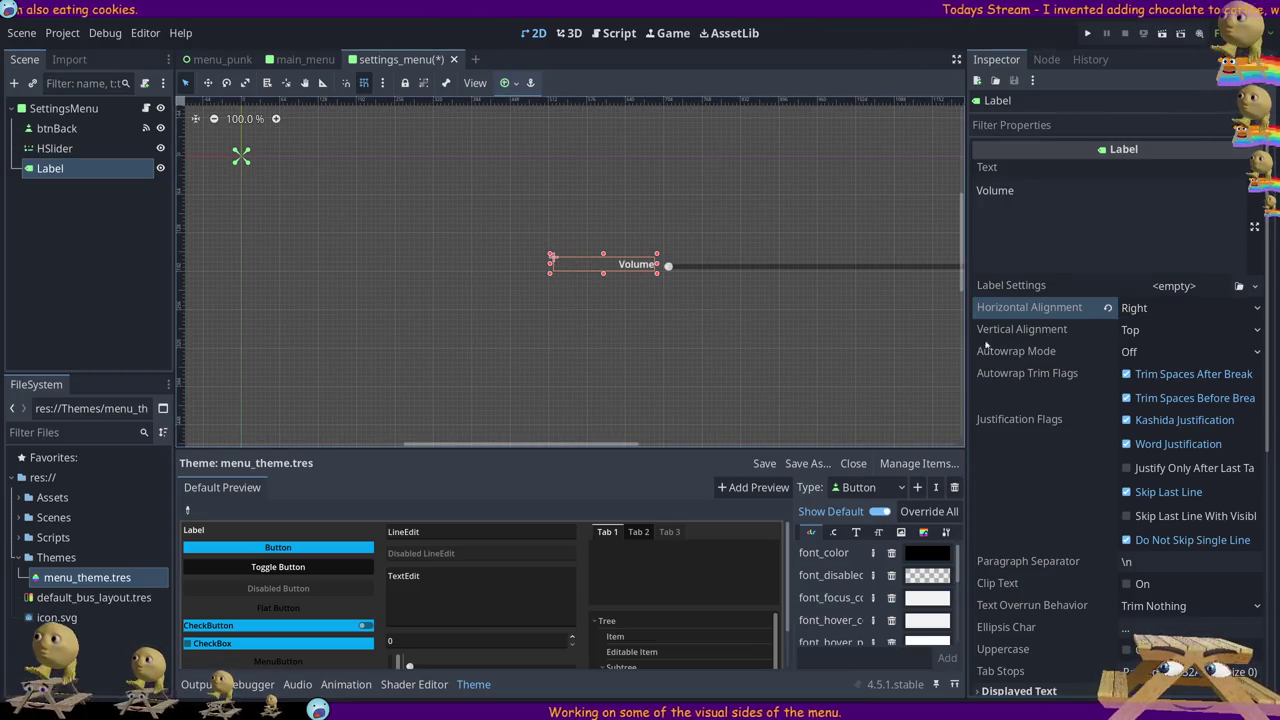
pyautogui.click(698, 316)
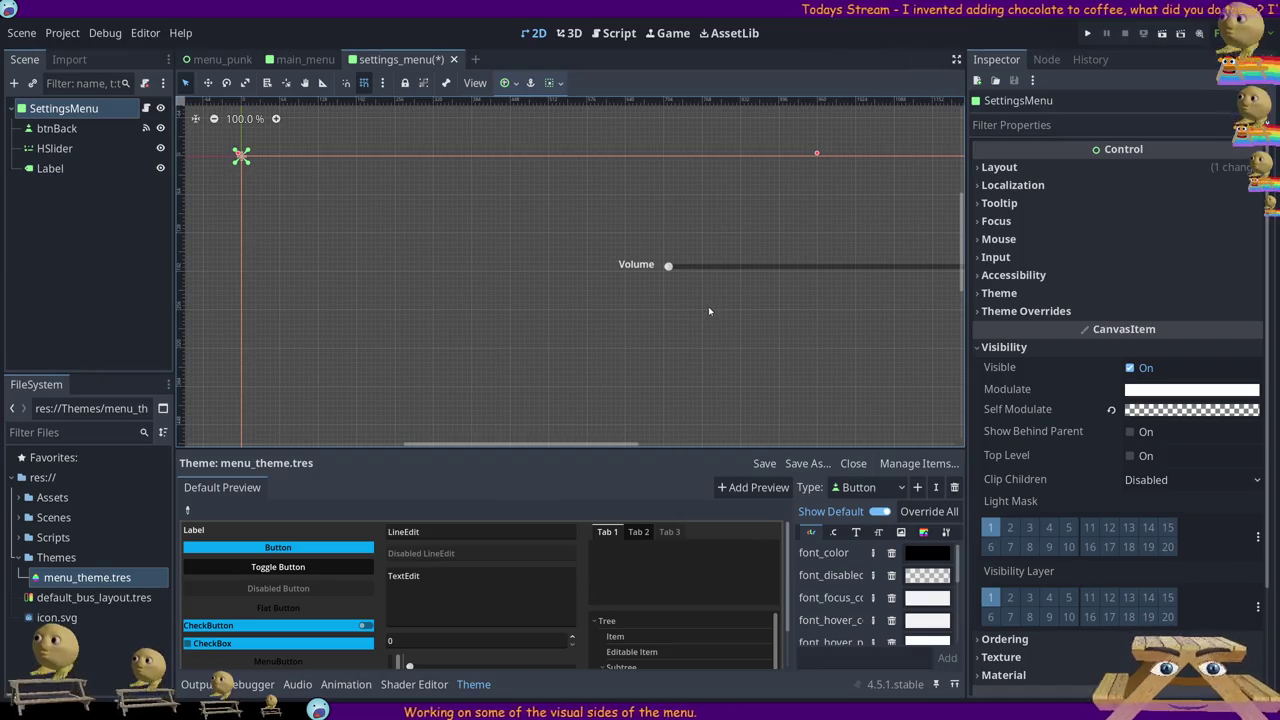
pyautogui.moveTo(708, 311)
pyautogui.mouseDown()
pyautogui.moveTo(580, 314)
pyautogui.moveTo(557, 265)
pyautogui.mouseUp()
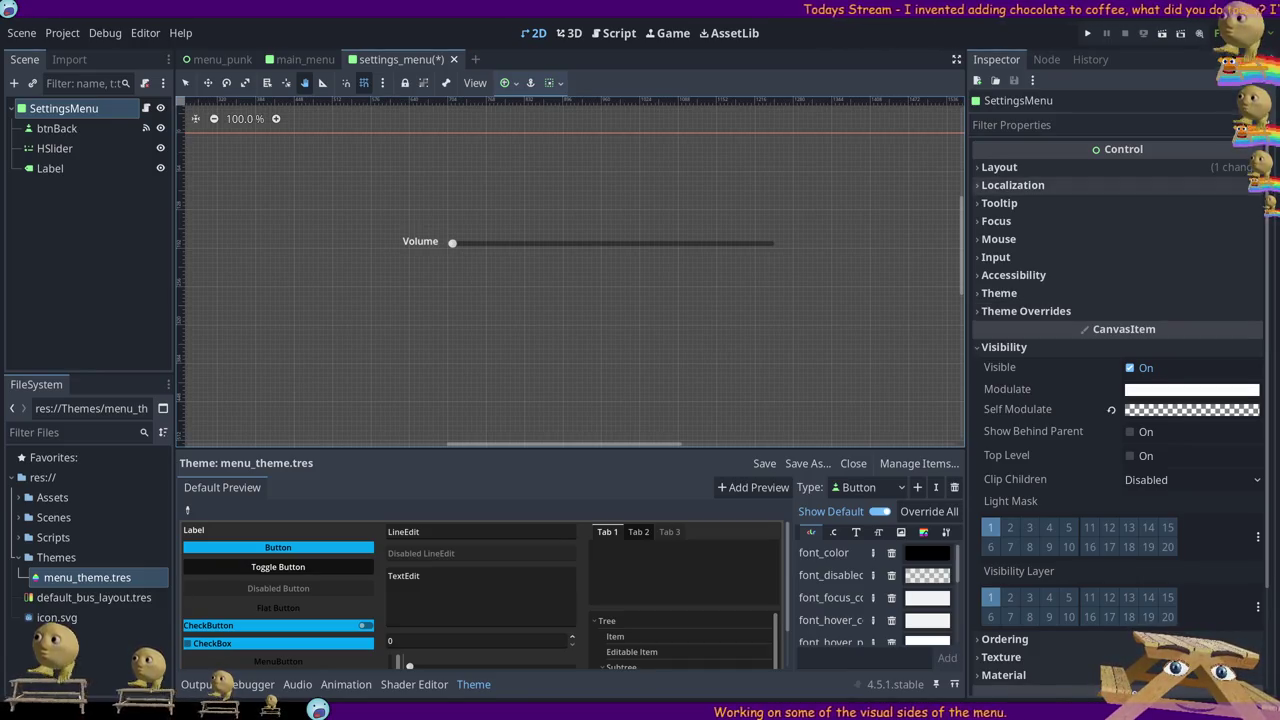
# Collapse the root's Layout and Visibility Inspector sections and select the HSlider node
pyautogui.click(1000, 167)
pyautogui.click(1013, 167)
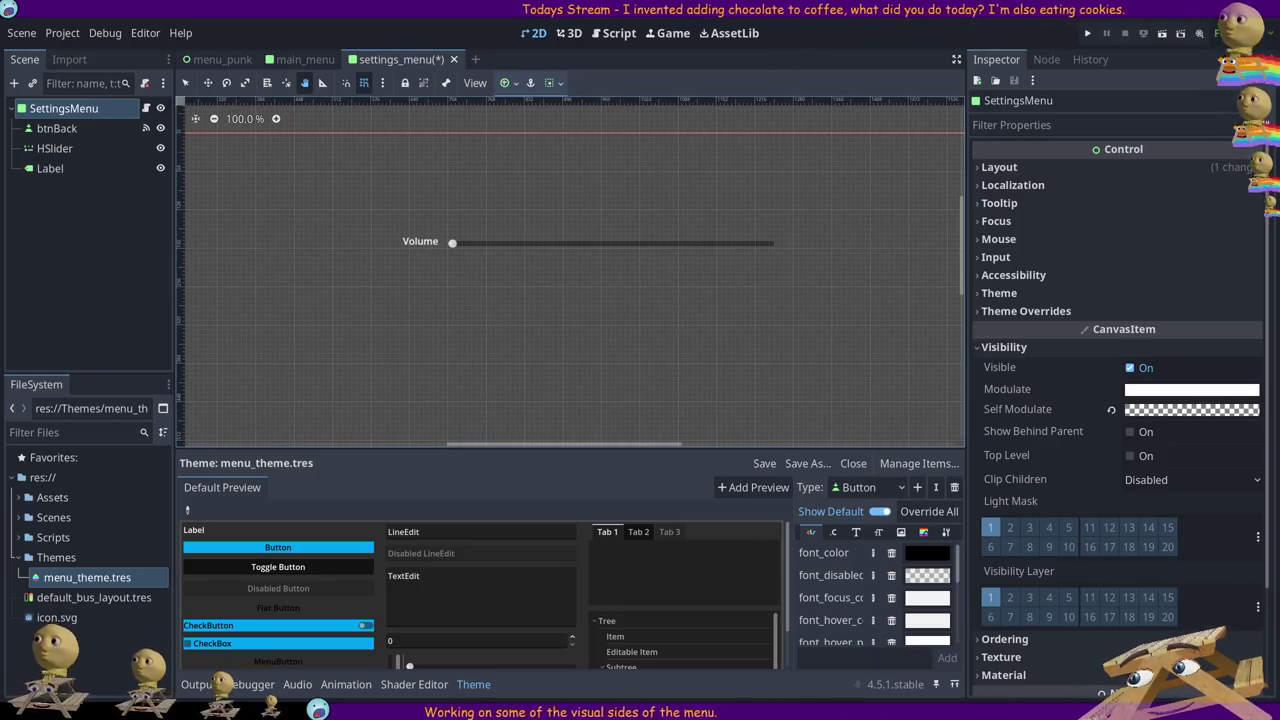
pyautogui.click(1057, 350)
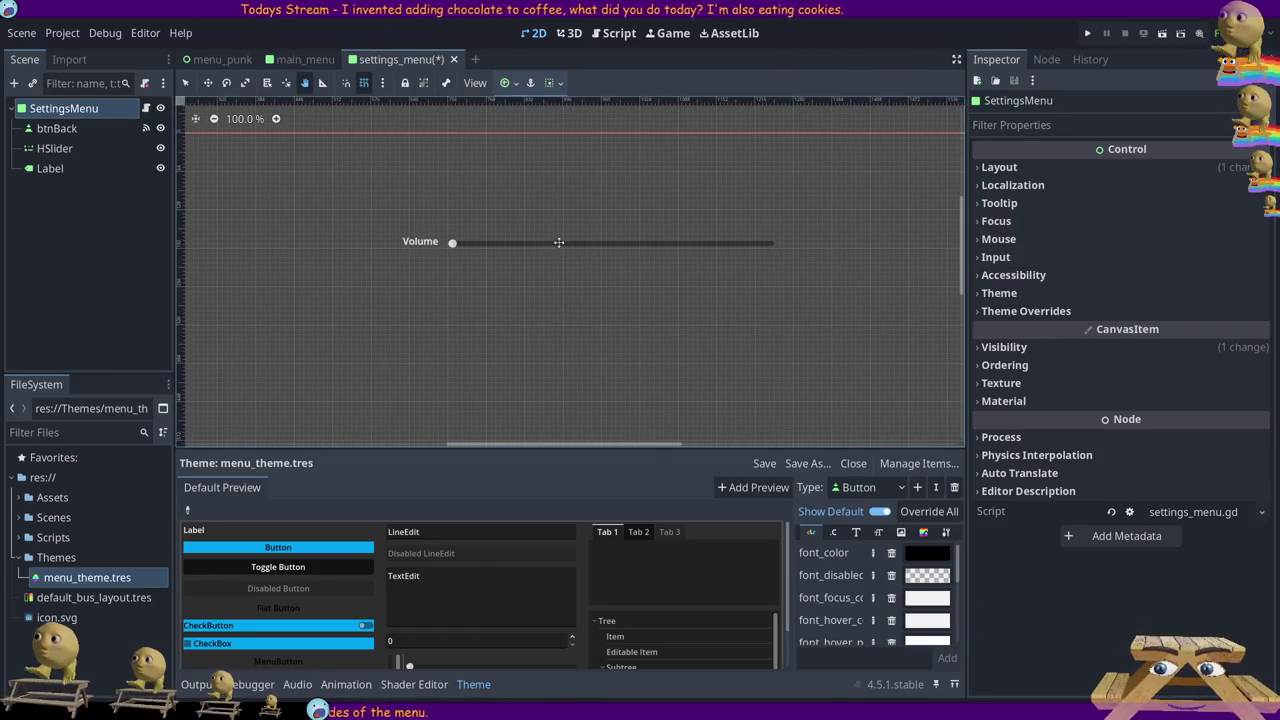
pyautogui.click(55, 148)
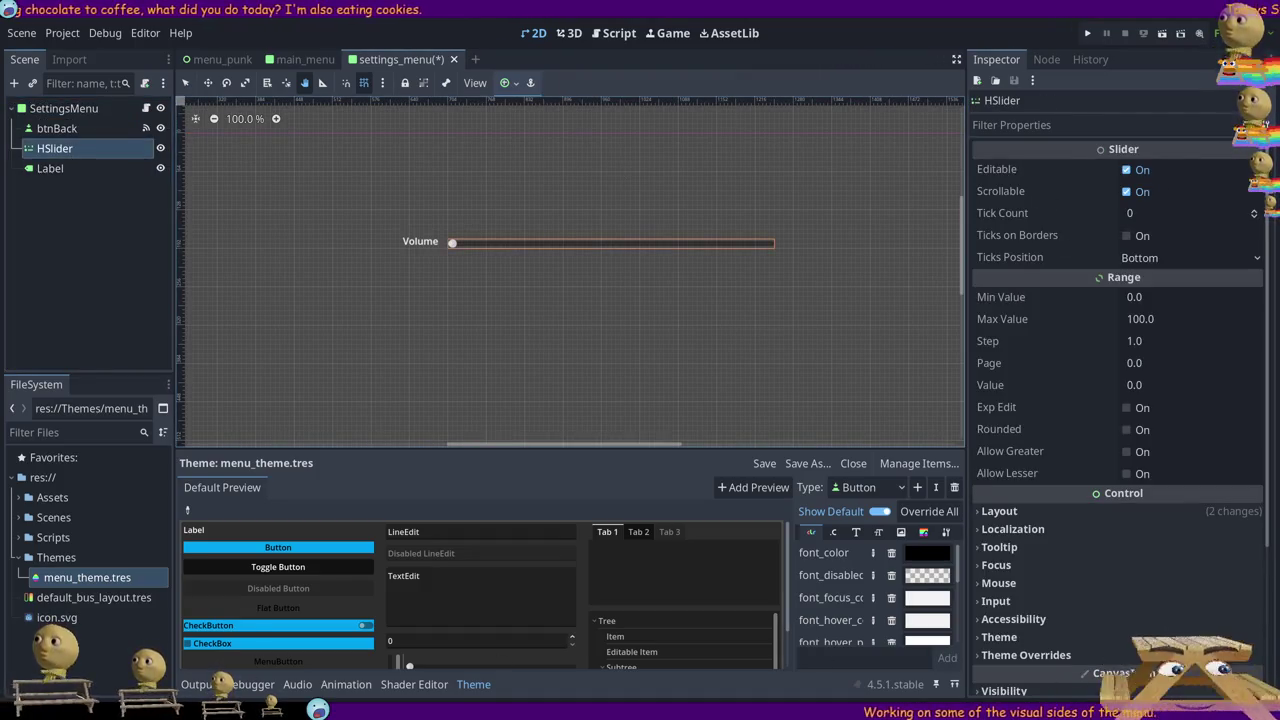
# Set the HSlider's Max Value to 1, Step to 0.01 and Value to 0.1
pyautogui.click(1166, 384)
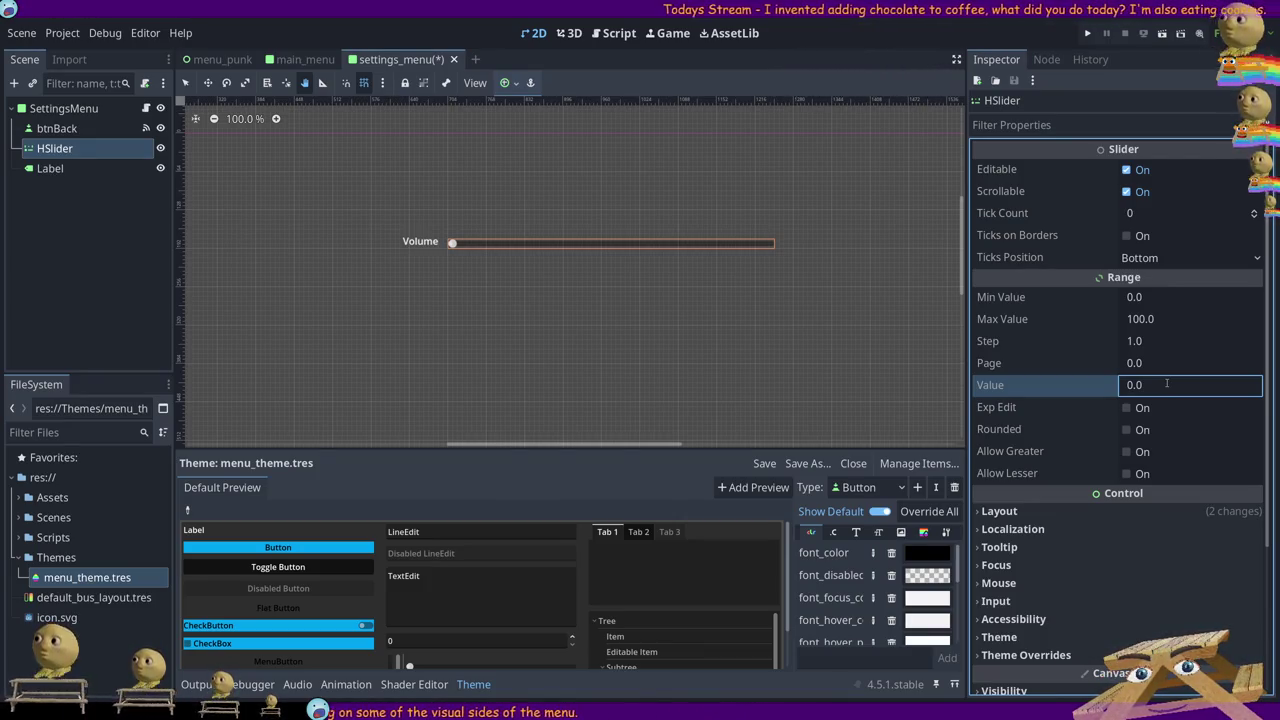
pyautogui.click(1164, 320)
pyautogui.write('1')
pyautogui.click(1169, 341)
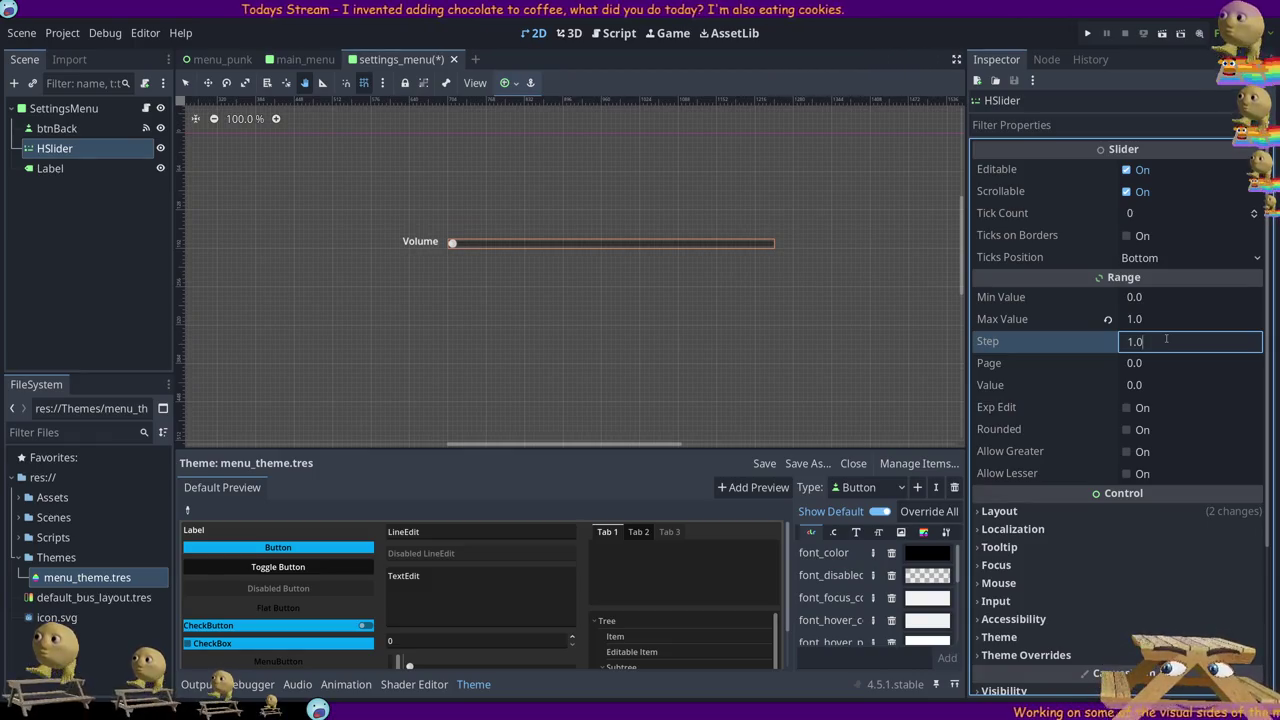
pyautogui.write('.01')
pyautogui.press('Return')
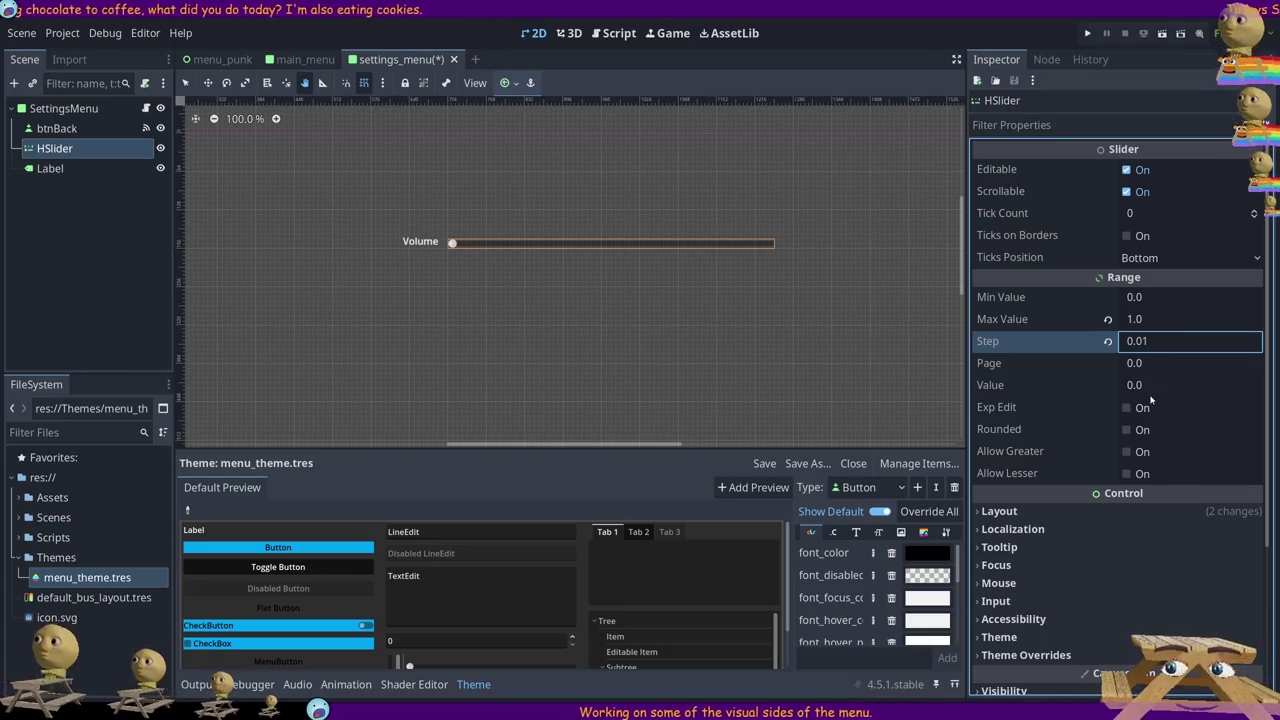
pyautogui.click(1153, 385)
pyautogui.write('0.1')
pyautogui.press('Return')
pyautogui.click(909, 44)
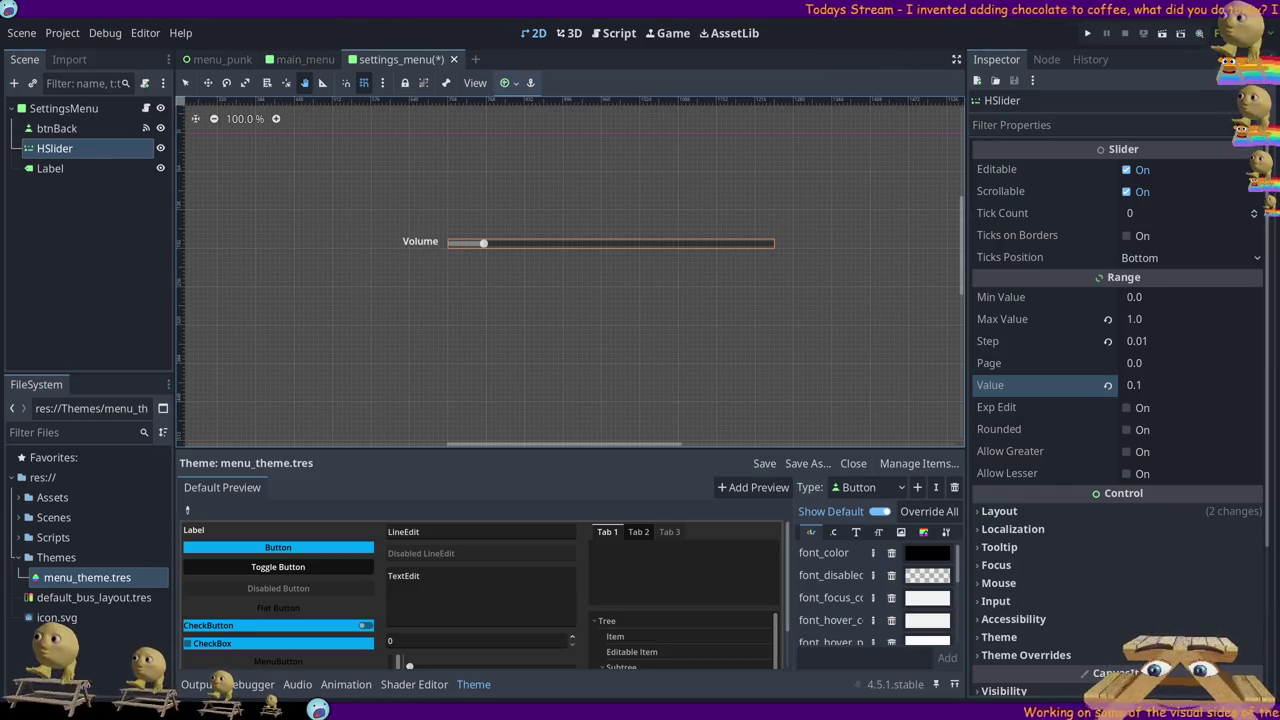
# Review the HSlider's layout properties in the Inspector
pyautogui.scroll(-3, 1115, 380)
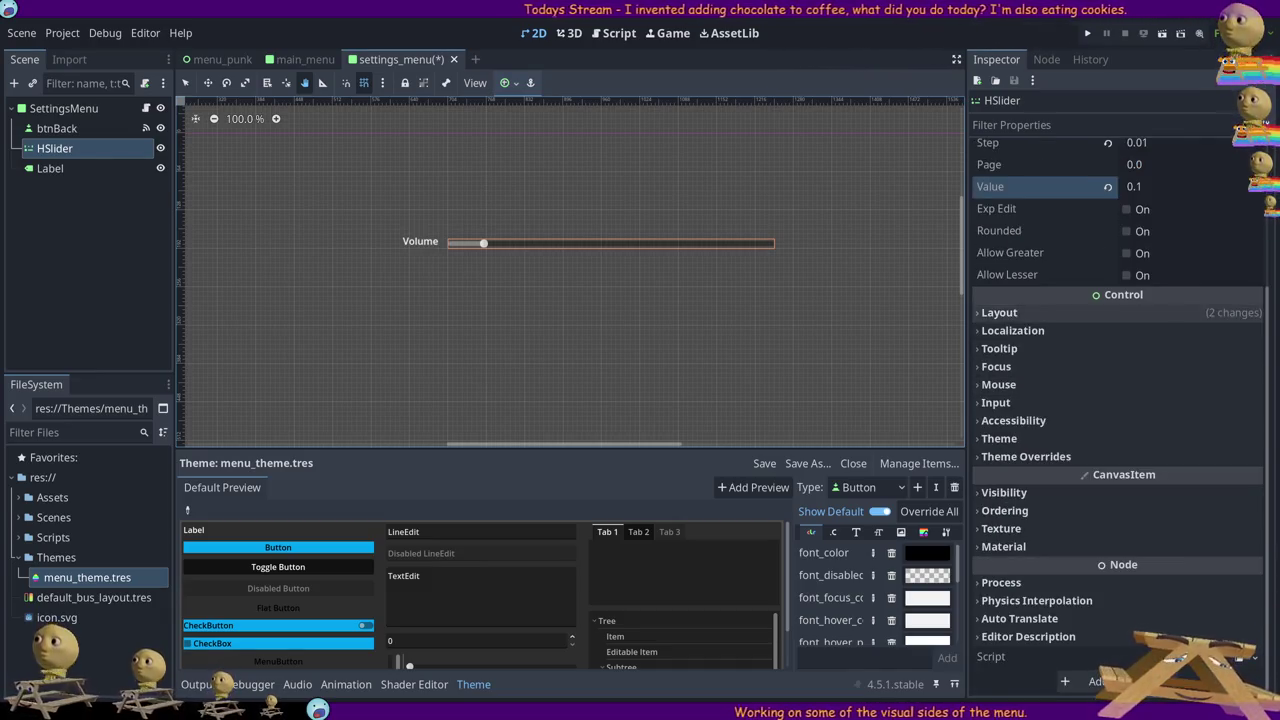
pyautogui.click(999, 312)
pyautogui.click(999, 312)
pyautogui.scroll(3, 987, 218)
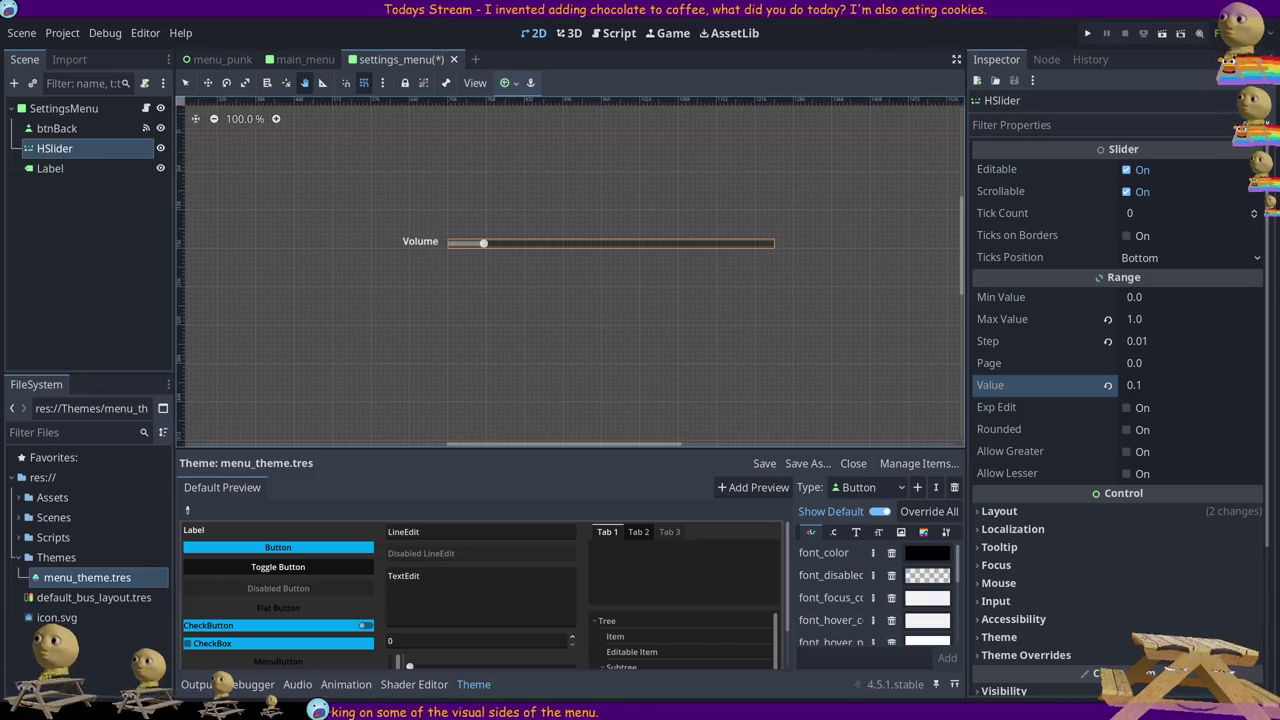
# Raise the bottom panel splitter for a taller theme editor and choose the HSlider type
pyautogui.moveTo(571, 449); pyautogui.dragTo(657, 385)
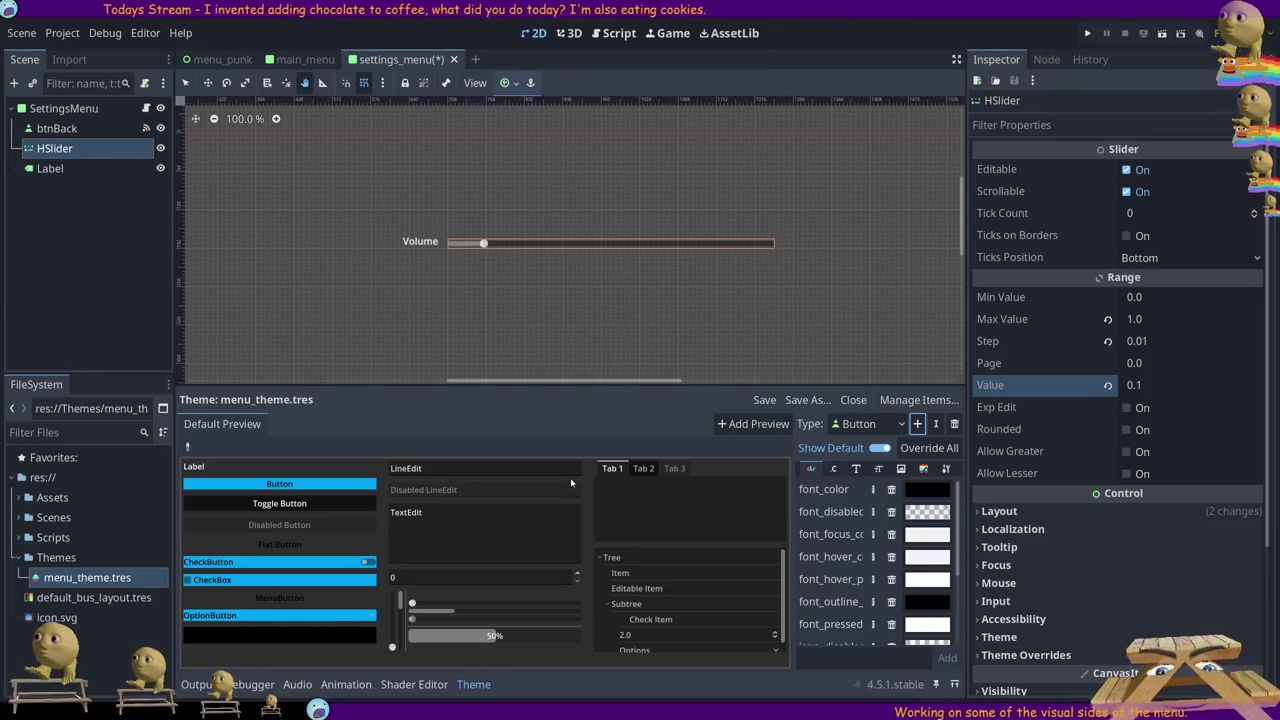
pyautogui.click(430, 605)
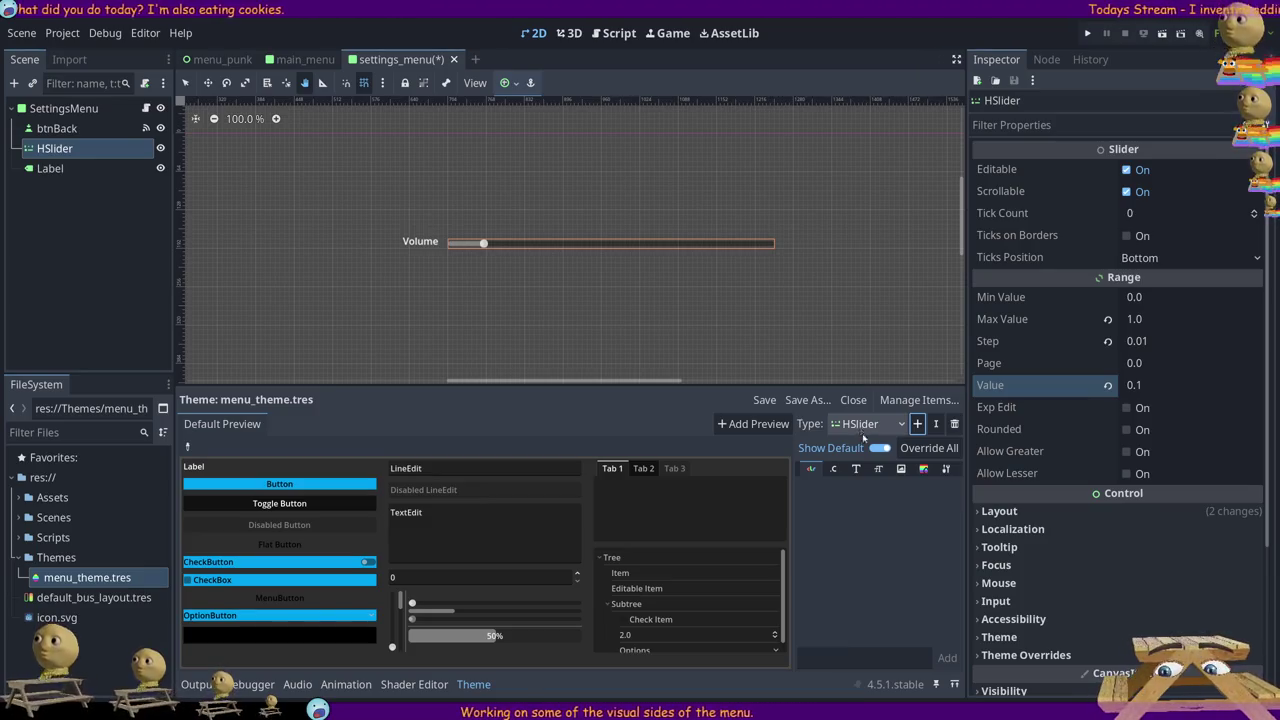
# Browse the HSlider's stylebox, icon, constant and colour theme item tabs
pyautogui.click(922, 469)
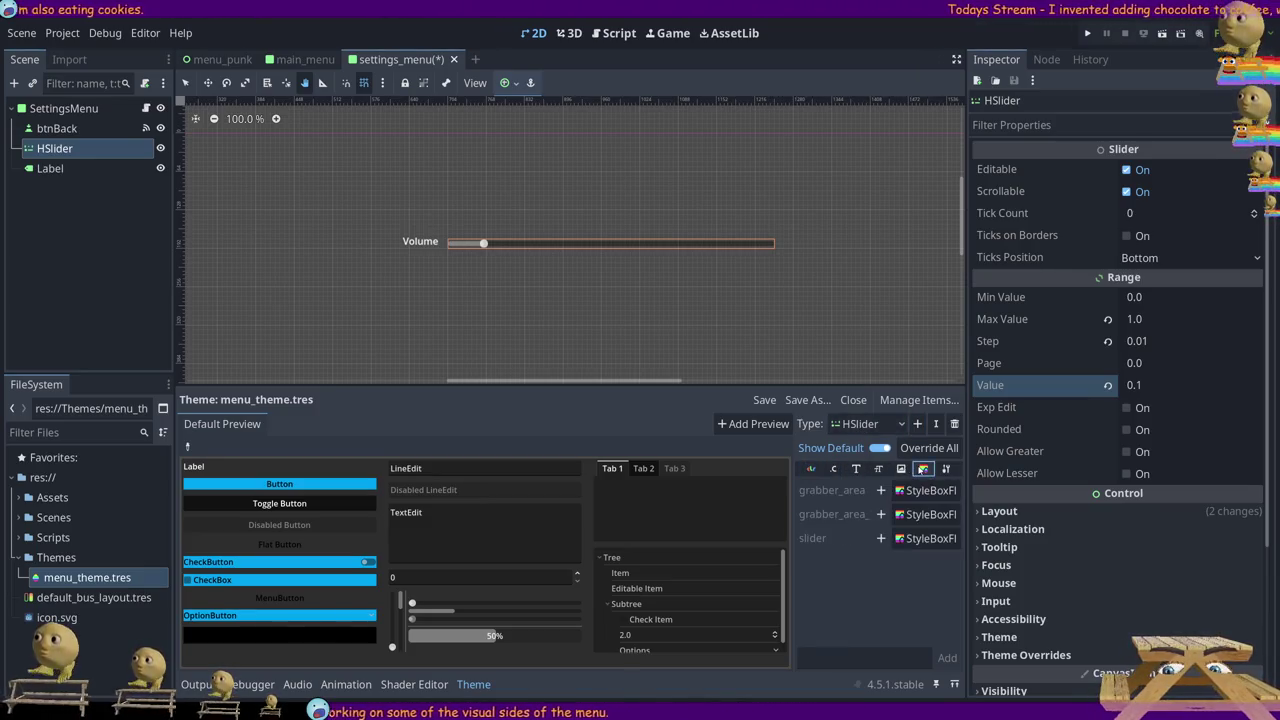
pyautogui.click(900, 469)
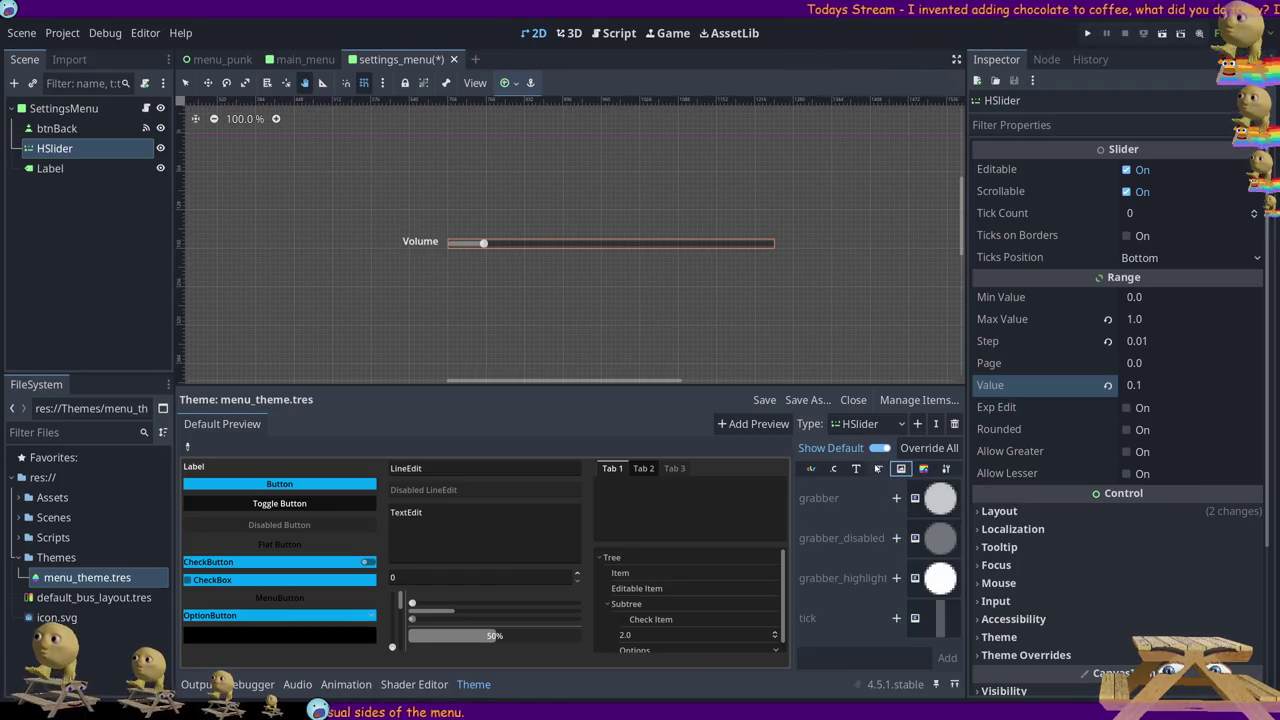
pyautogui.click(878, 469)
pyautogui.click(835, 469)
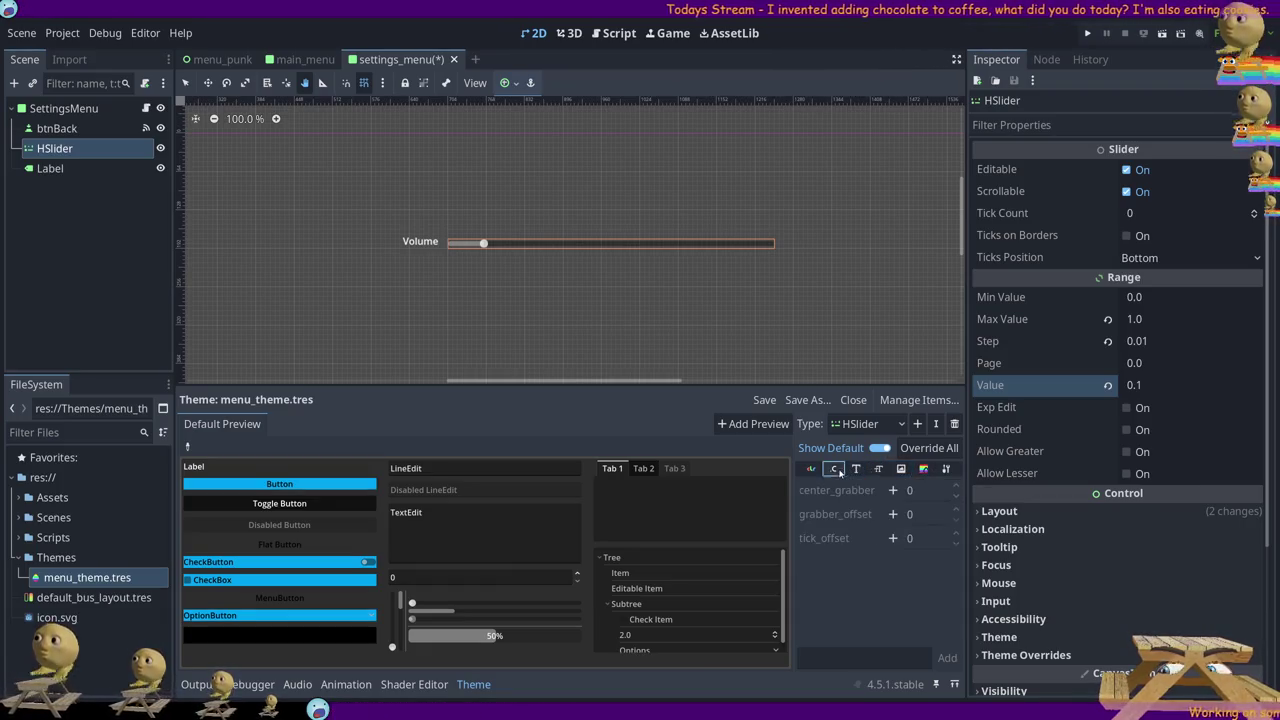
pyautogui.click(811, 469)
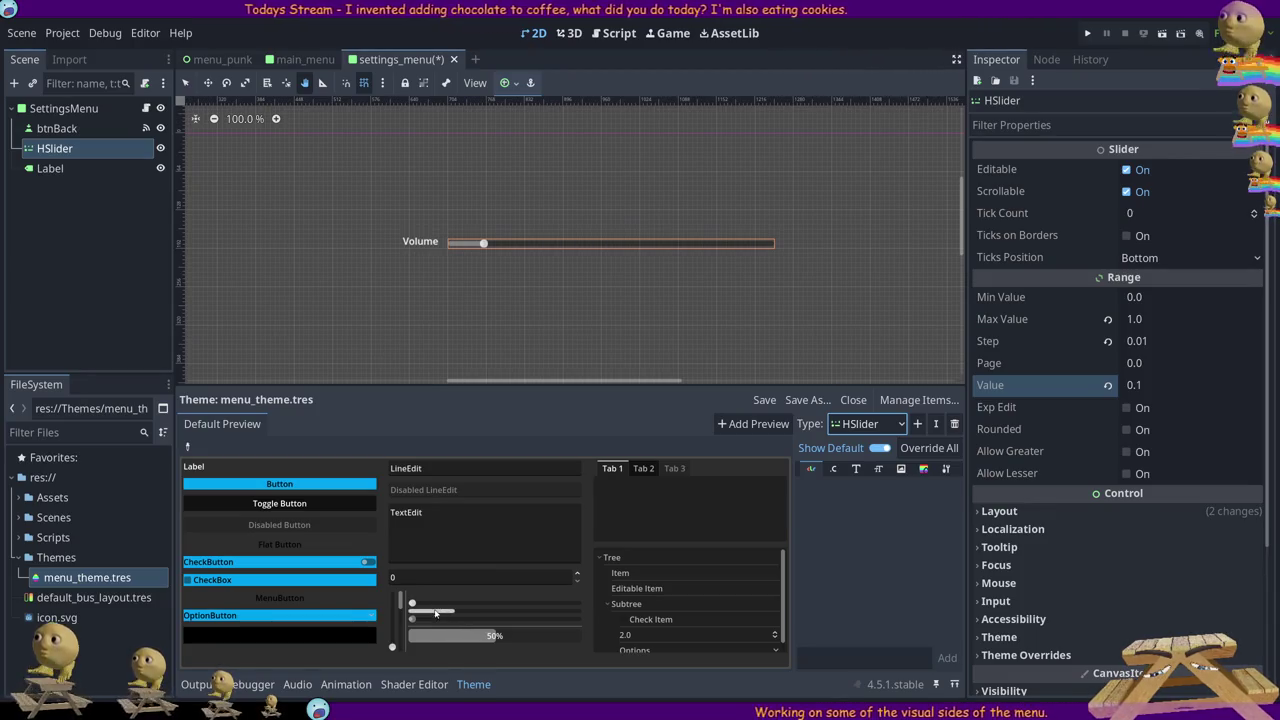
# Drag the preview slider's grabber right, save menu_theme.tres, and view the Type settings
pyautogui.moveTo(410, 605); pyautogui.dragTo(442, 613)
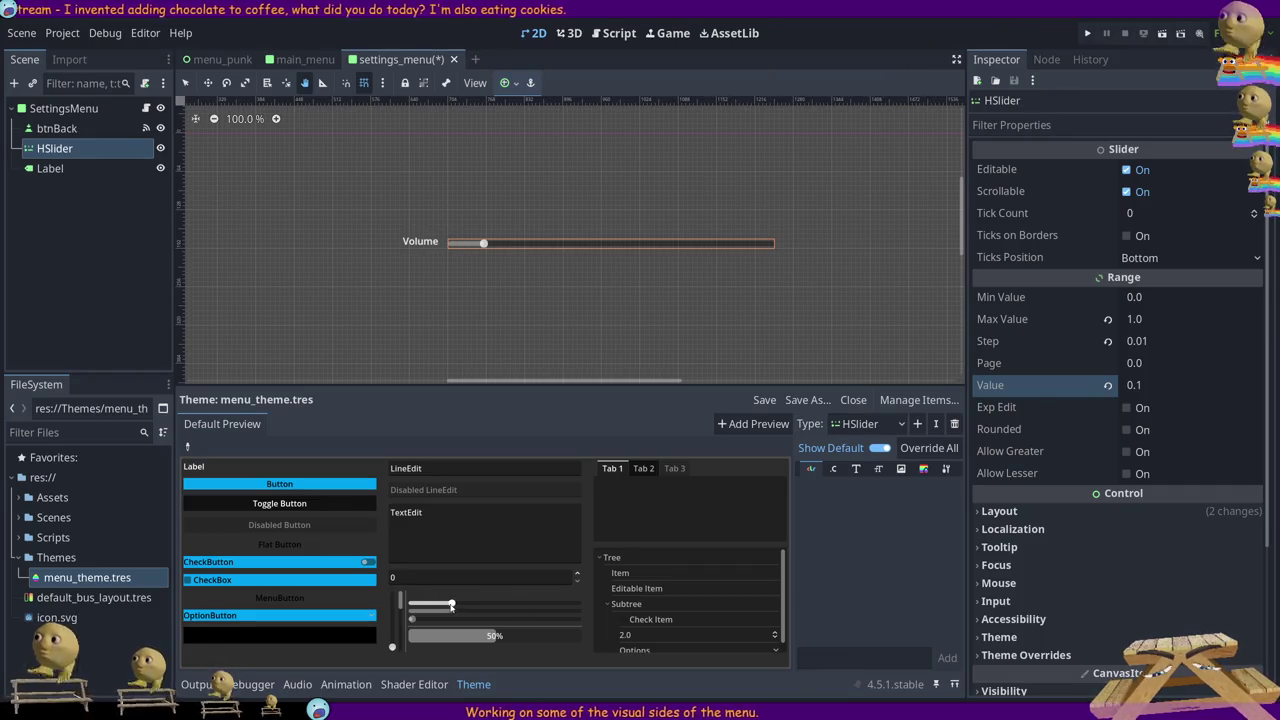
pyautogui.moveTo(445, 604); pyautogui.dragTo(480, 608)
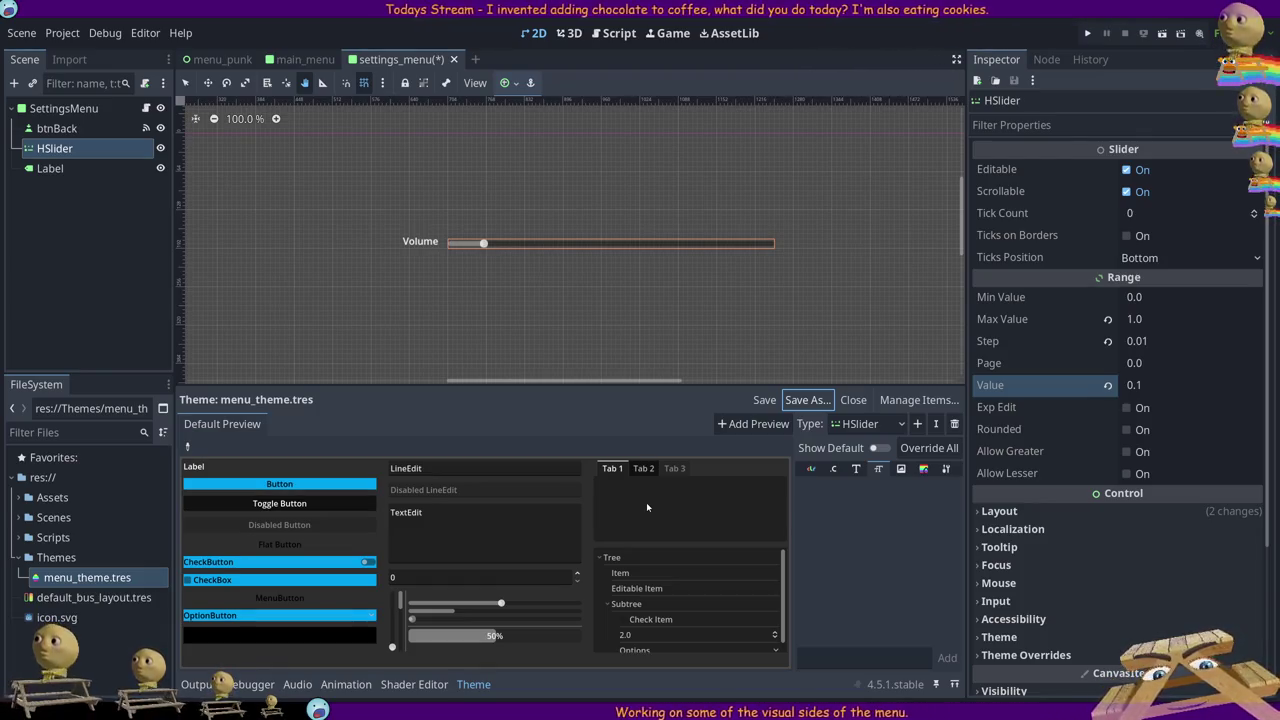
pyautogui.click(762, 401)
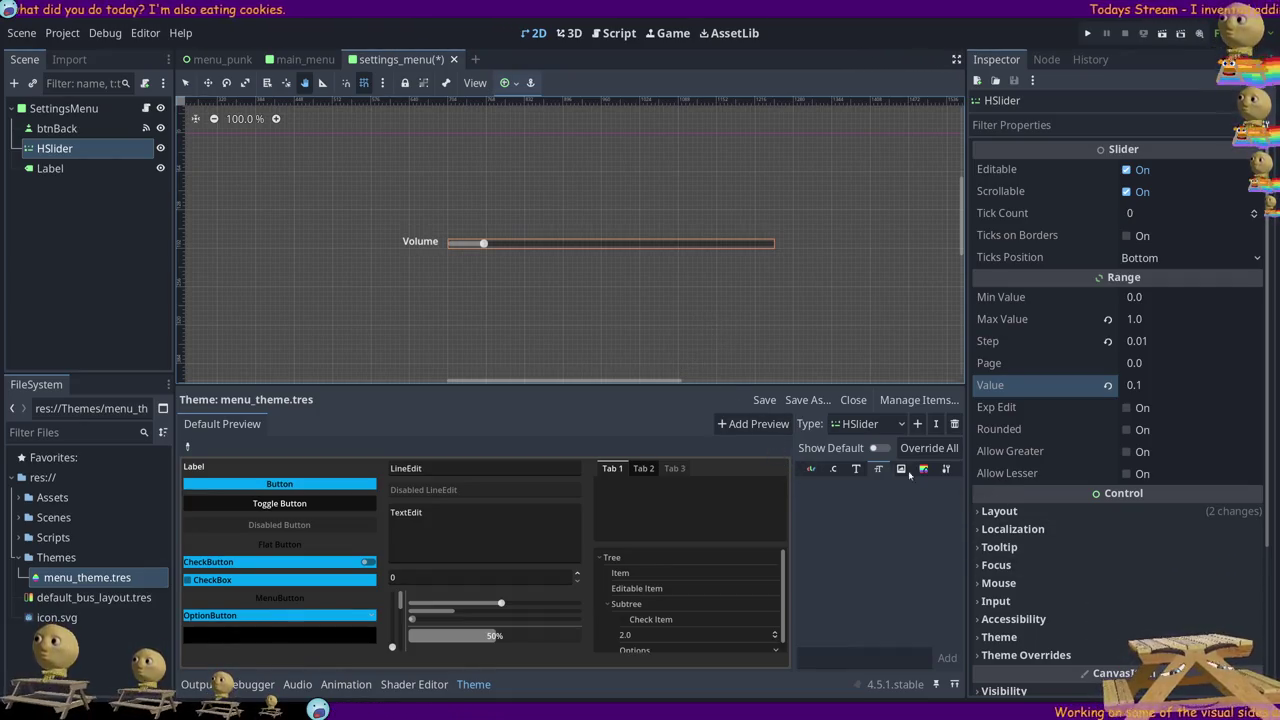
pyautogui.click(945, 469)
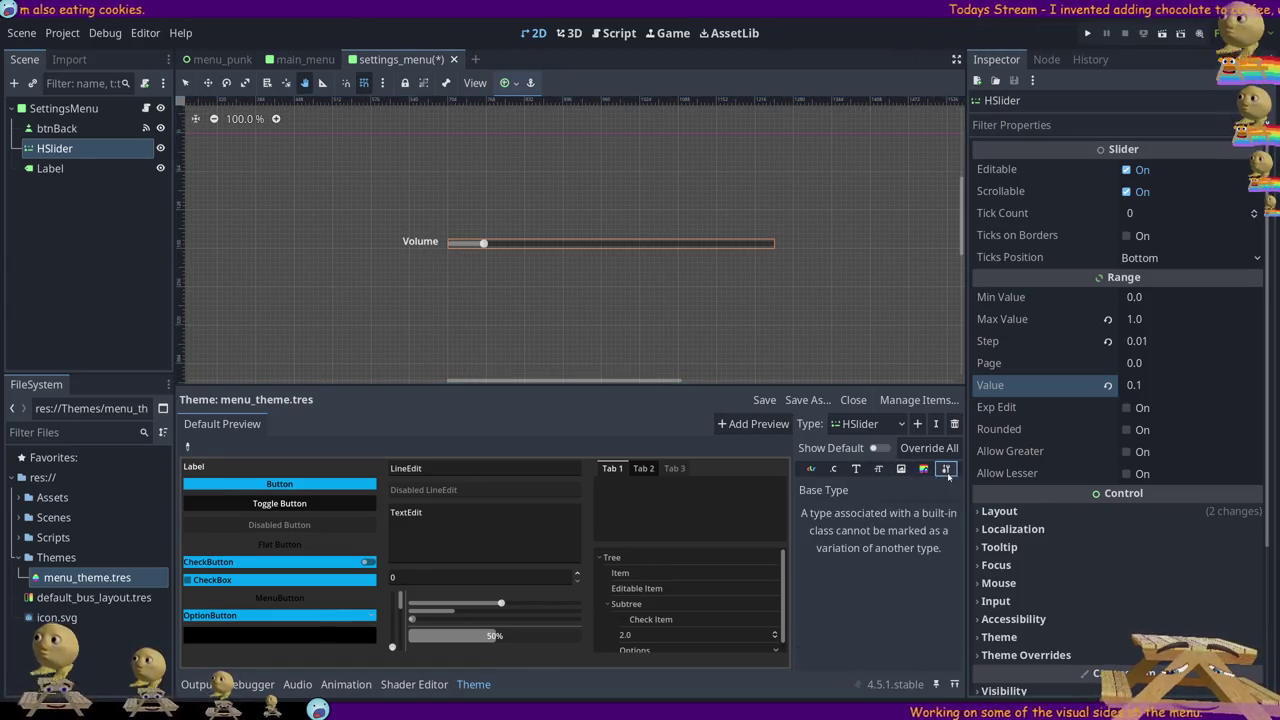
# Show default items, add an override for the HSlider grabber icon, and start a new scene
pyautogui.click(878, 448)
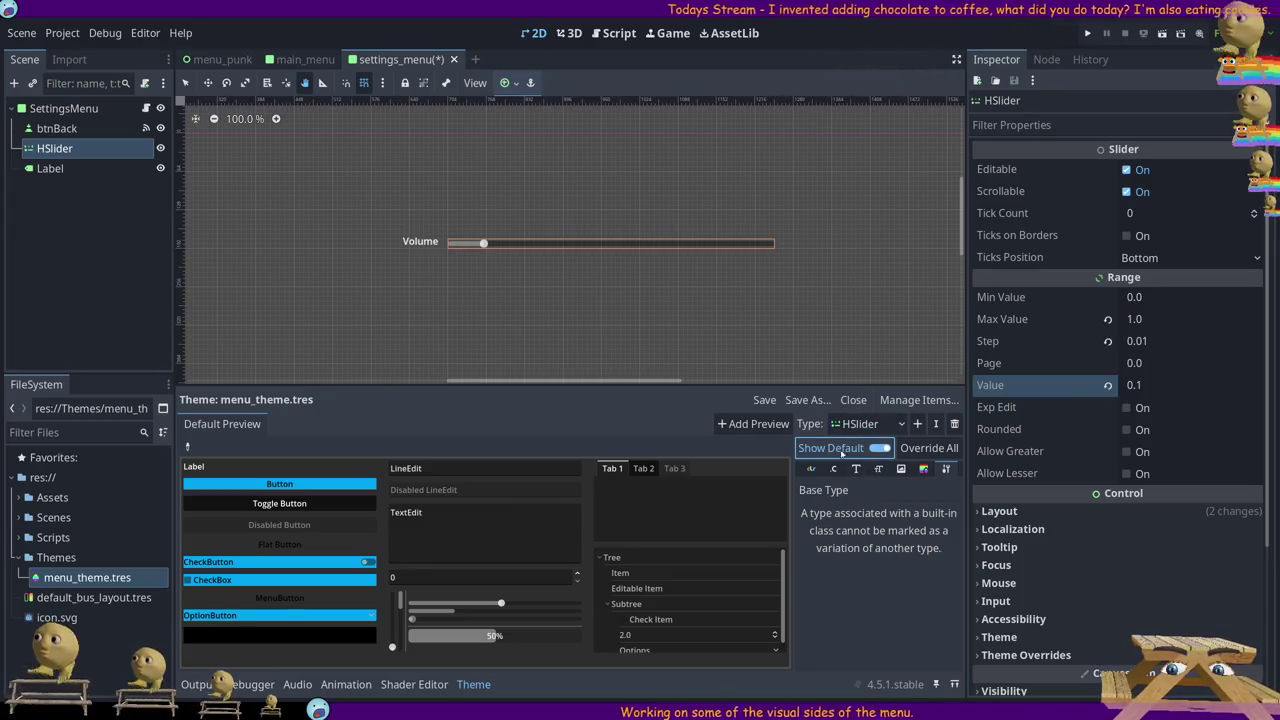
pyautogui.click(811, 468)
pyautogui.click(833, 469)
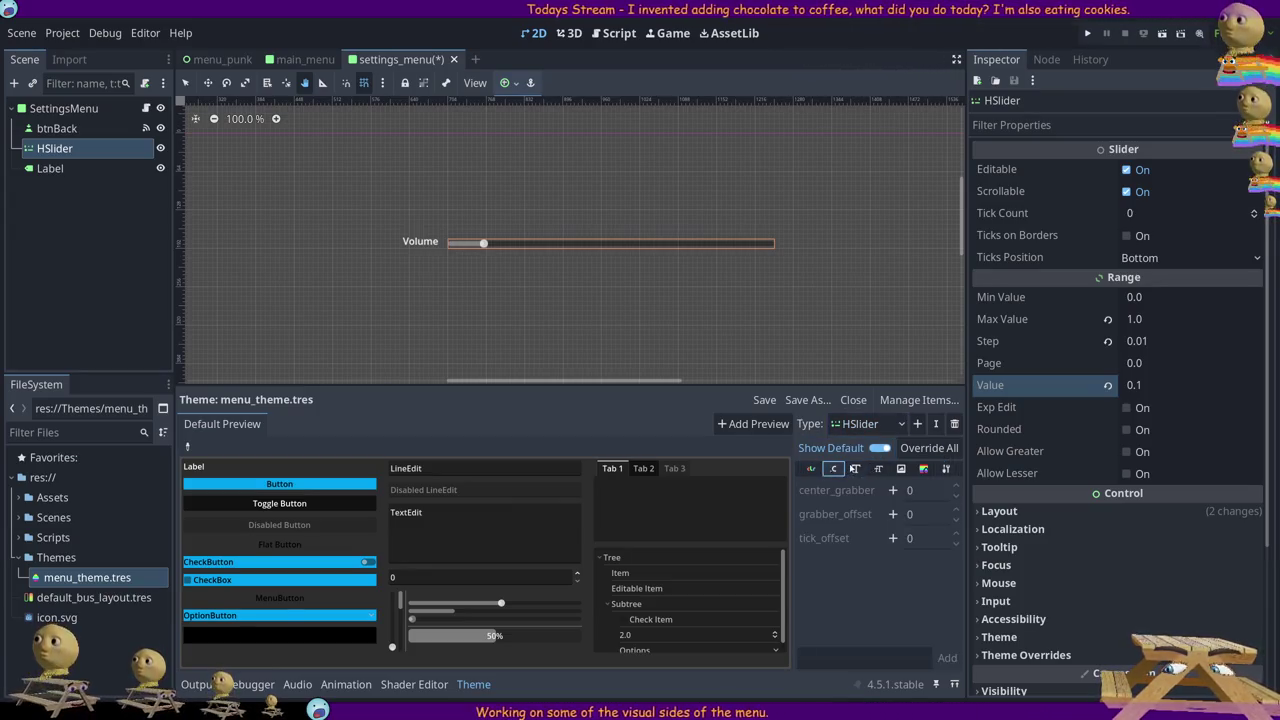
pyautogui.click(878, 469)
pyautogui.click(900, 469)
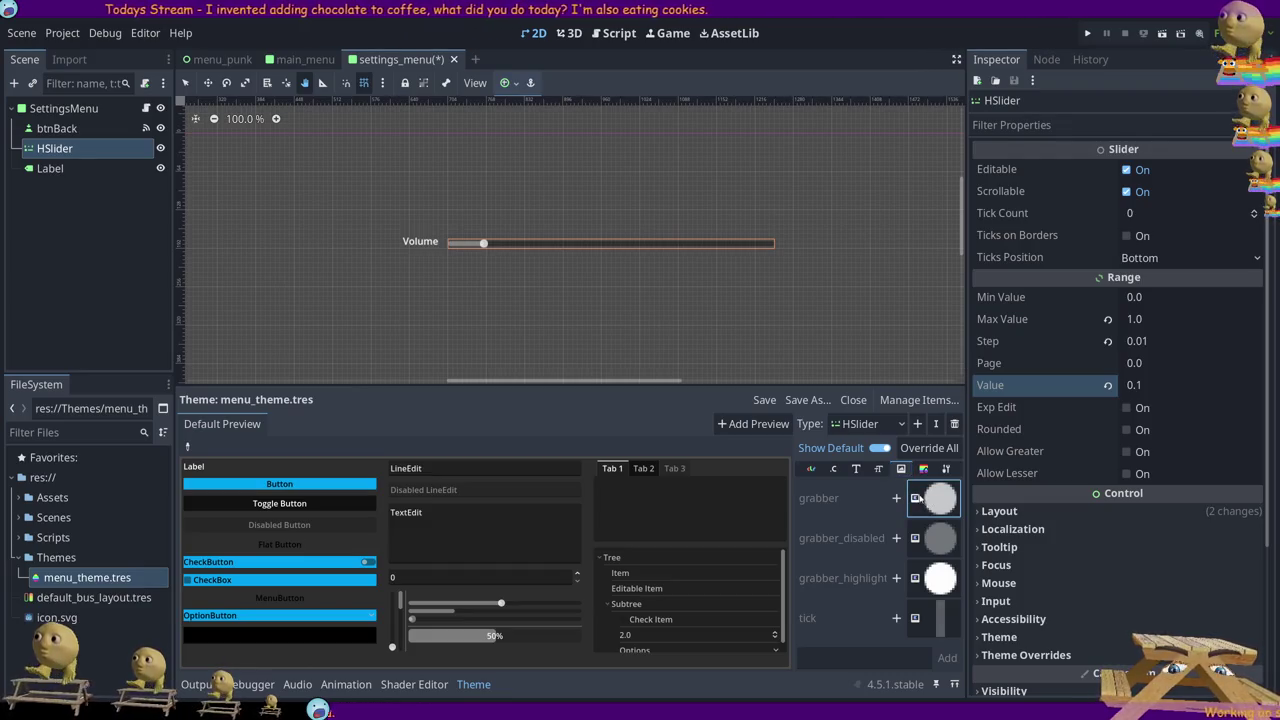
pyautogui.click(896, 500)
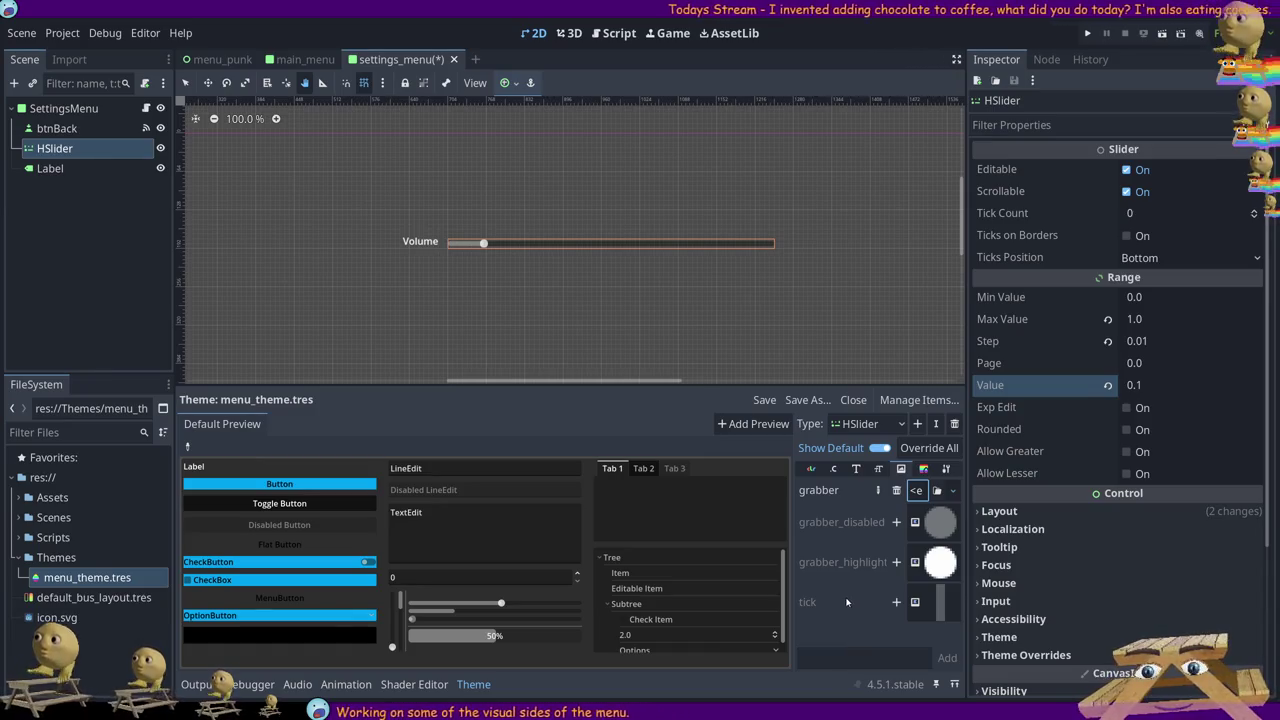
pyautogui.click(475, 59)
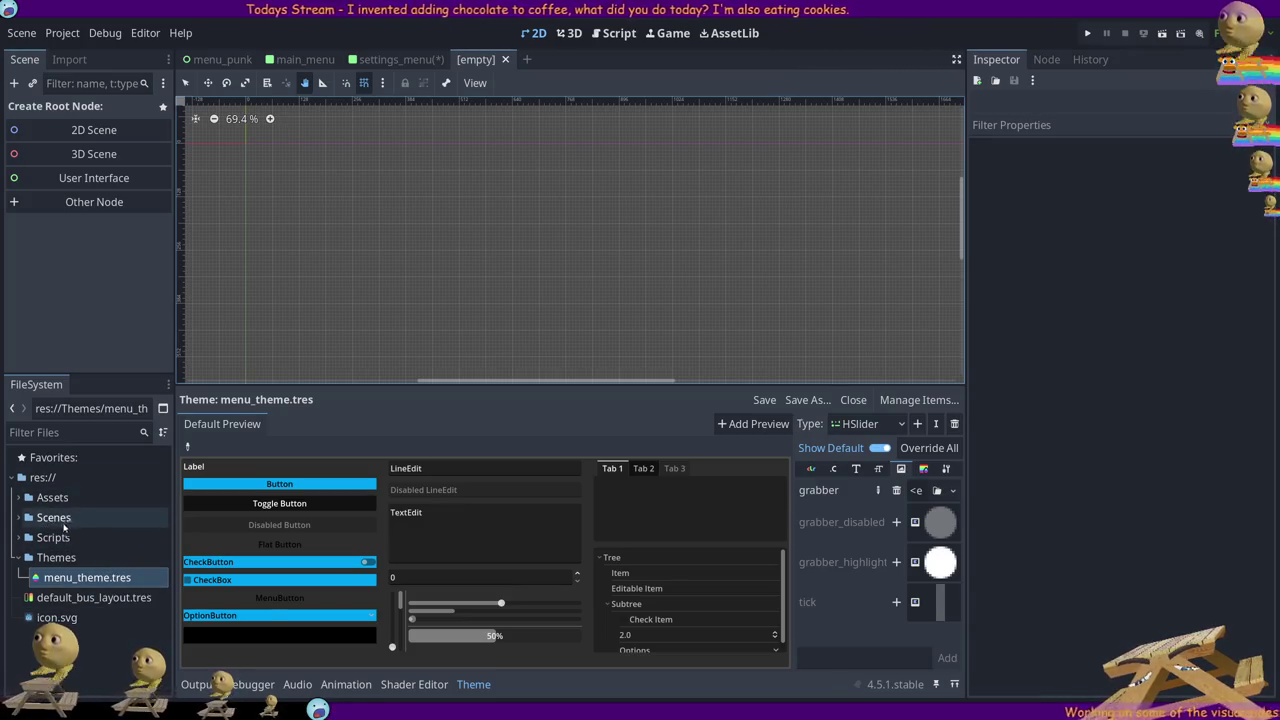
# Locate the mudpunk sprite sheet in Assets > GIFs and select the Mud_Punk node in menu_punk
pyautogui.click(43, 502)
pyautogui.click(26, 499)
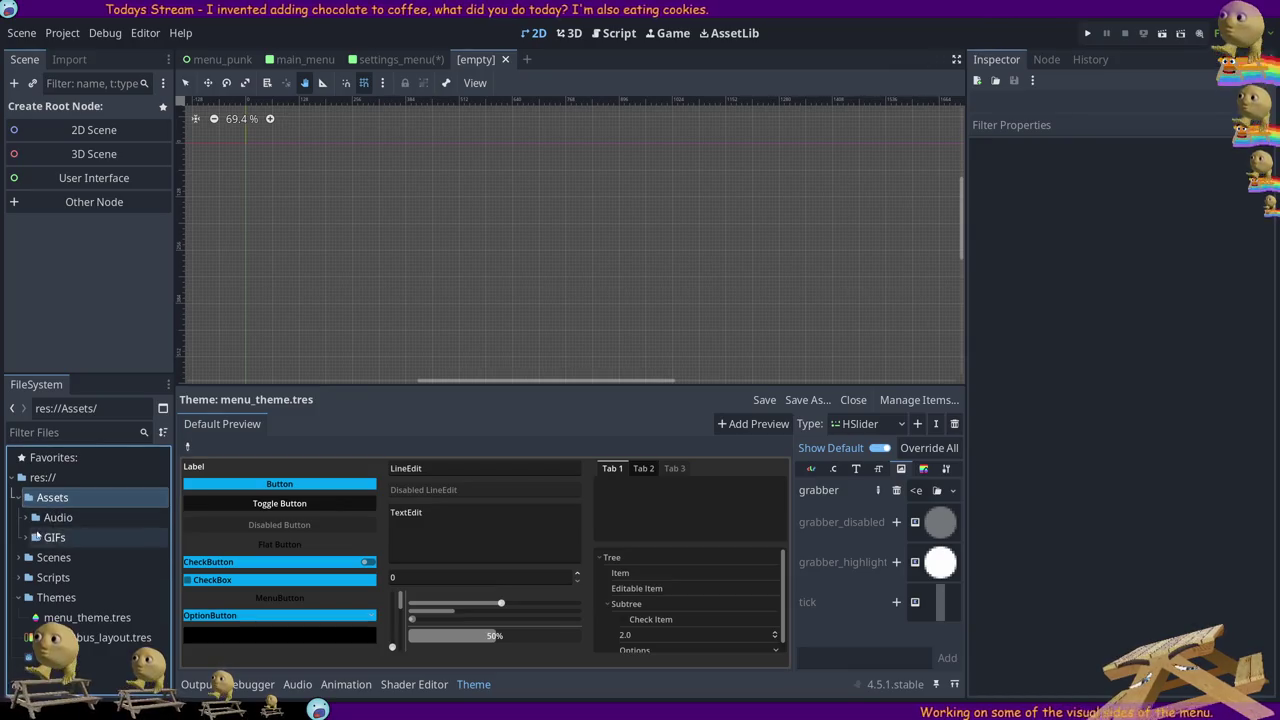
pyautogui.click(24, 537)
pyautogui.click(110, 558)
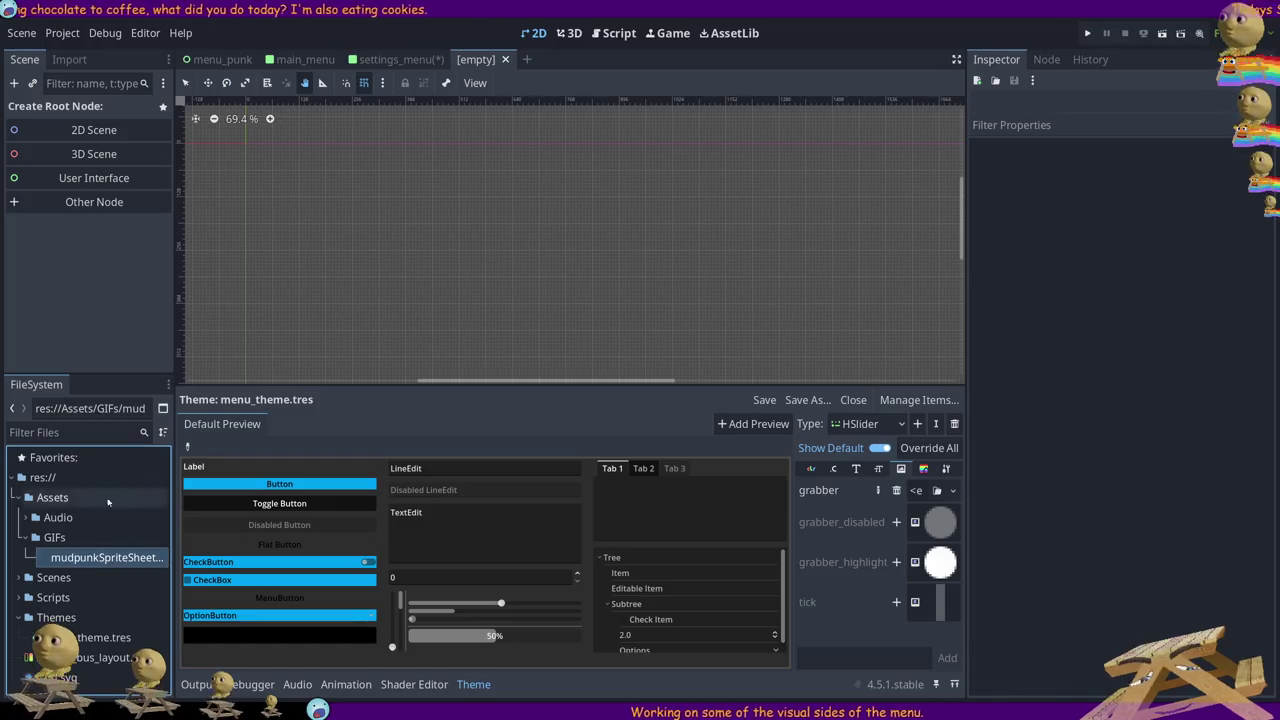
pyautogui.click(215, 59)
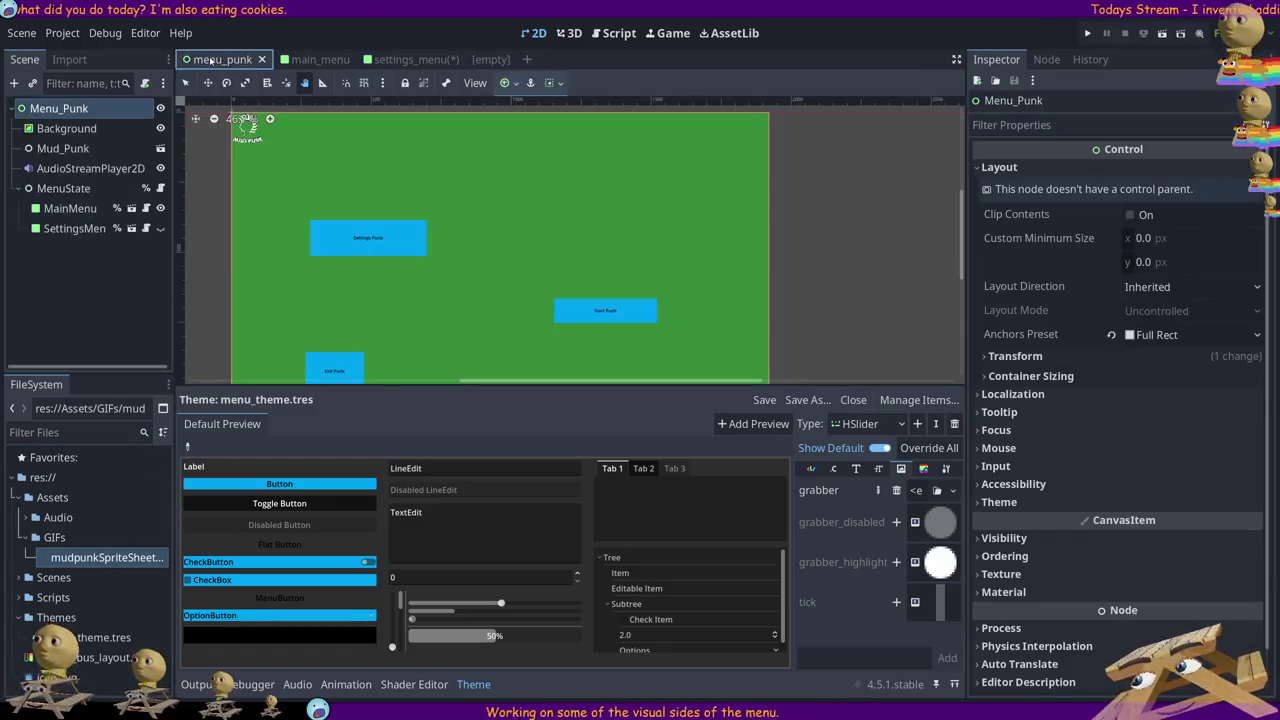
pyautogui.click(55, 149)
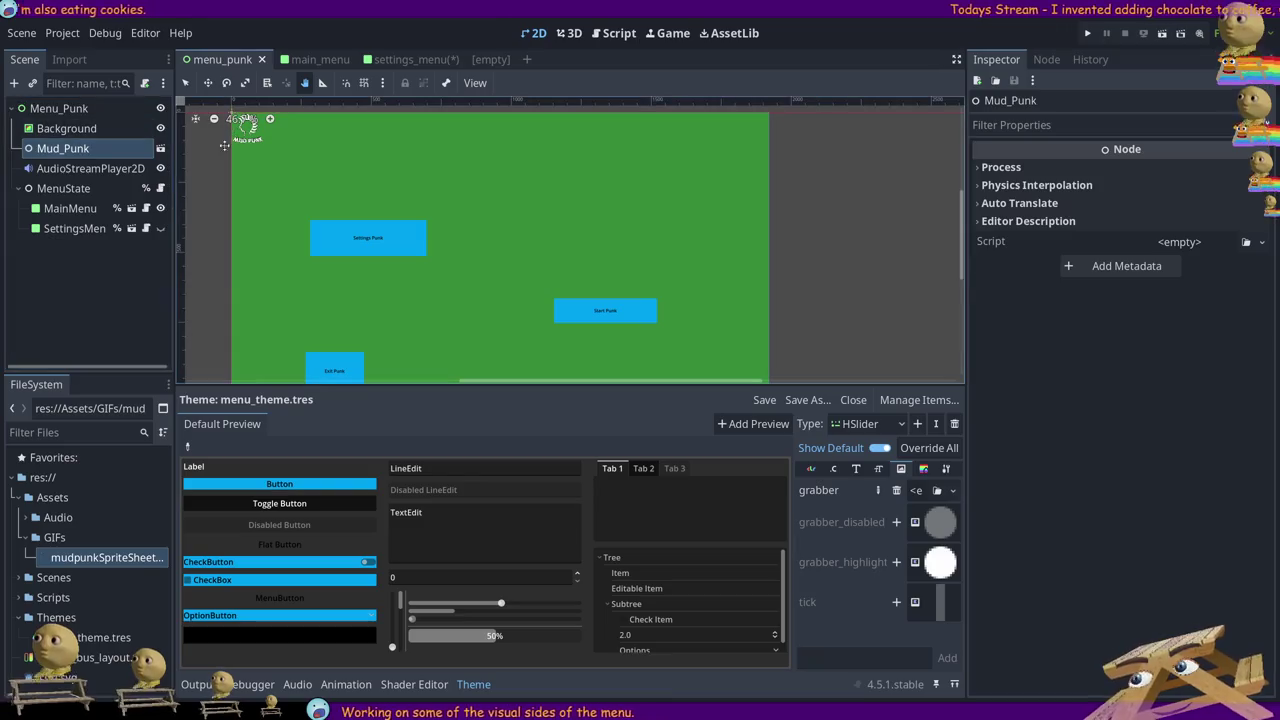
pyautogui.click(86, 155)
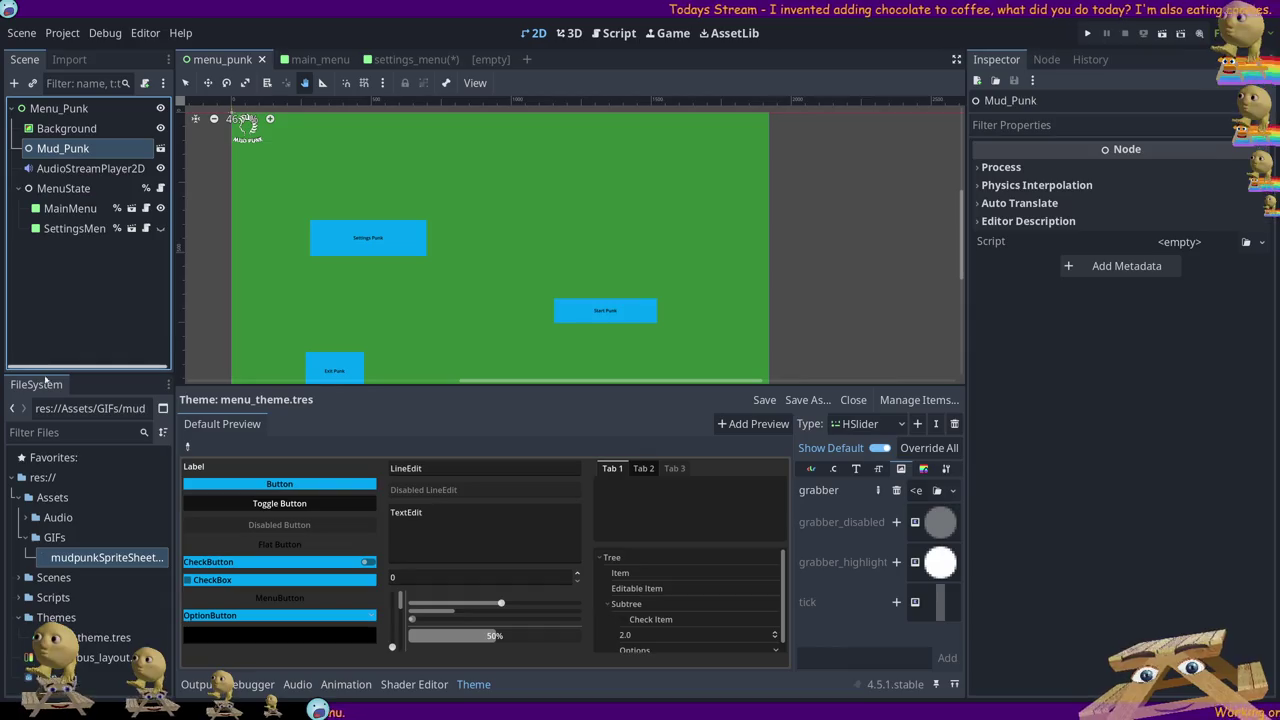
# Open mud_punk.tscn from the Scenes > Logo folder
pyautogui.doubleClick(45, 578)
pyautogui.doubleClick(56, 598)
pyautogui.click(73, 612)
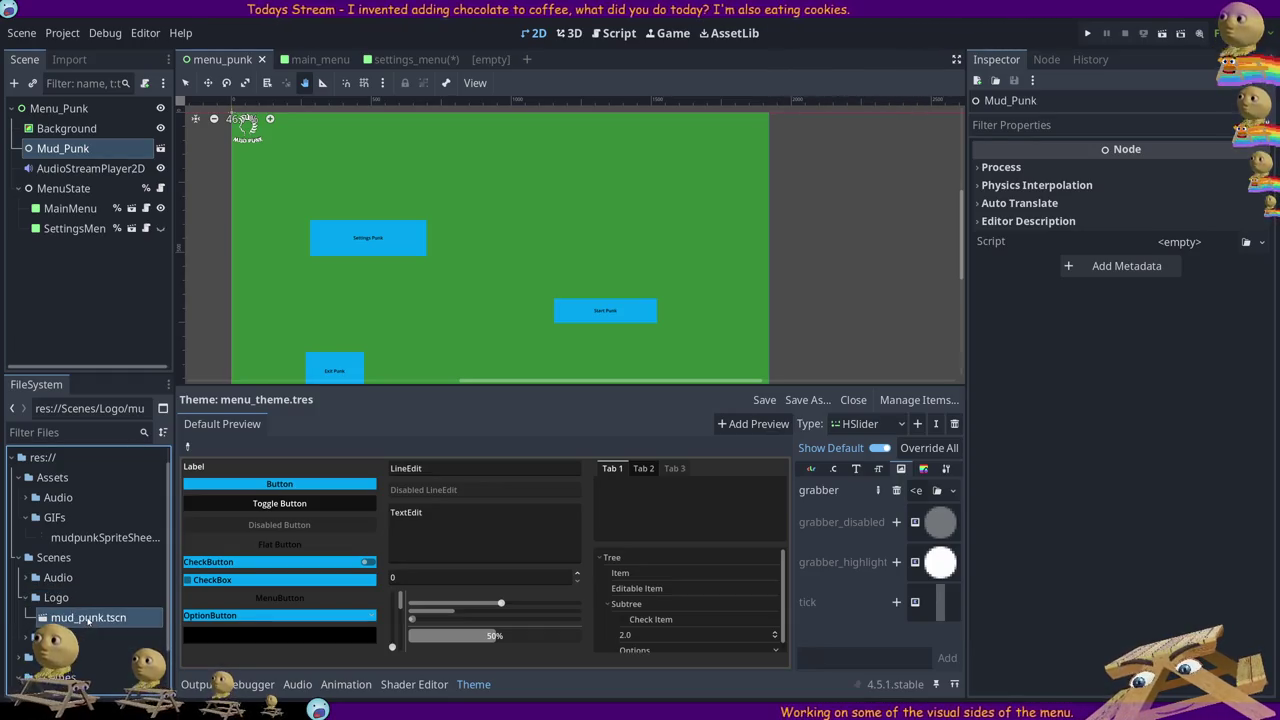
pyautogui.doubleClick(80, 617)
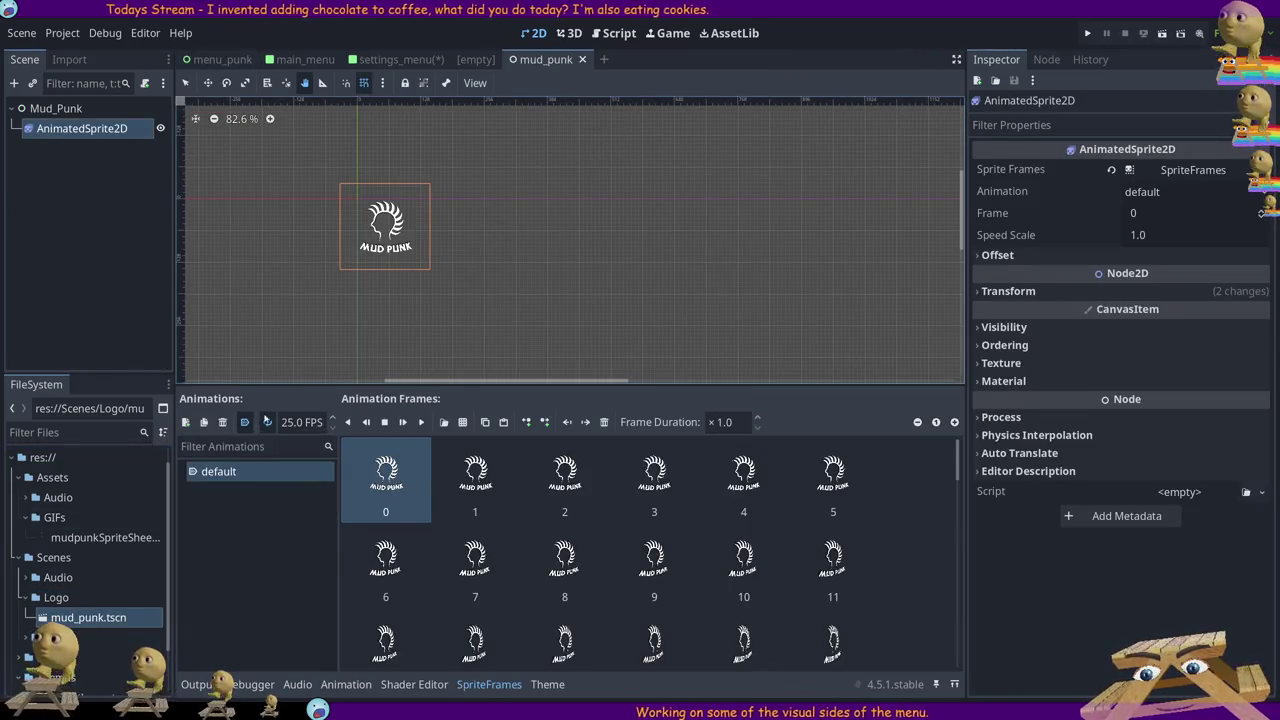
# Play the Mud Punk logo animation, check settings_menu, then return to mud_punk and open the Theme panel
pyautogui.click(421, 421)
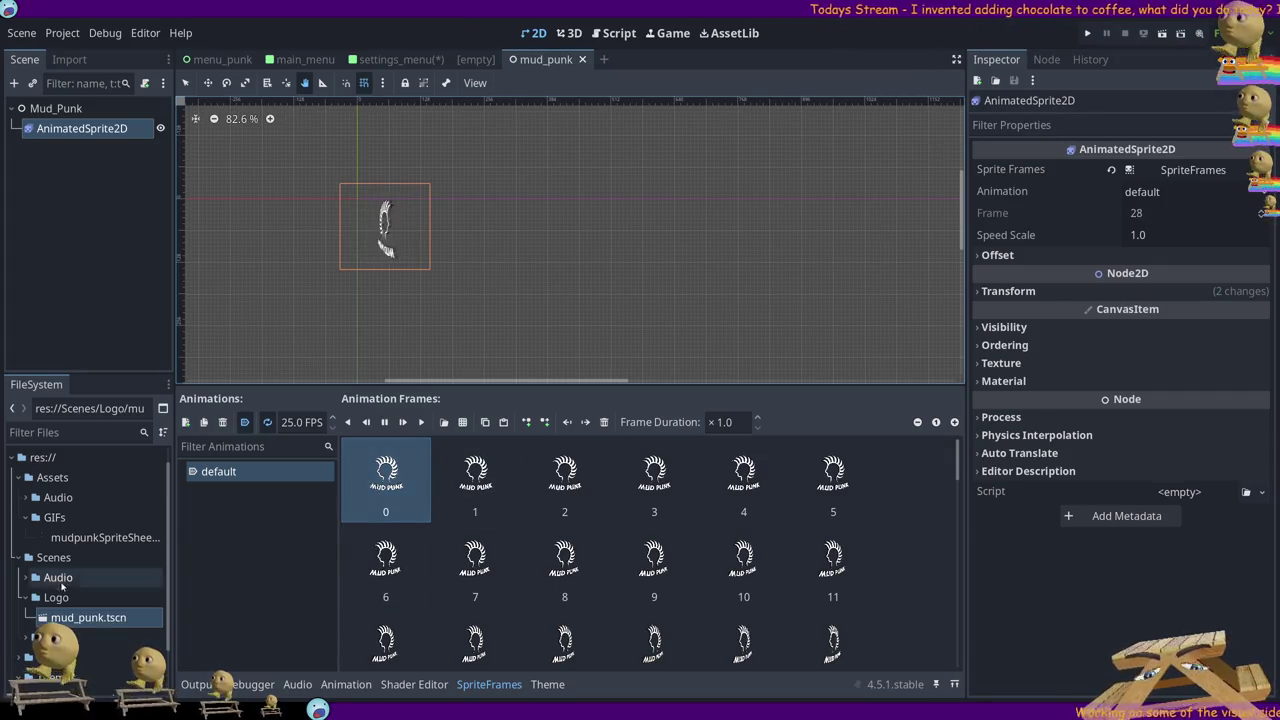
pyautogui.click(403, 59)
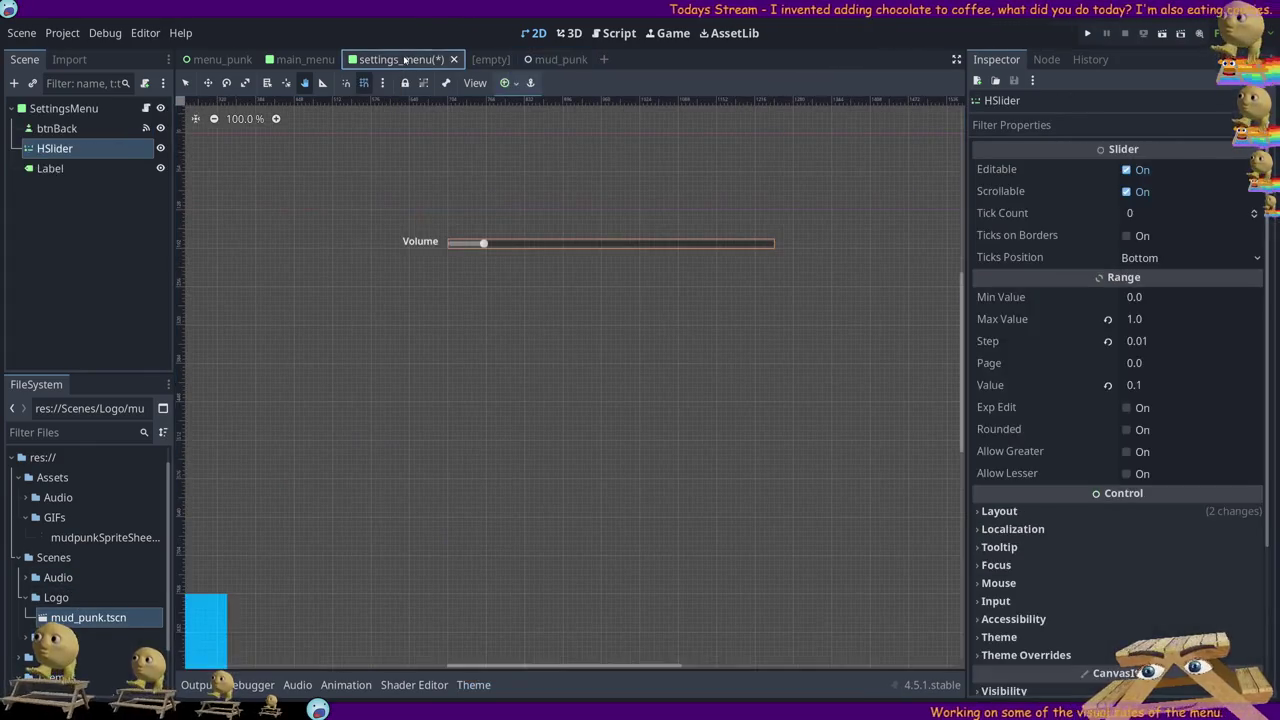
pyautogui.click(550, 59)
pyautogui.click(547, 684)
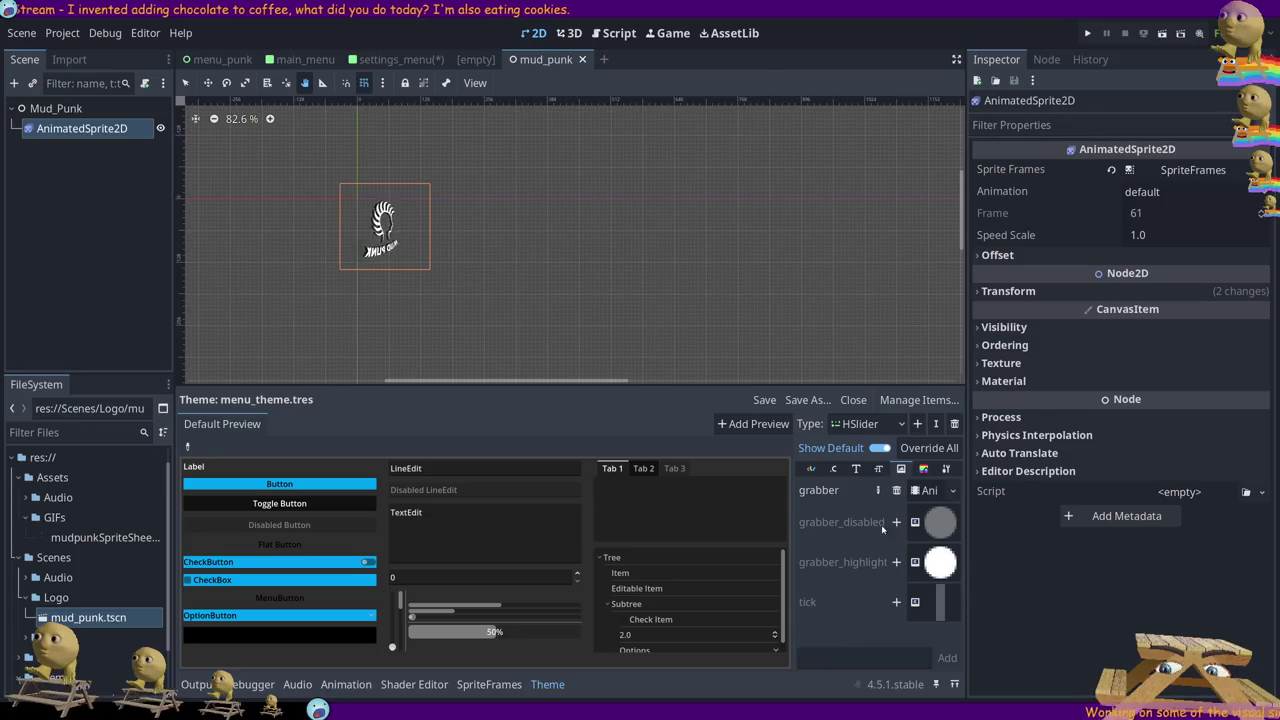
# Check the grabber's AnimatedTexture Frame 0, then replace it with a new empty ImageTexture
pyautogui.click(919, 490)
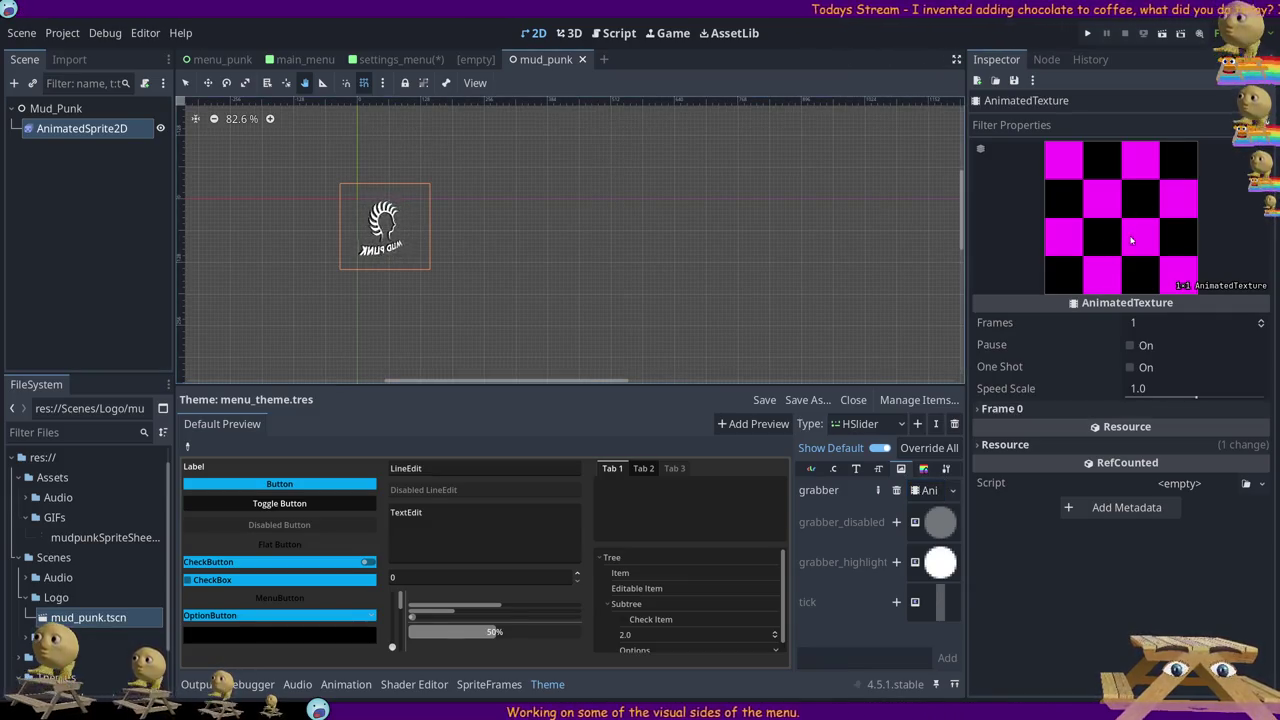
pyautogui.click(995, 409)
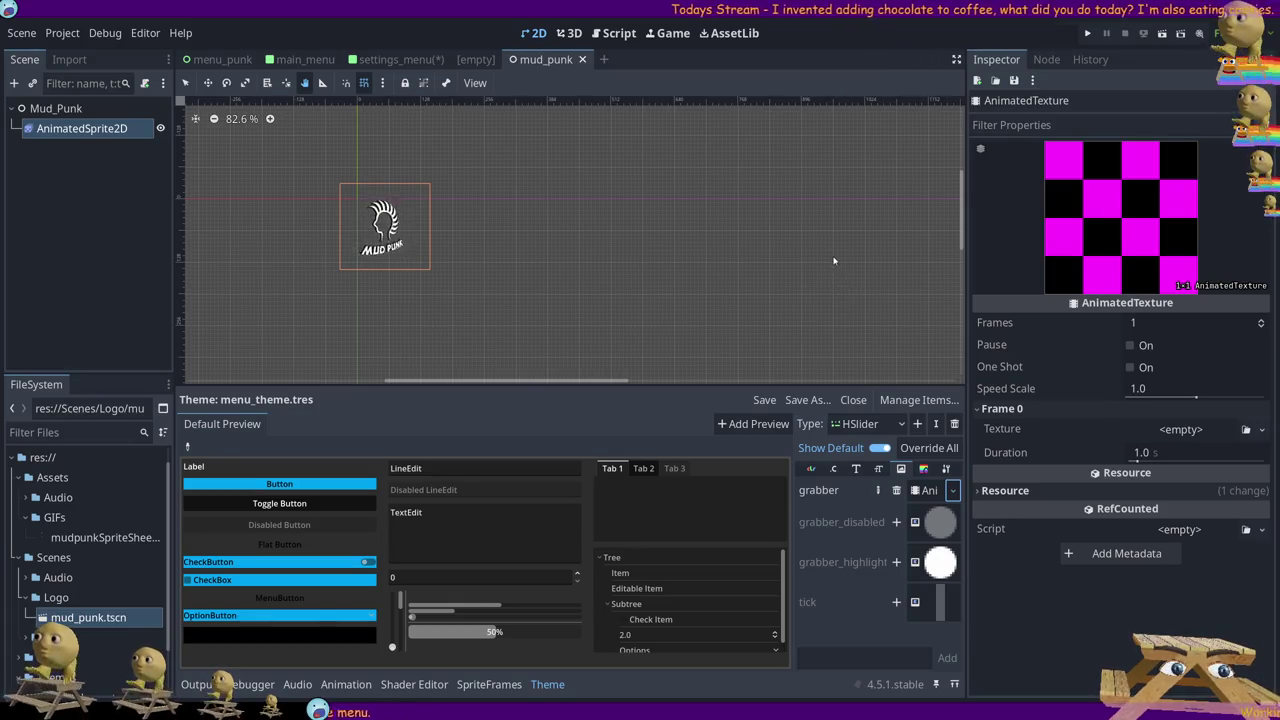
pyautogui.click(925, 490)
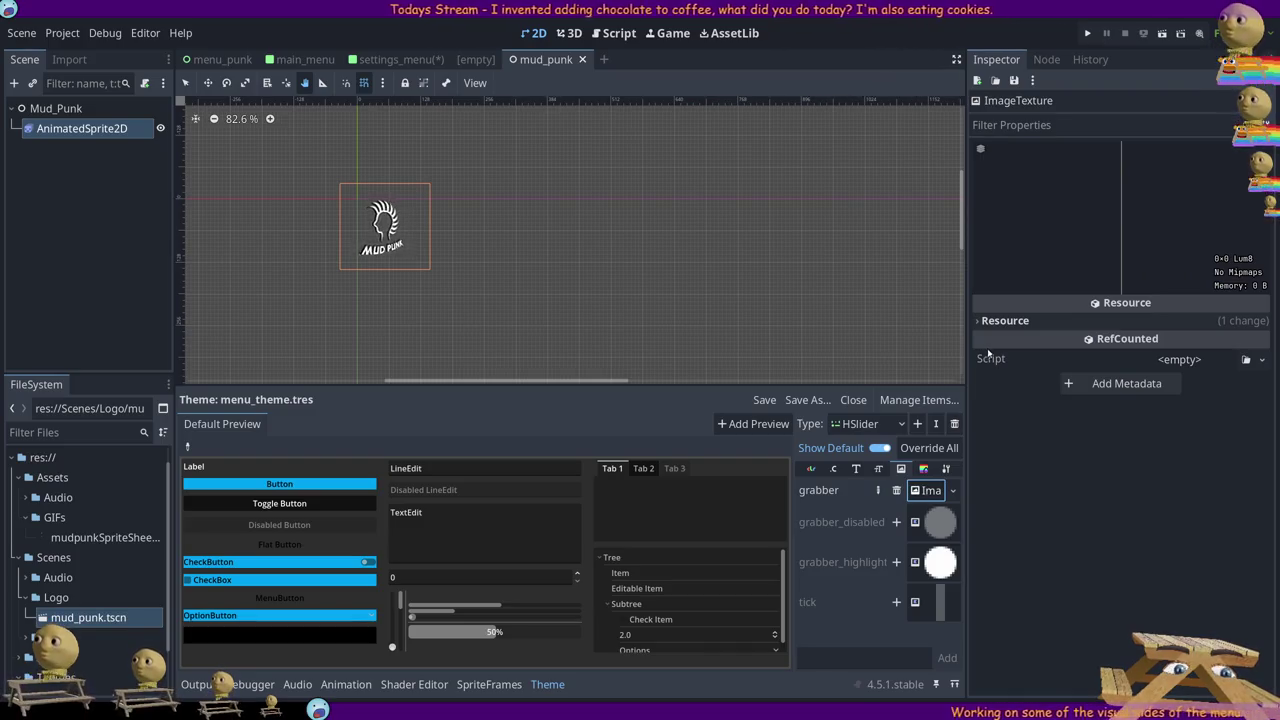
pyautogui.click(1008, 322)
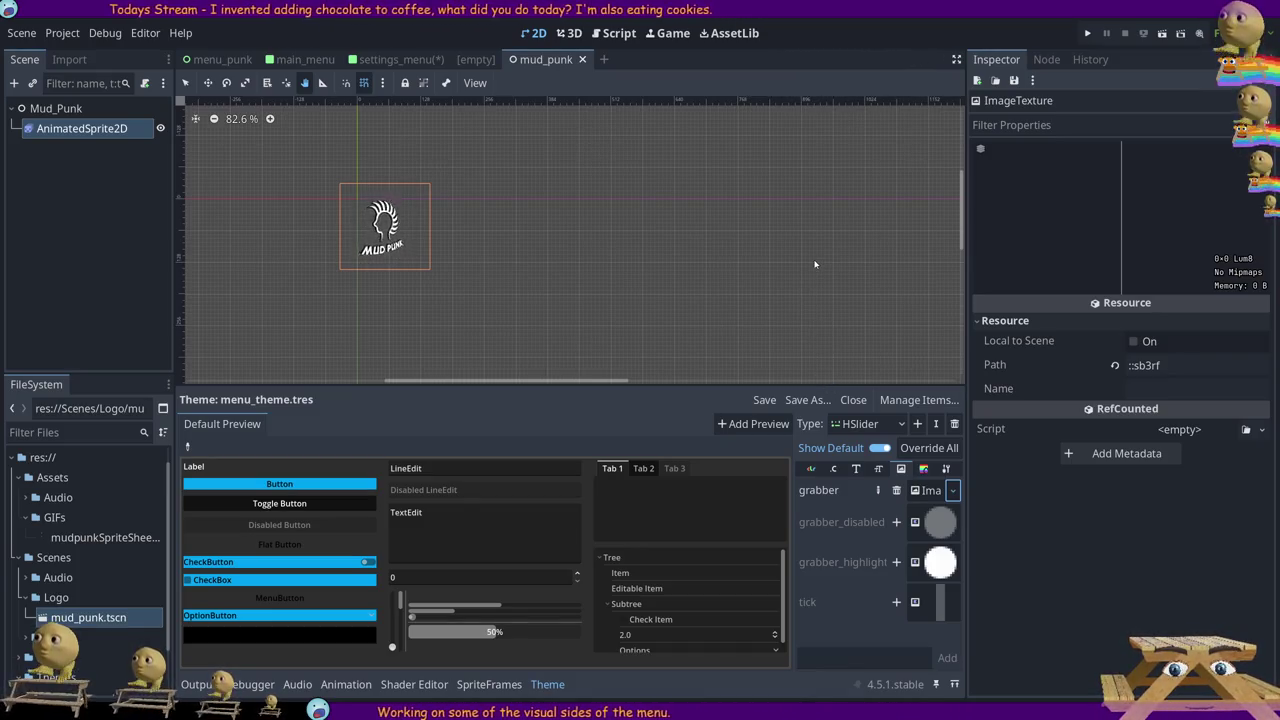
pyautogui.click(930, 491)
pyautogui.click(1025, 181)
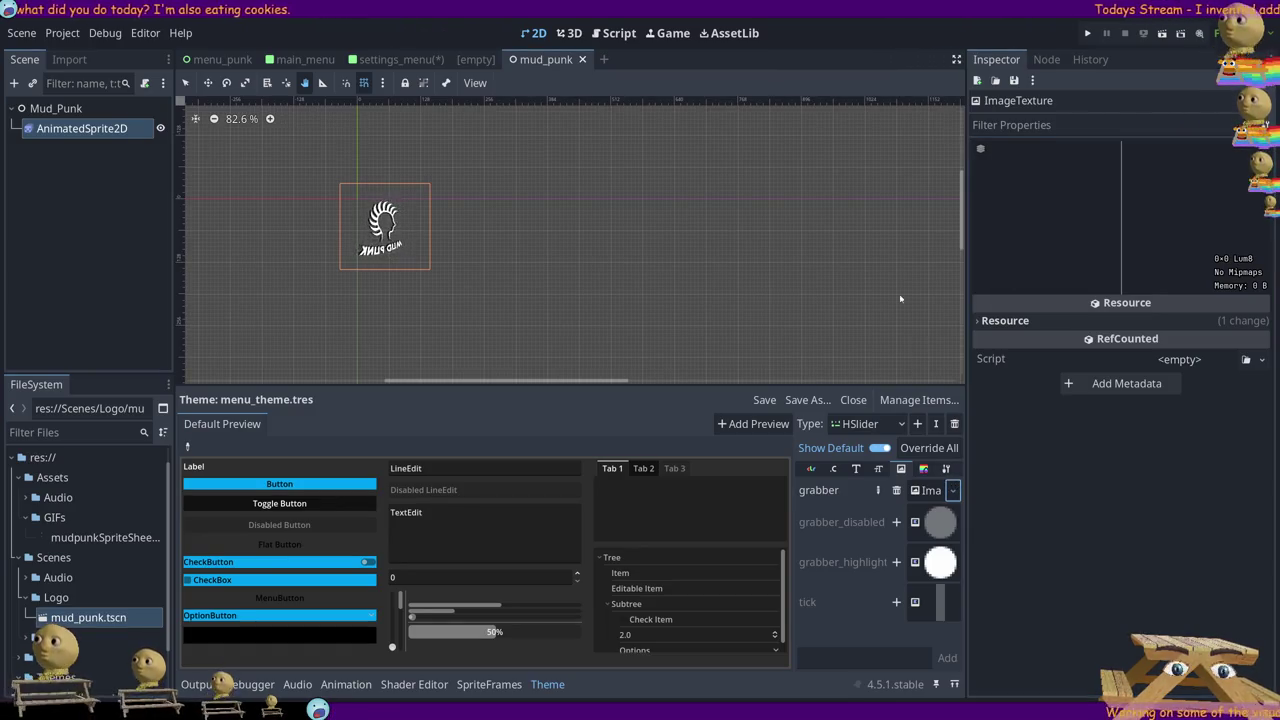
pyautogui.hotkey('ctrl', 'z')
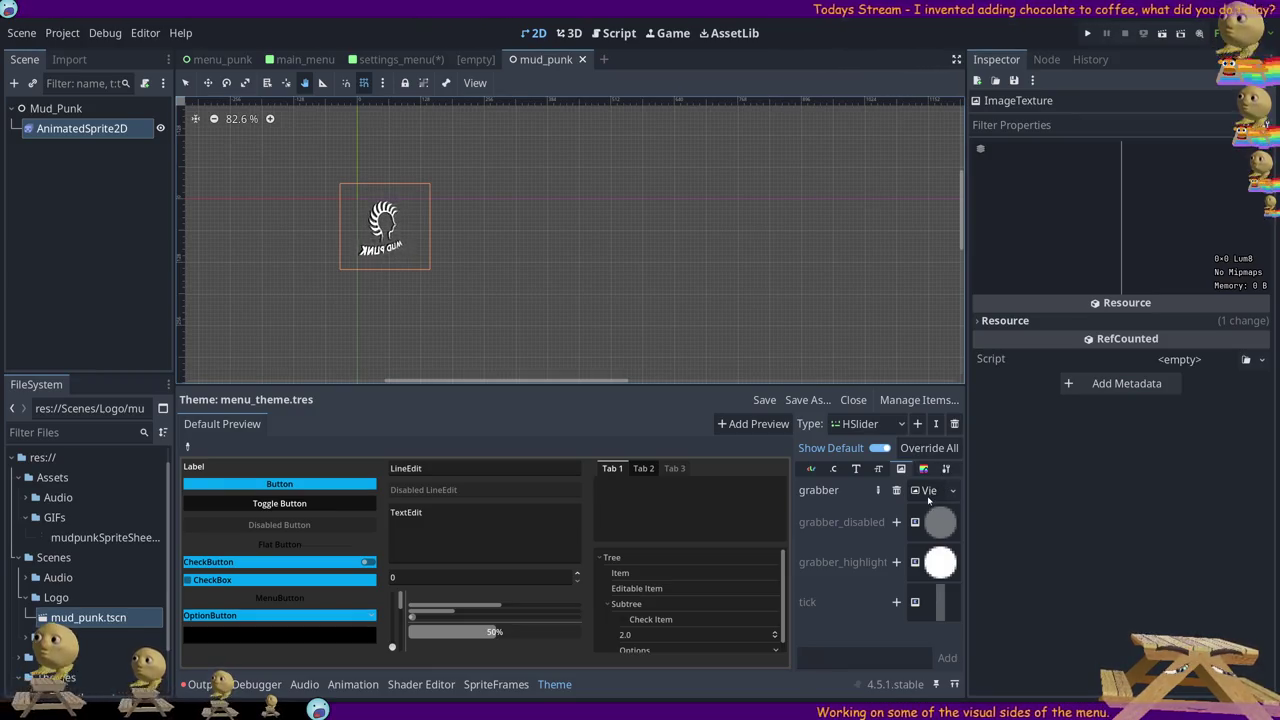
pyautogui.click(927, 491)
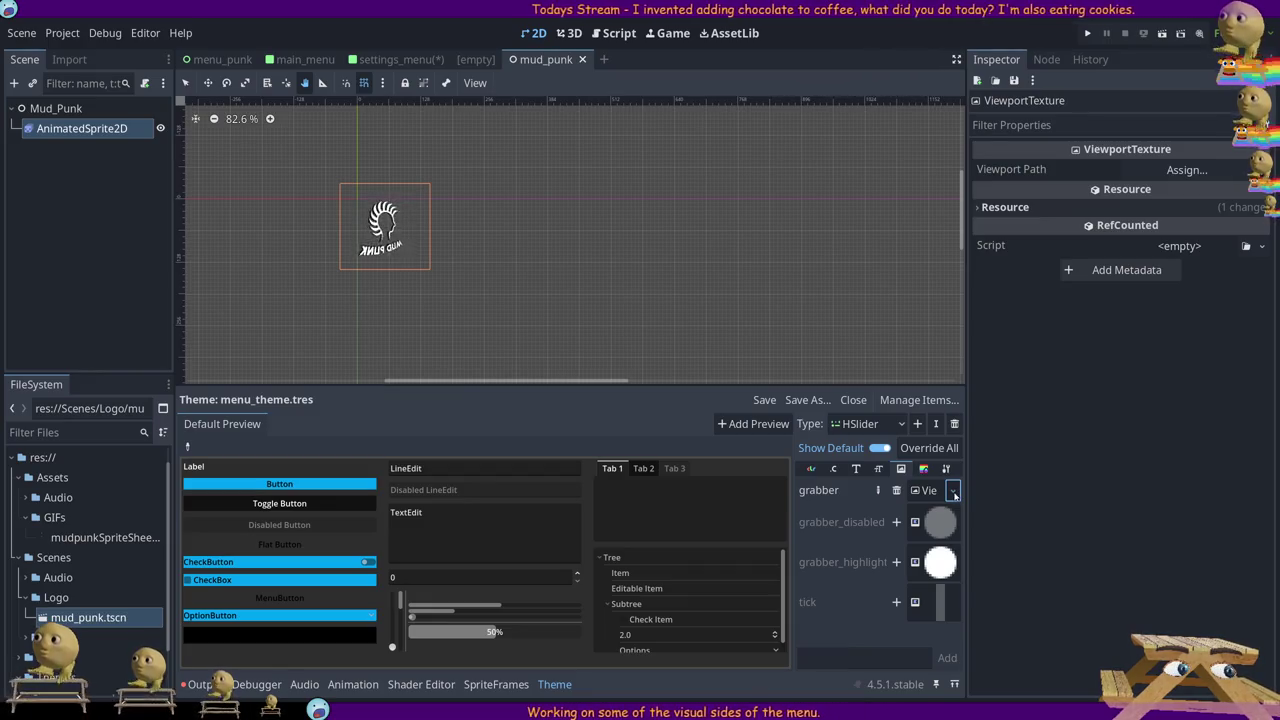
pyautogui.hotkey('ctrl', 'z')
pyautogui.click(930, 490)
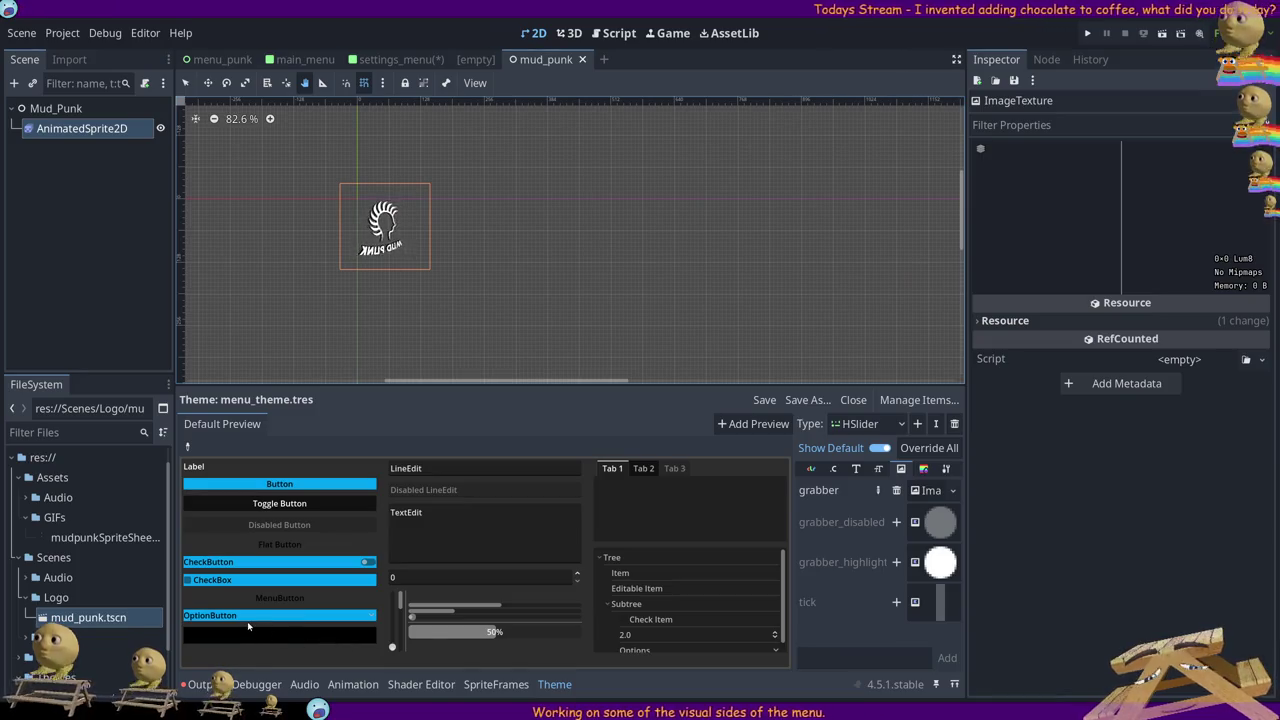
# Select mudpunkSpriteSheet in Assets/GIFs, where the newly imported transparent logo PNG appears
pyautogui.click(122, 537)
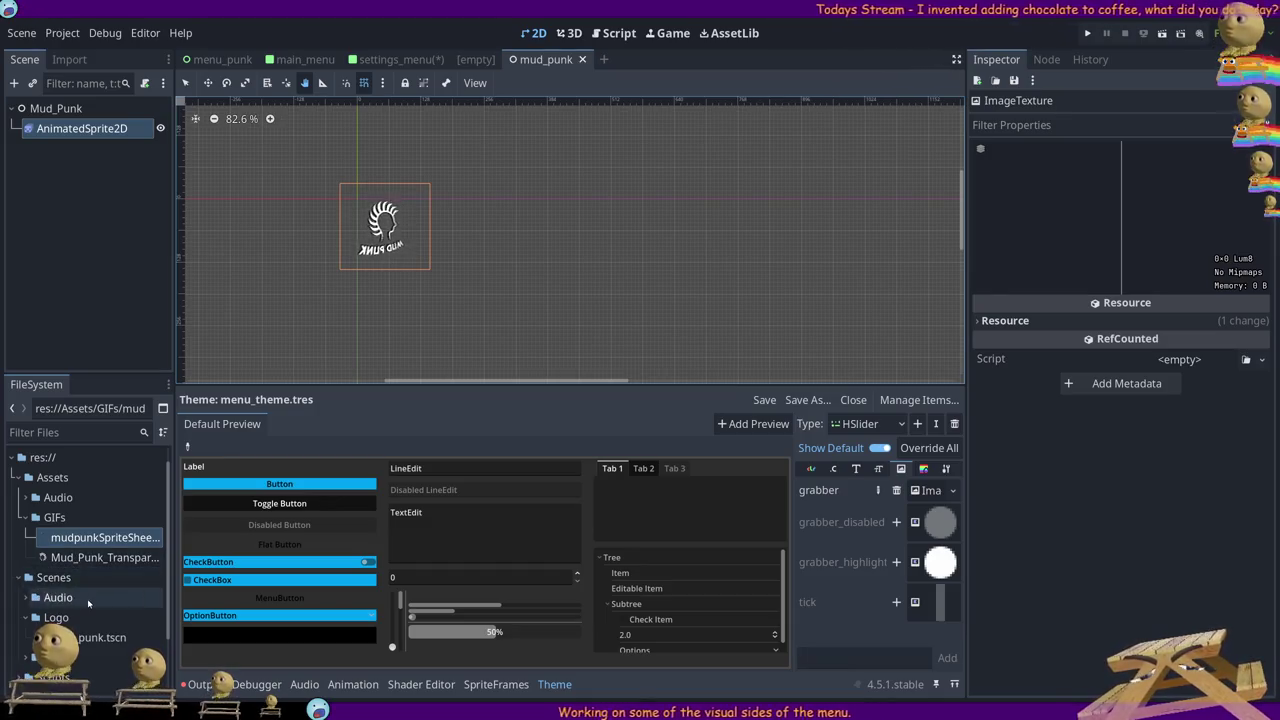
pyautogui.scroll(-3, 88, 603)
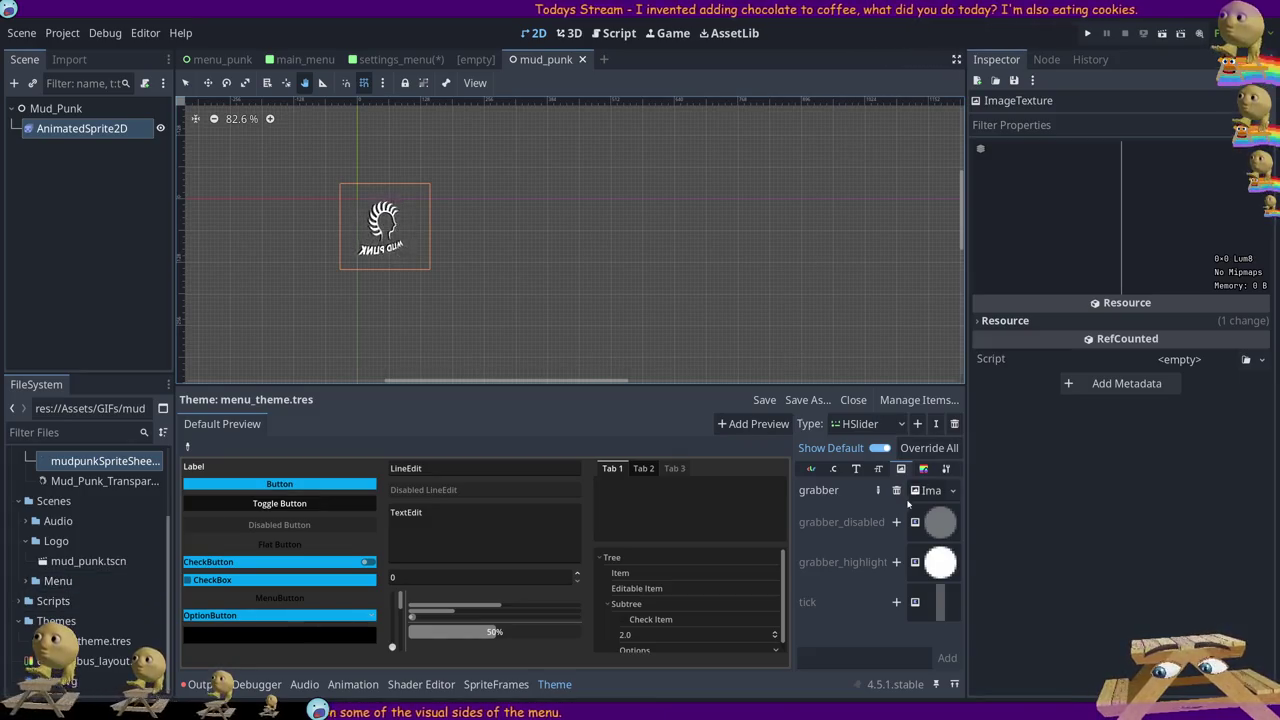
# Assign Mud_Punk_Transparent_White_Avatar_NoText.png to the HSlider grabber slot and inspect the texture
pyautogui.scroll(4, 70, 540)
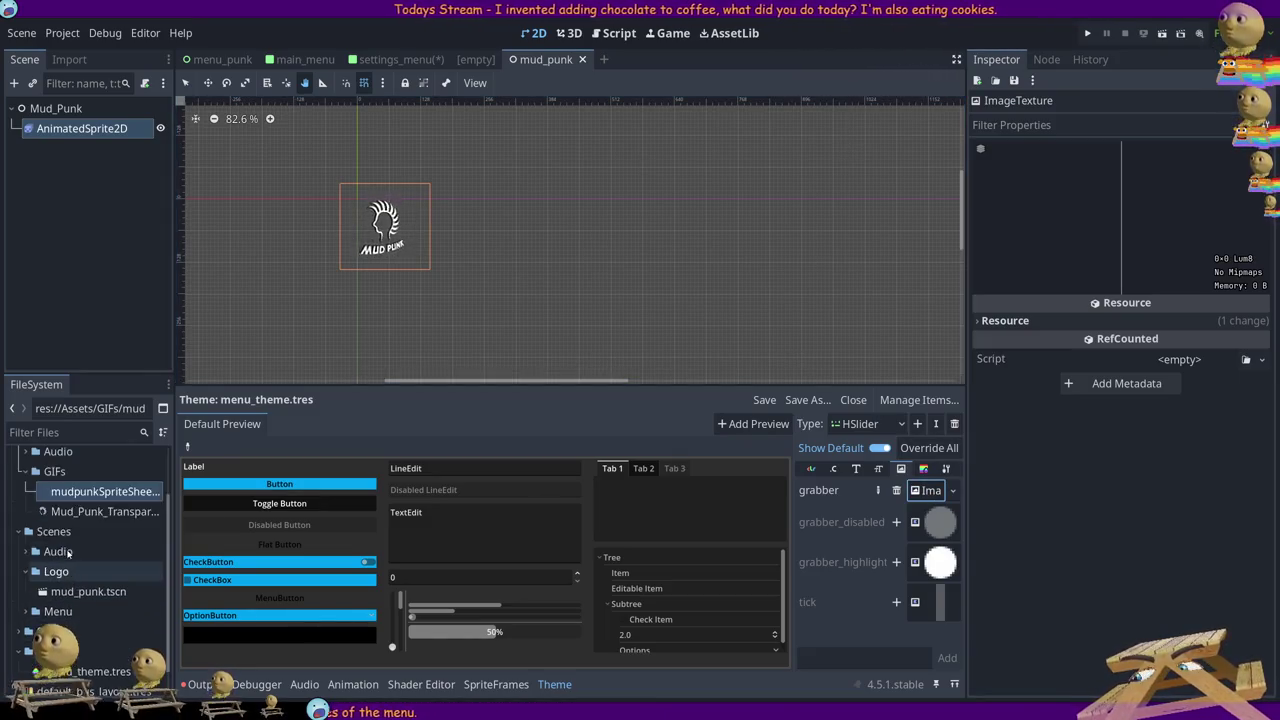
pyautogui.click(27, 517)
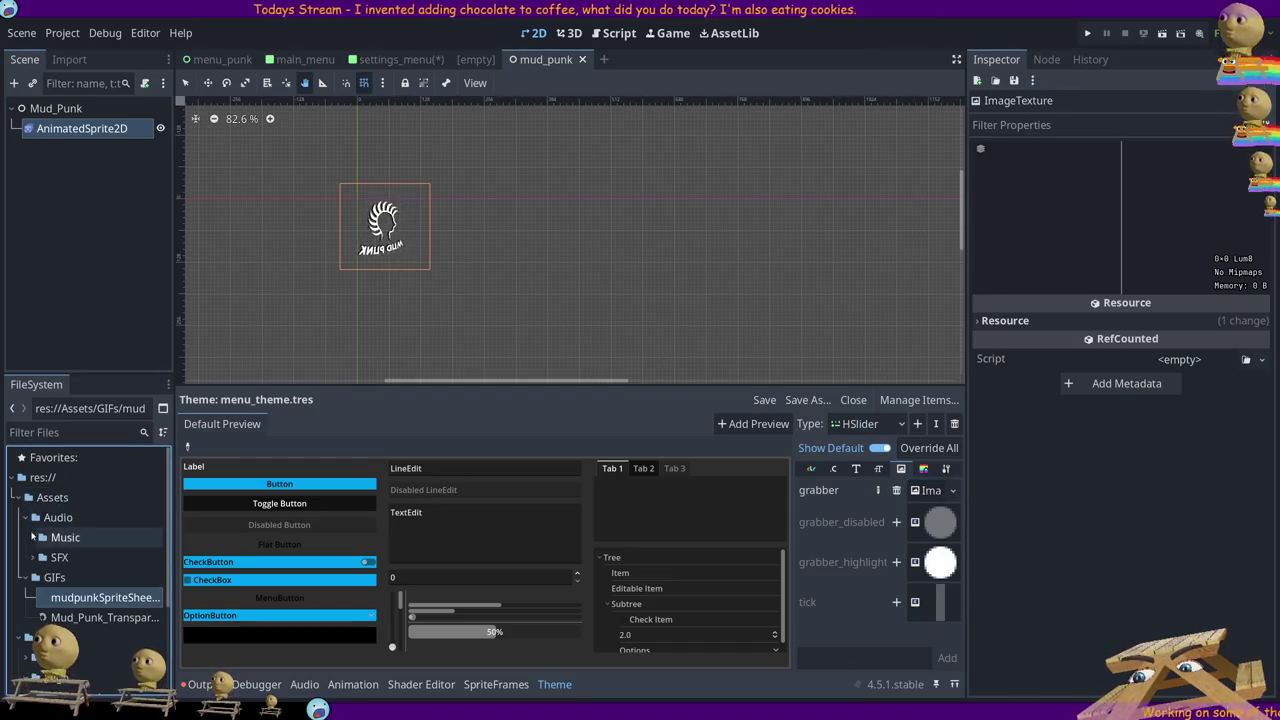
pyautogui.click(27, 517)
pyautogui.scroll(-3, 27, 550)
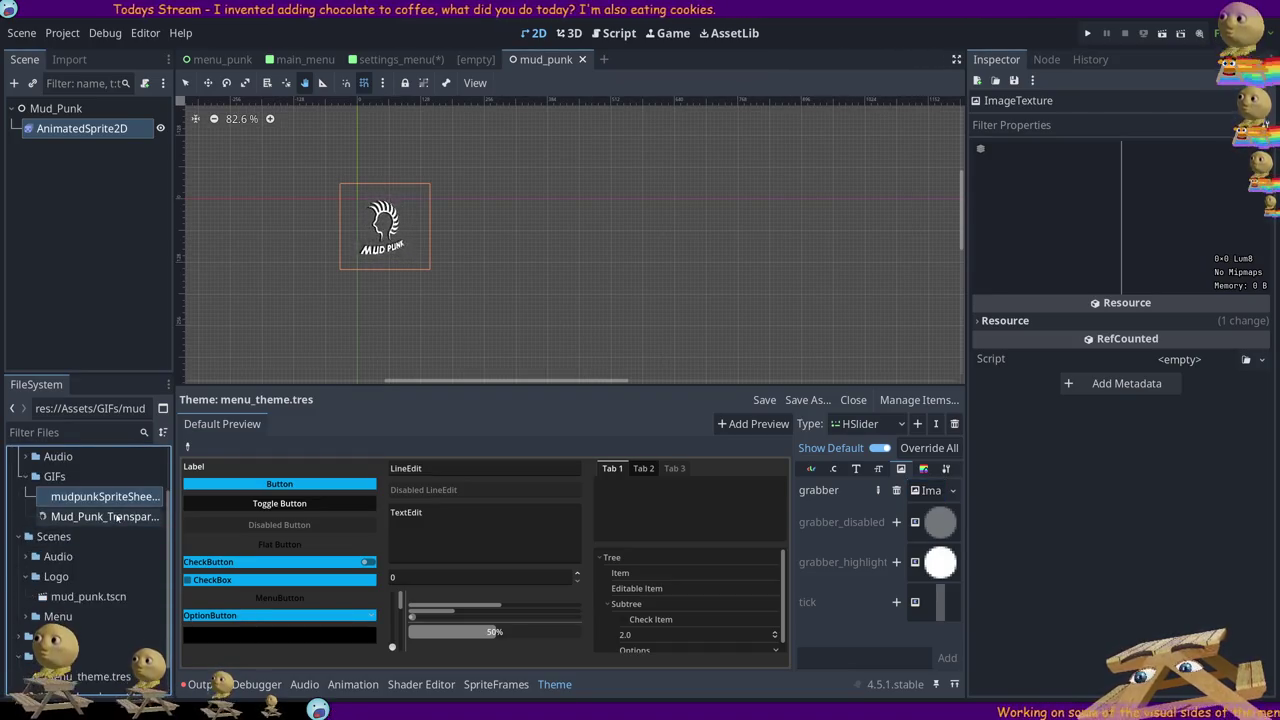
pyautogui.click(117, 517)
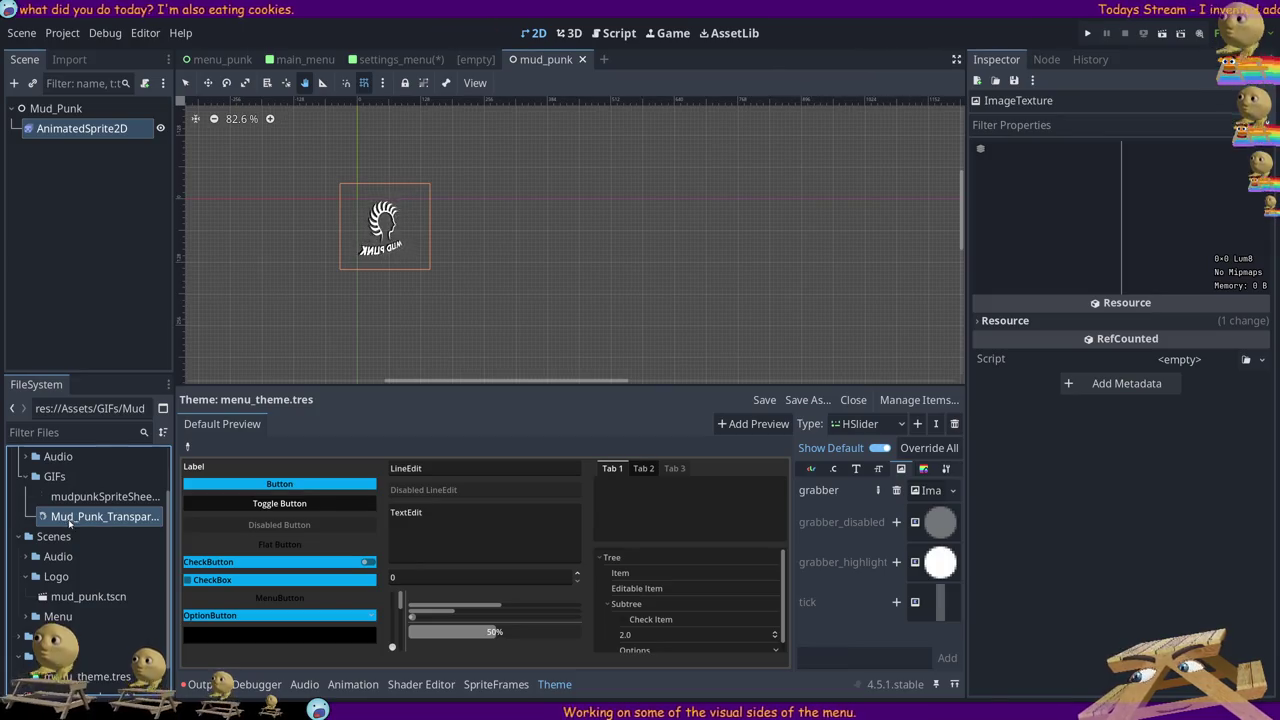
pyautogui.moveTo(60, 516); pyautogui.dragTo(932, 497)
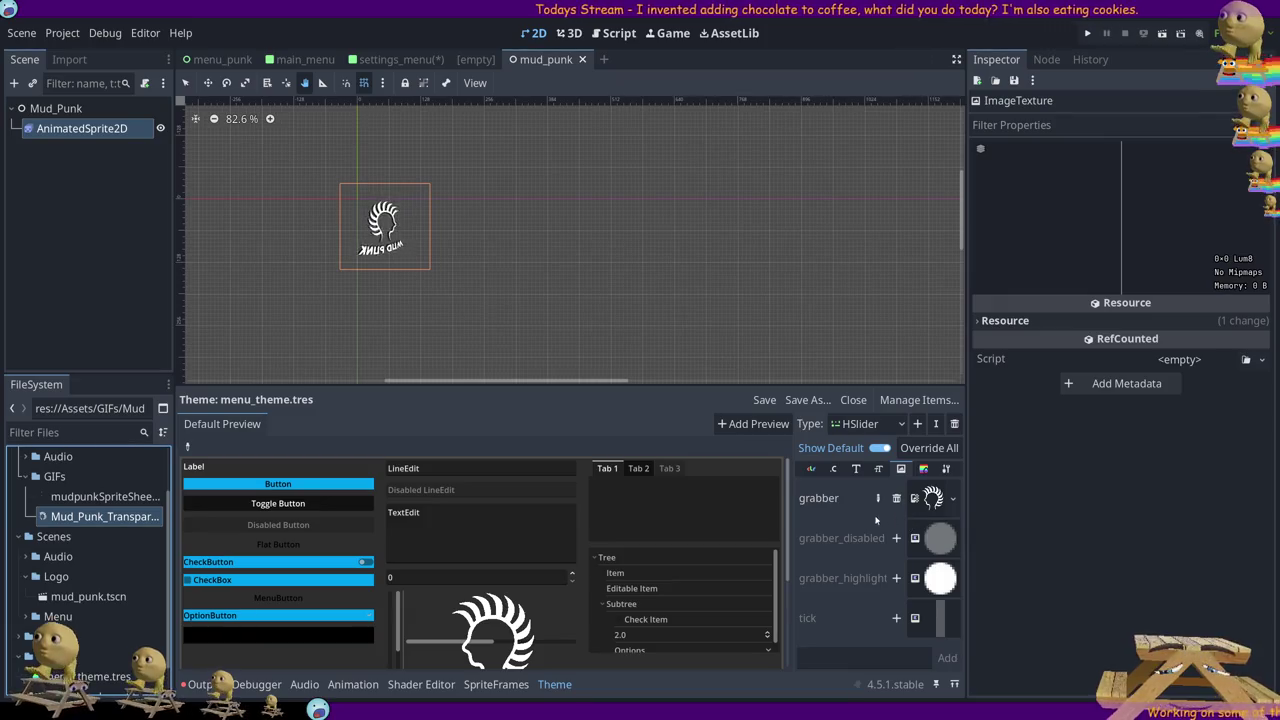
pyautogui.scroll(-2, 578, 611)
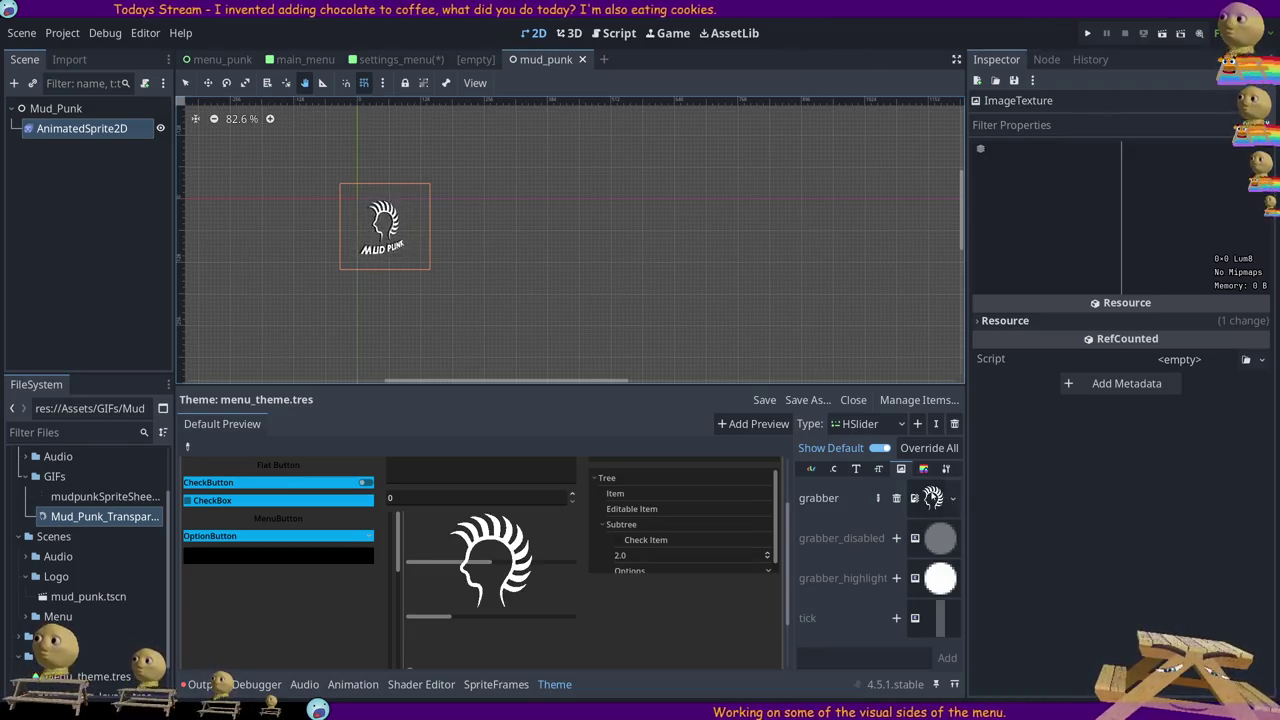
pyautogui.click(932, 497)
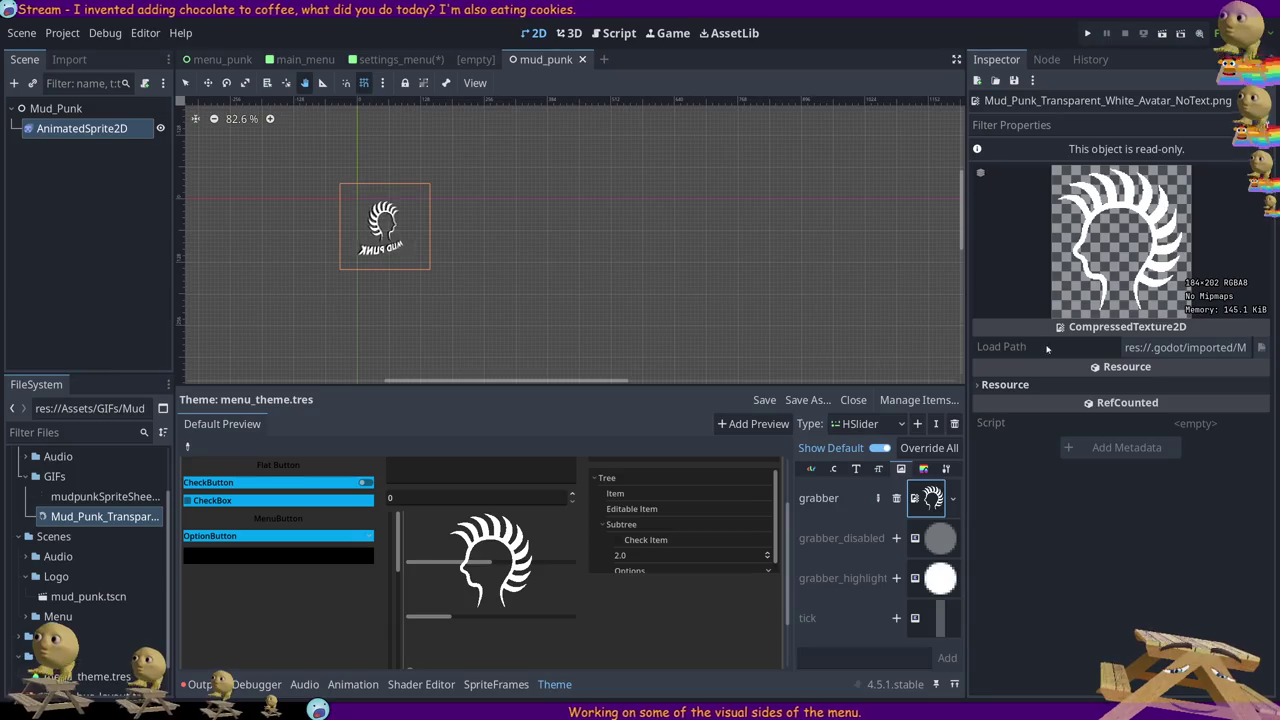
# Add grabber_disabled and grabber_highlight overrides, both using the white Mud Punk logo image
pyautogui.click(1003, 385)
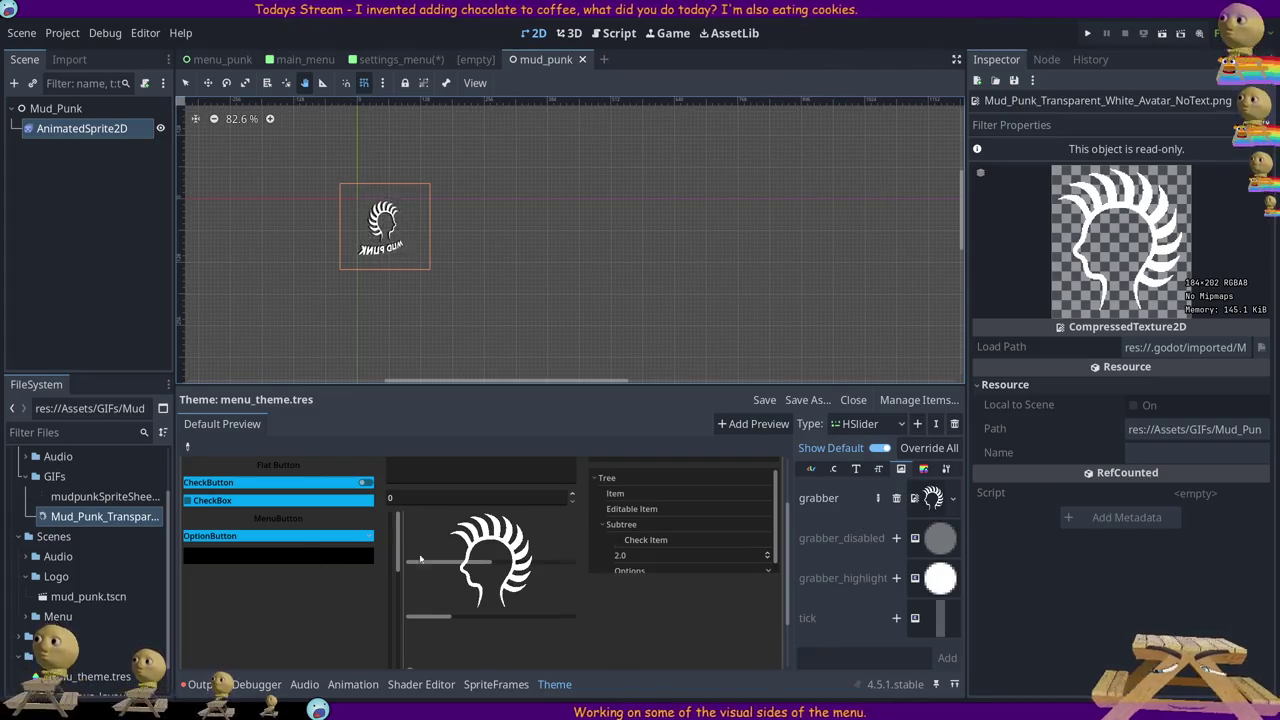
pyautogui.click(896, 538)
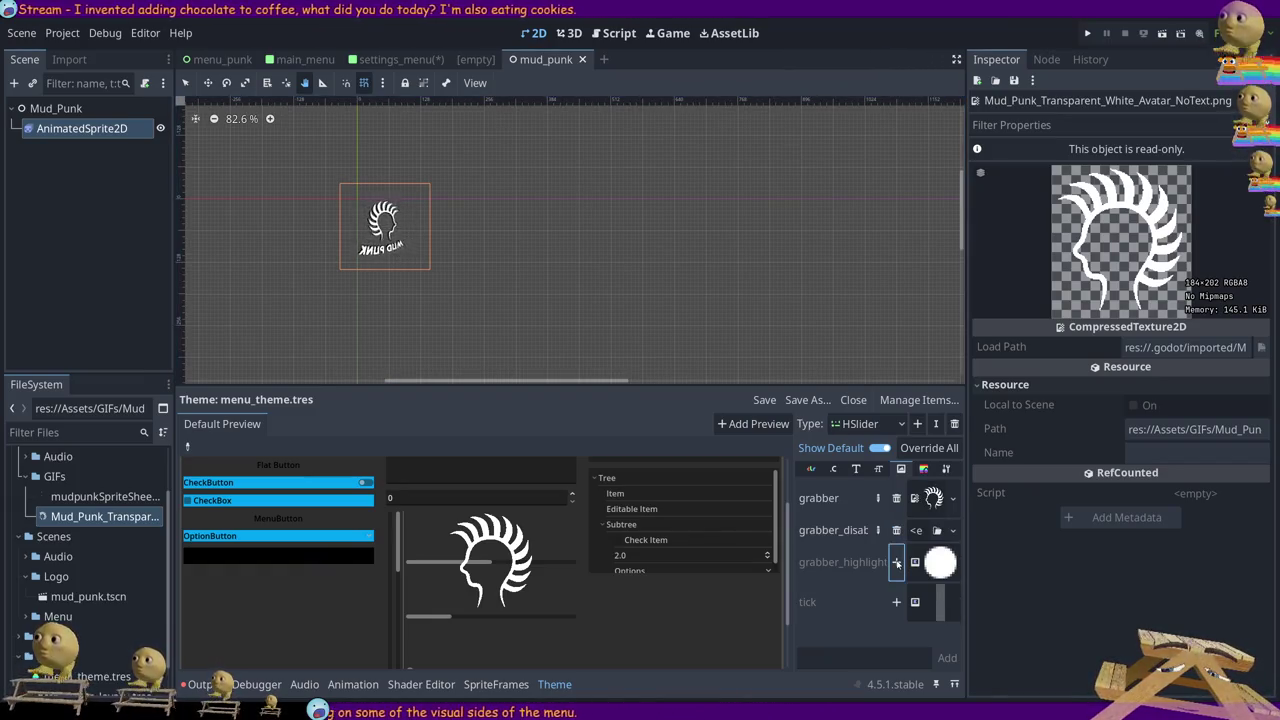
pyautogui.click(896, 562)
pyautogui.moveTo(100, 516); pyautogui.dragTo(921, 537)
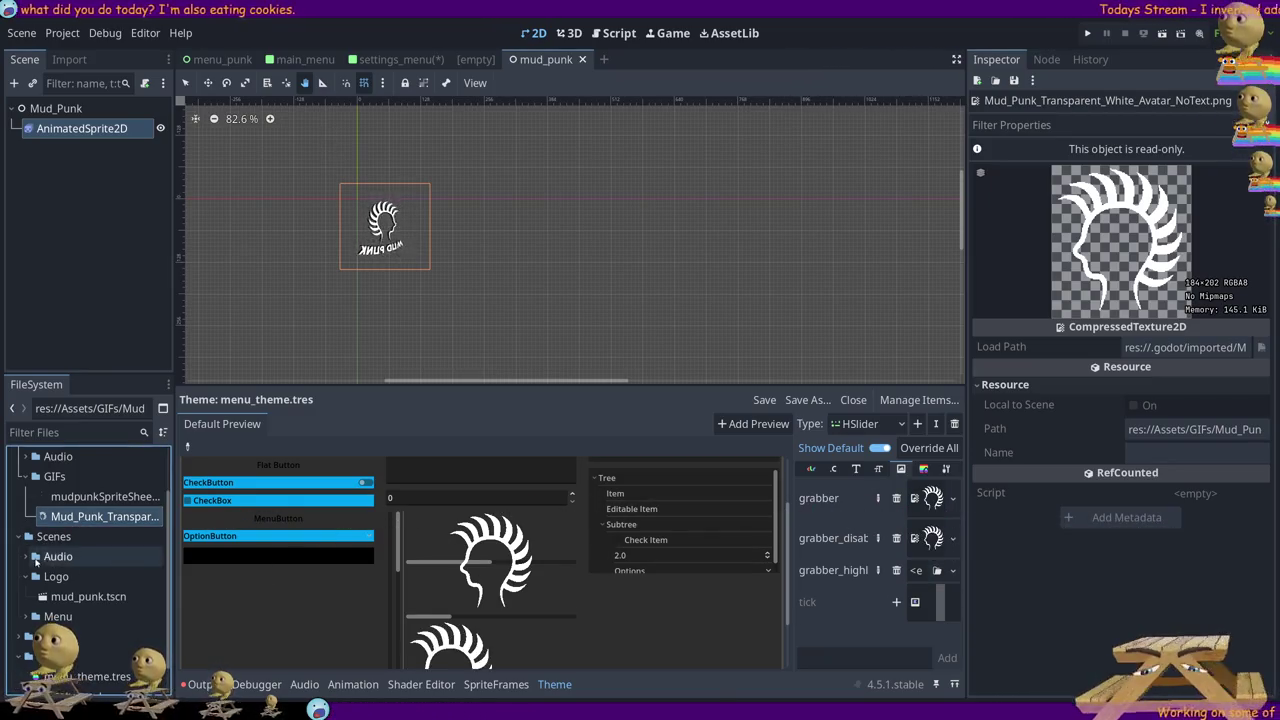
pyautogui.moveTo(86, 516)
pyautogui.mouseDown()
pyautogui.moveTo(844, 545)
pyautogui.moveTo(928, 576)
pyautogui.mouseUp()
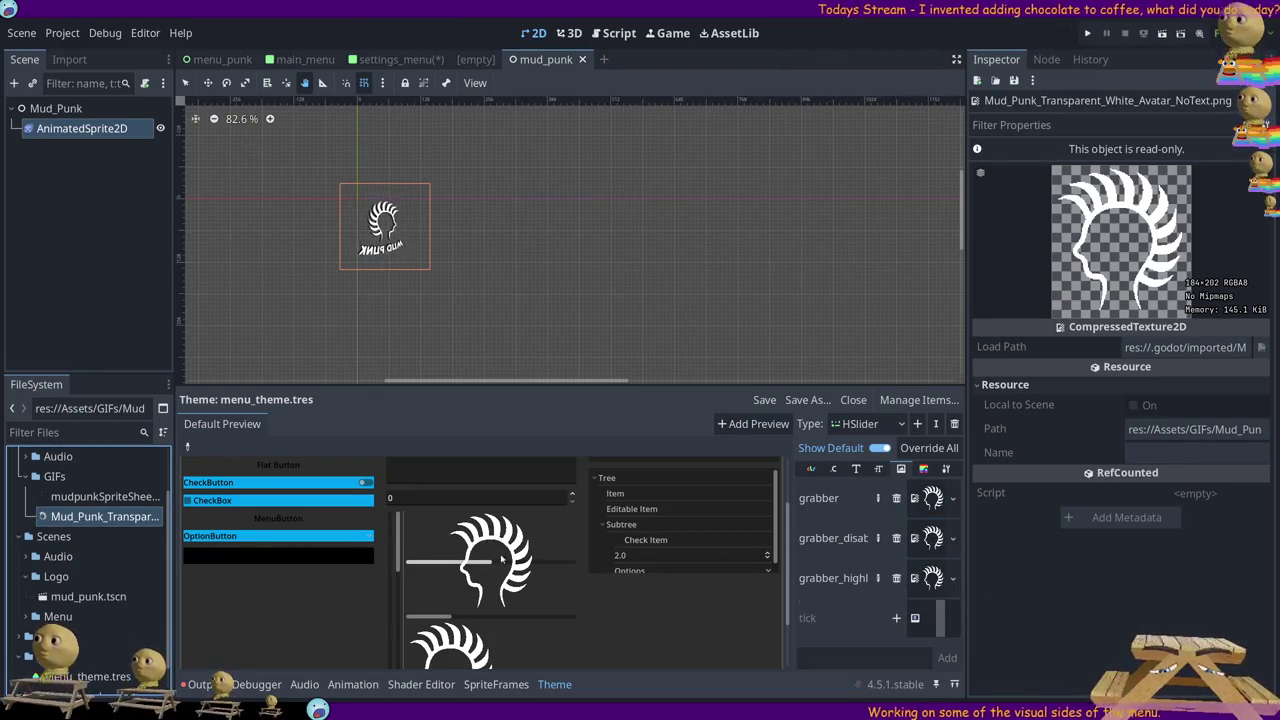
pyautogui.scroll(-2, 497, 570)
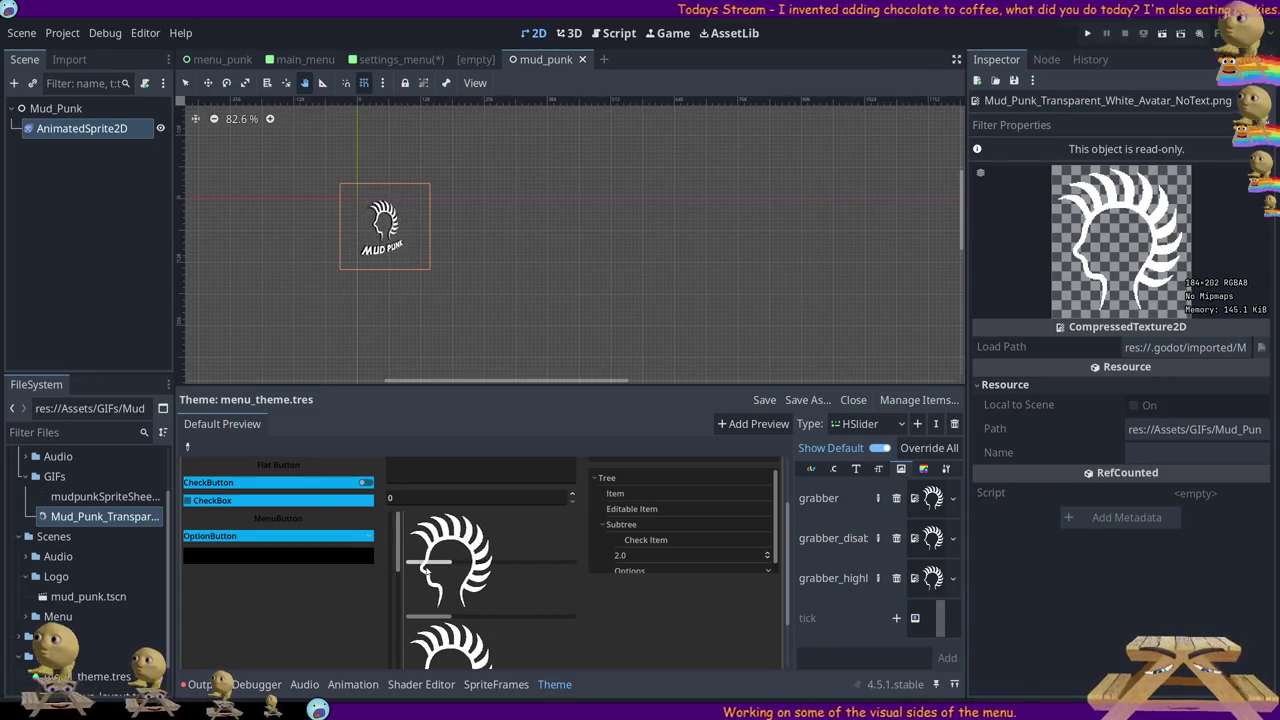
pyautogui.scroll(3, 574, 549)
pyautogui.scroll(-3, 574, 549)
pyautogui.scroll(2, 574, 549)
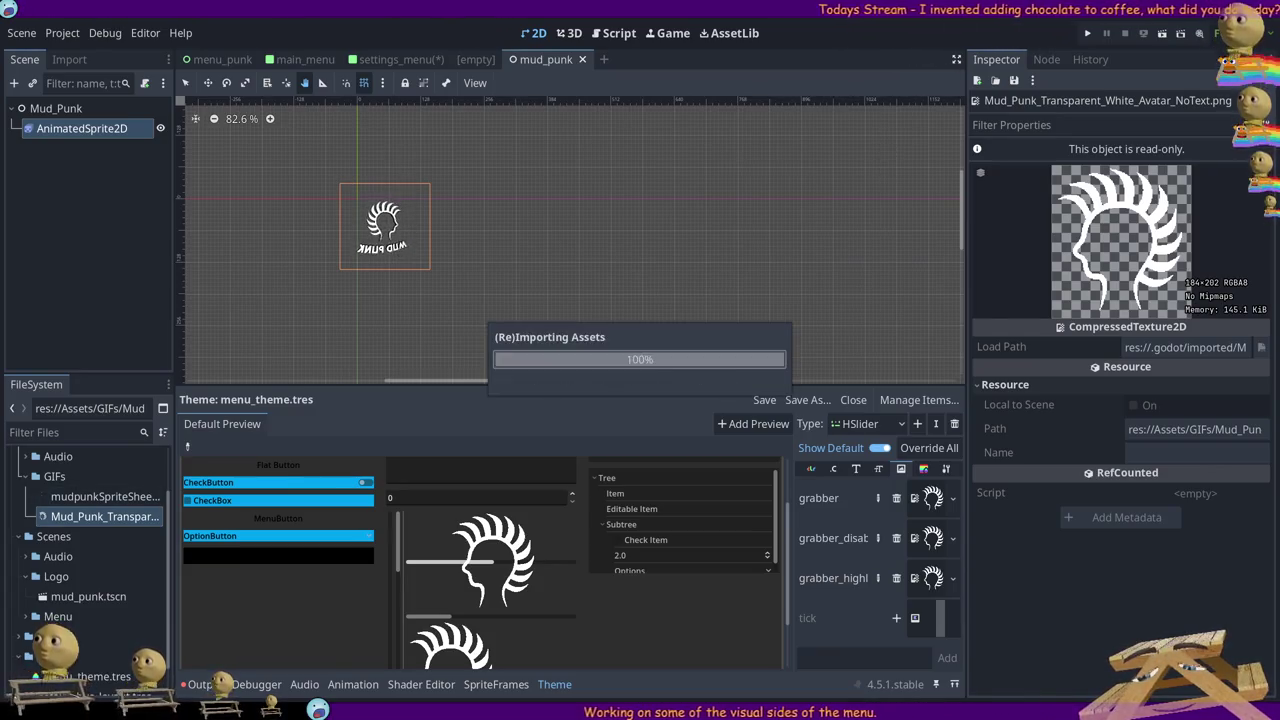
# Set grabber_highlight to the dark Mud Punk logo and try it on the preview slider
pyautogui.moveTo(105, 516)
pyautogui.mouseDown()
pyautogui.moveTo(915, 548)
pyautogui.moveTo(922, 580)
pyautogui.mouseUp()
pyautogui.moveTo(492, 565)
pyautogui.mouseDown()
pyautogui.moveTo(520, 565)
pyautogui.moveTo(438, 573)
pyautogui.mouseUp()
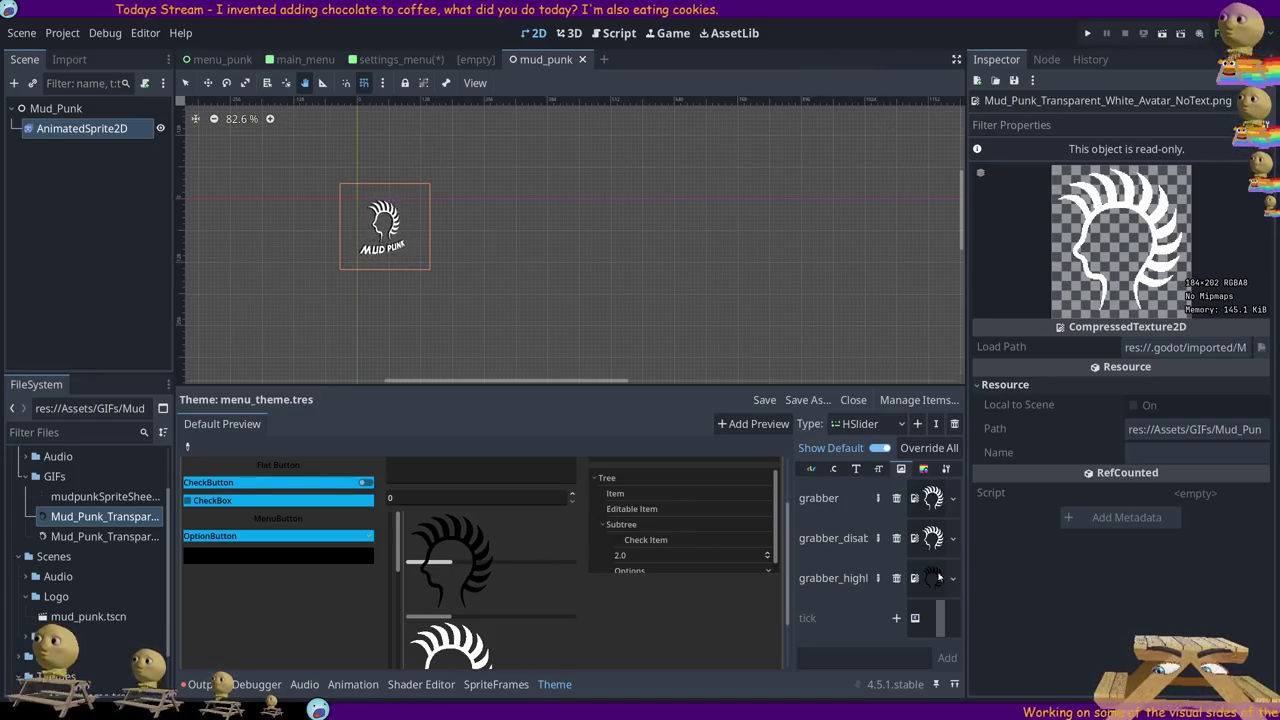
pyautogui.moveTo(457, 566); pyautogui.dragTo(525, 566)
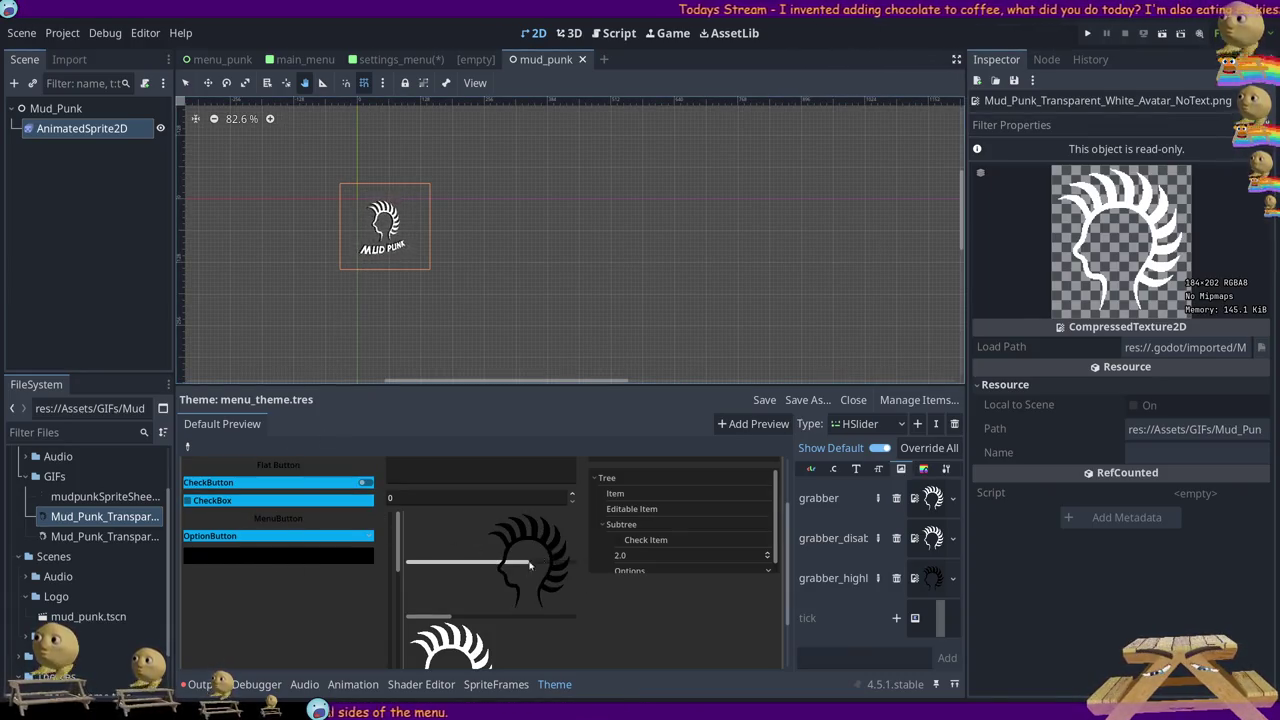
# Move the preview slider down, to its maximum and back to compare the white and black logos
pyautogui.moveTo(503, 566); pyautogui.dragTo(489, 595)
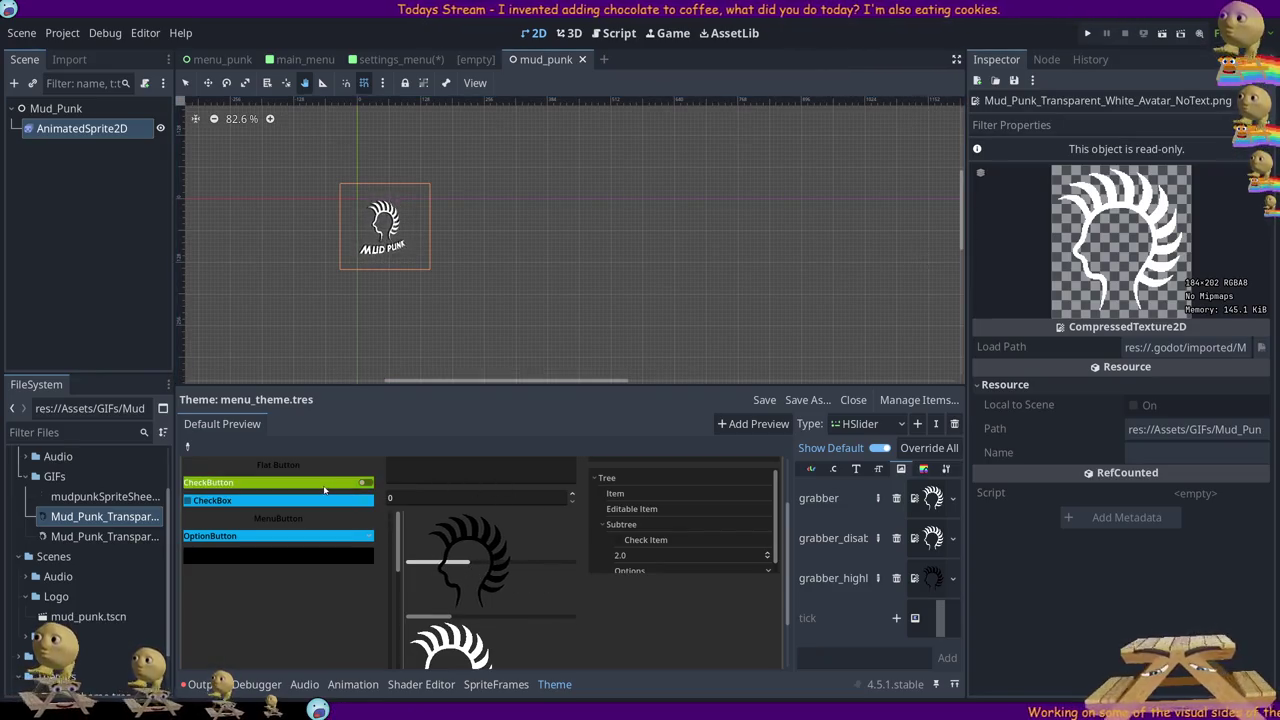
pyautogui.moveTo(470, 561); pyautogui.dragTo(593, 557)
pyautogui.scroll(-2, 519, 538)
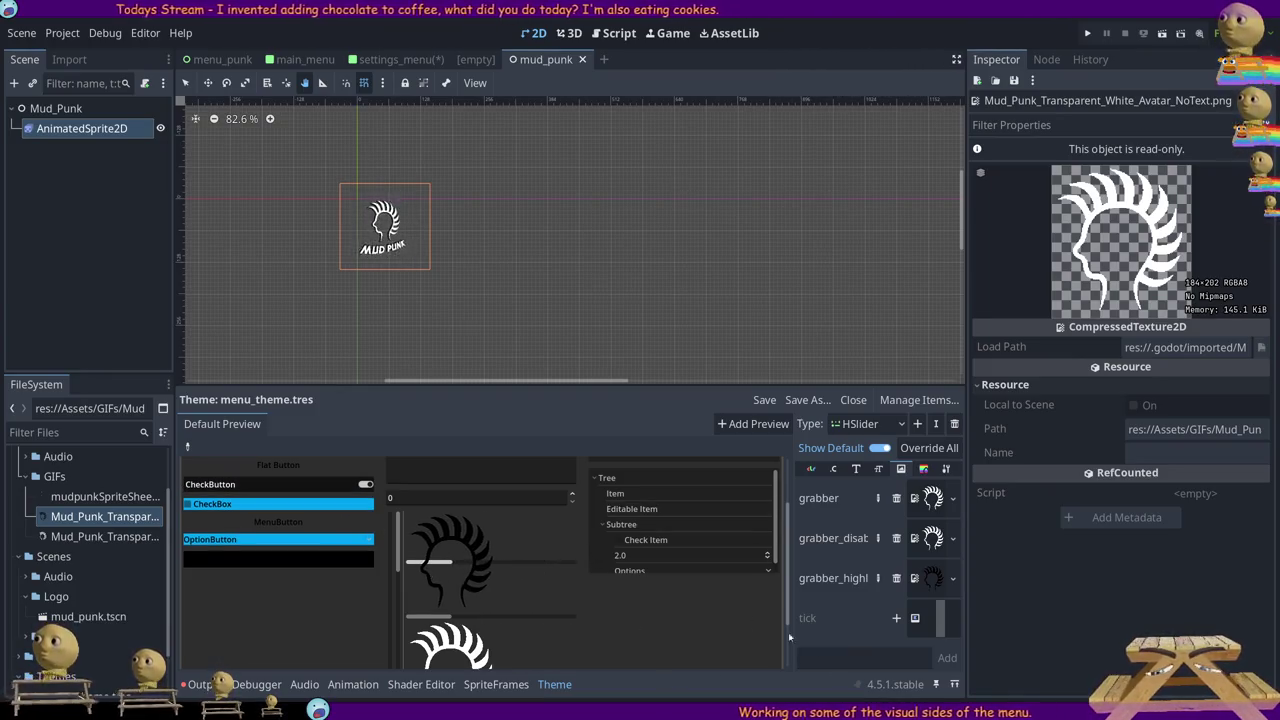
pyautogui.click(632, 508)
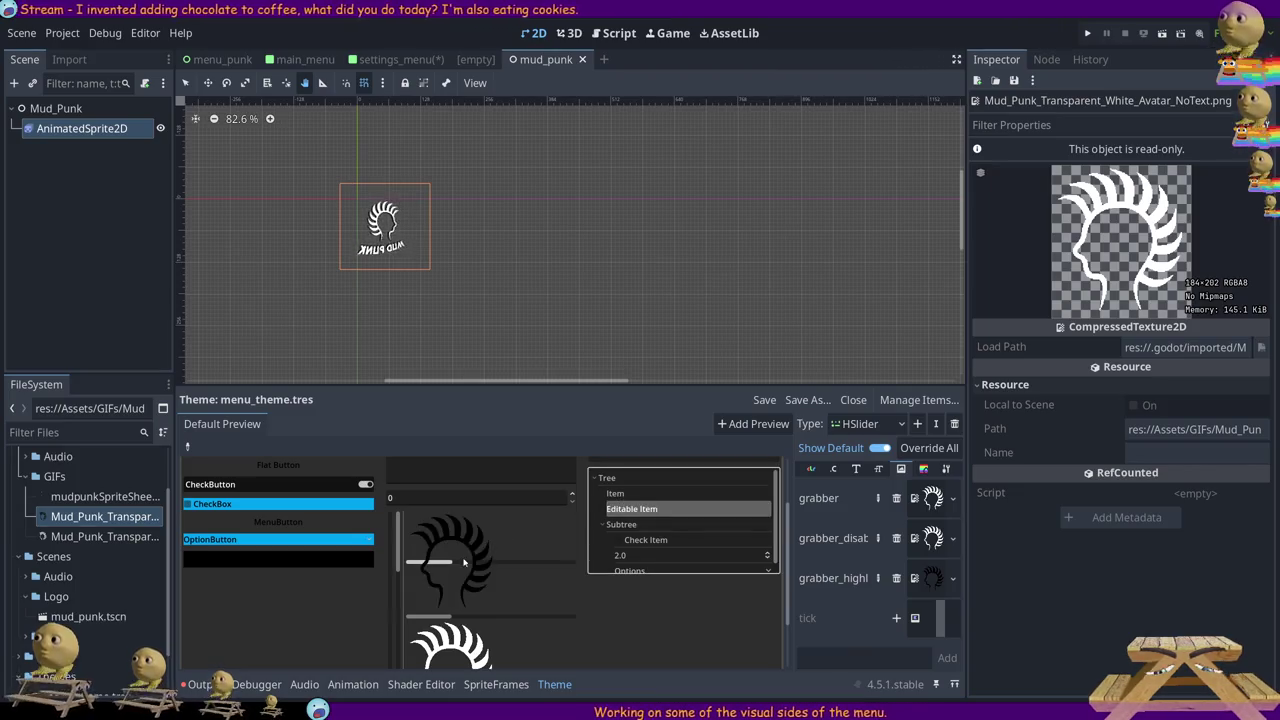
pyautogui.click(545, 568)
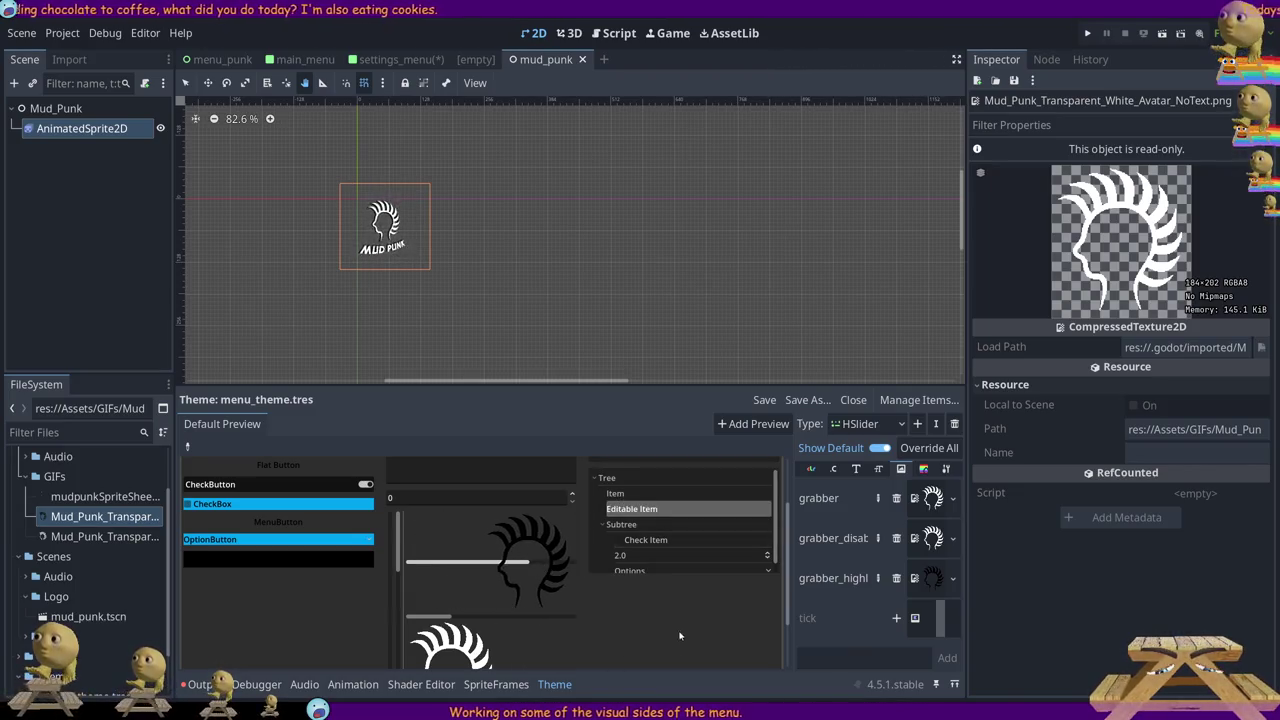
pyautogui.moveTo(545, 568)
pyautogui.mouseDown()
pyautogui.moveTo(445, 566)
pyautogui.moveTo(518, 563)
pyautogui.mouseUp()
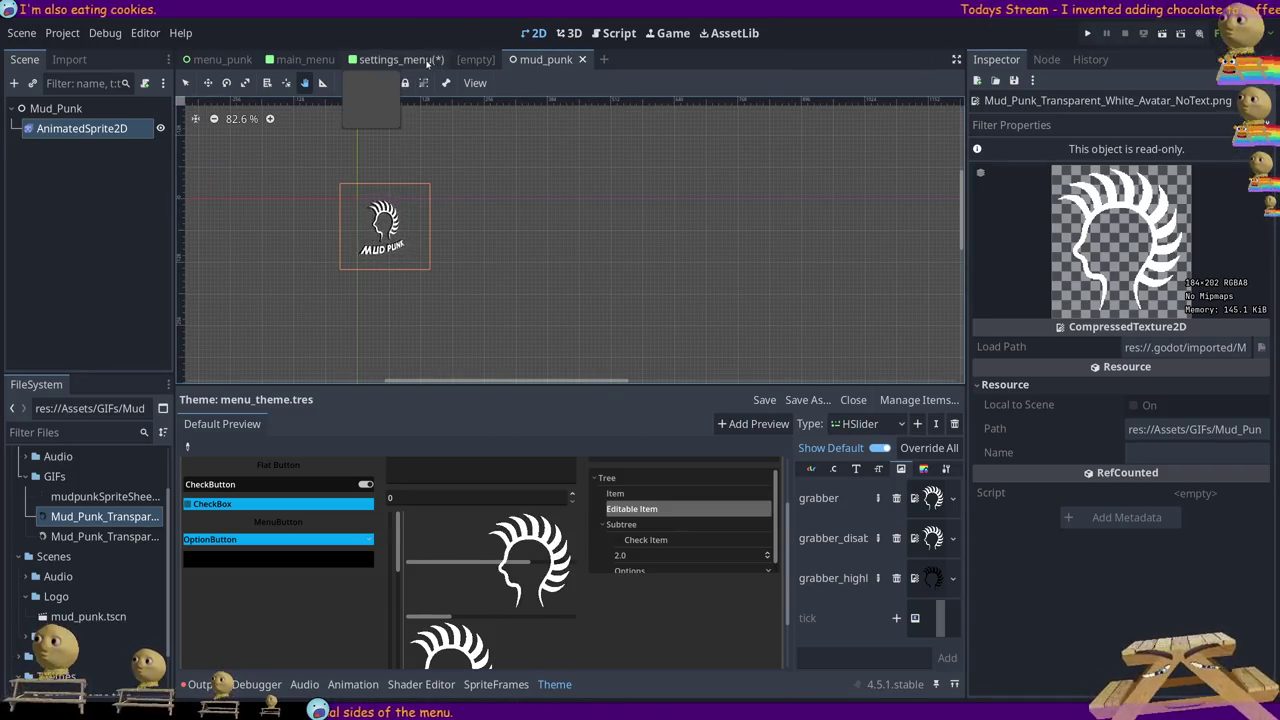
# Switch to the settings_menu scene and test the Volume slider's logo grabber
pyautogui.click(428, 61)
pyautogui.moveTo(540, 565)
pyautogui.mouseDown()
pyautogui.moveTo(436, 565)
pyautogui.moveTo(491, 563)
pyautogui.mouseUp()
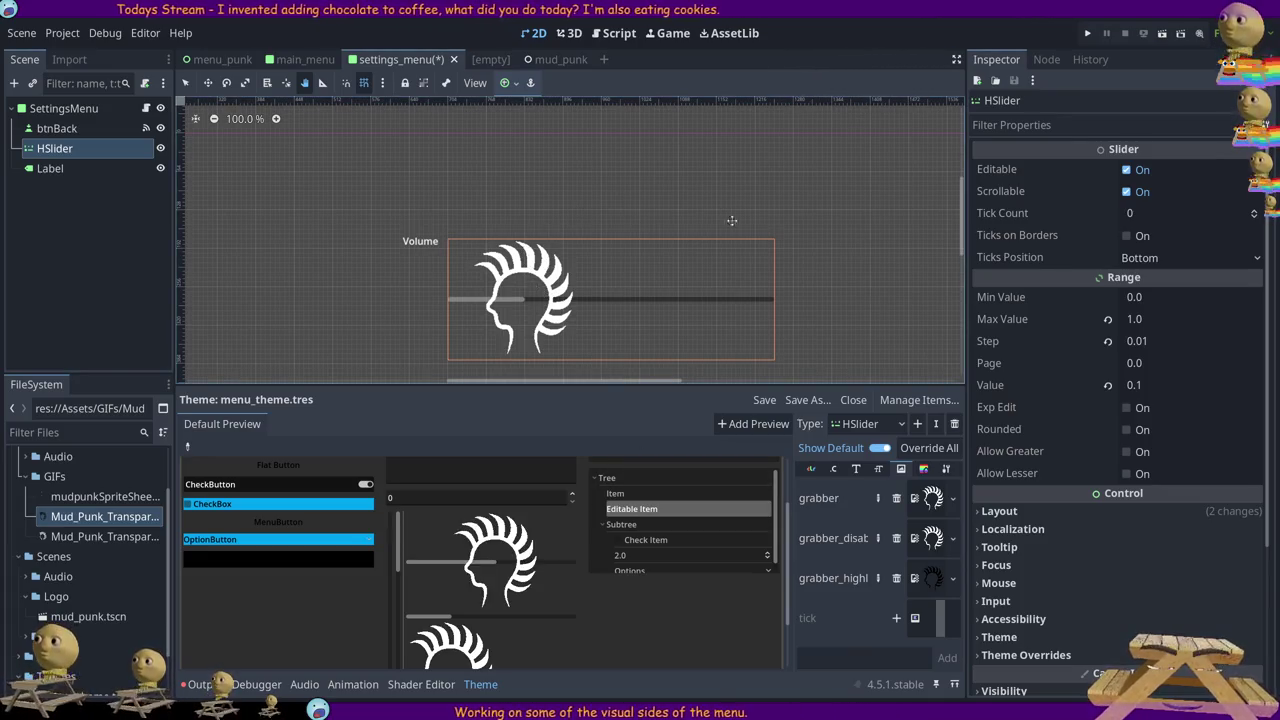
pyautogui.scroll(-2, 963, 213)
pyautogui.scroll(1, 963, 213)
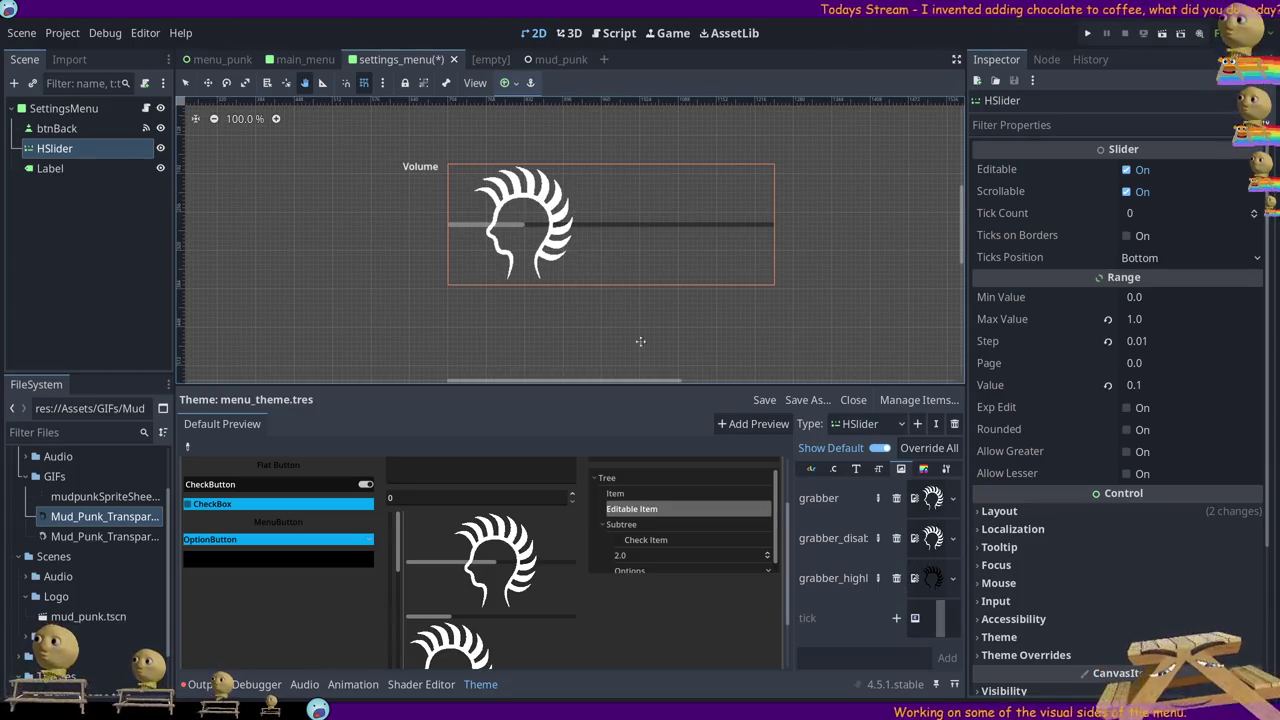
# Inspect the normal grabber texture's Resource section and load path
pyautogui.click(929, 498)
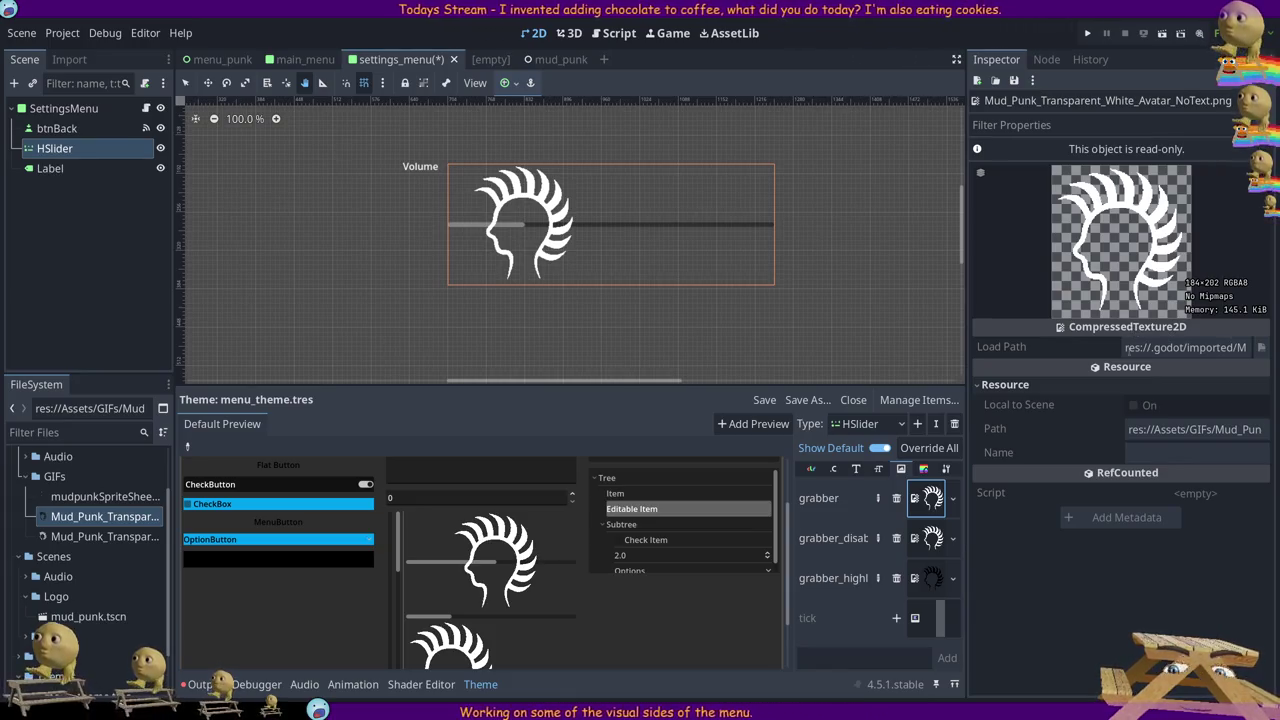
pyautogui.click(1168, 384)
pyautogui.click(1168, 384)
pyautogui.click(1185, 347)
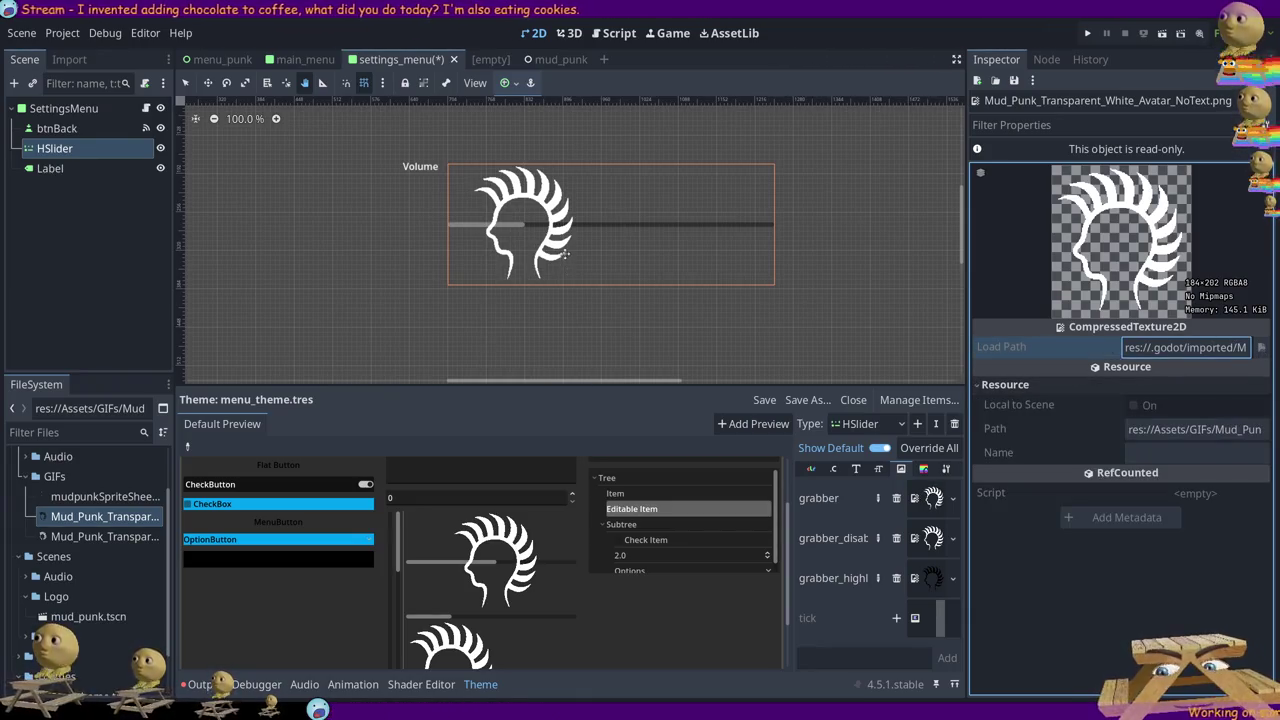
# Select the second Mud Punk logo file in the FileSystem dock
pyautogui.scroll(-8, 562, 282)
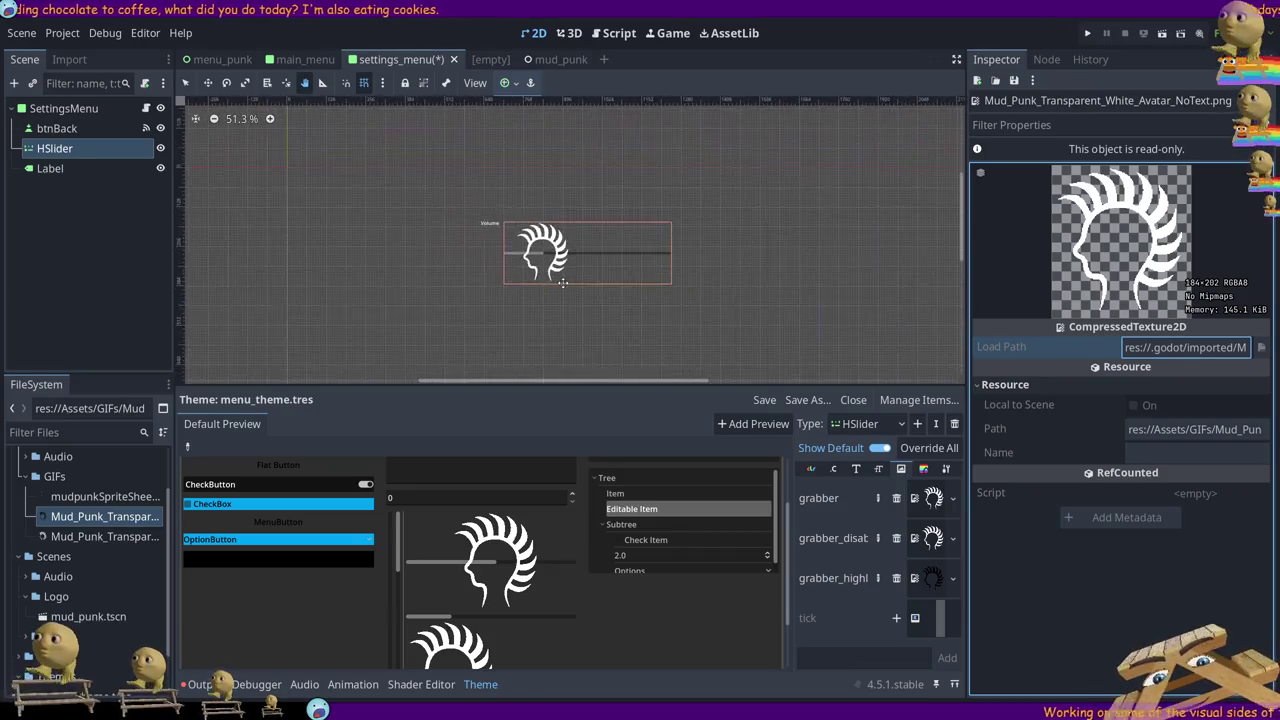
pyautogui.scroll(4, 572, 290)
pyautogui.scroll(4, 517, 263)
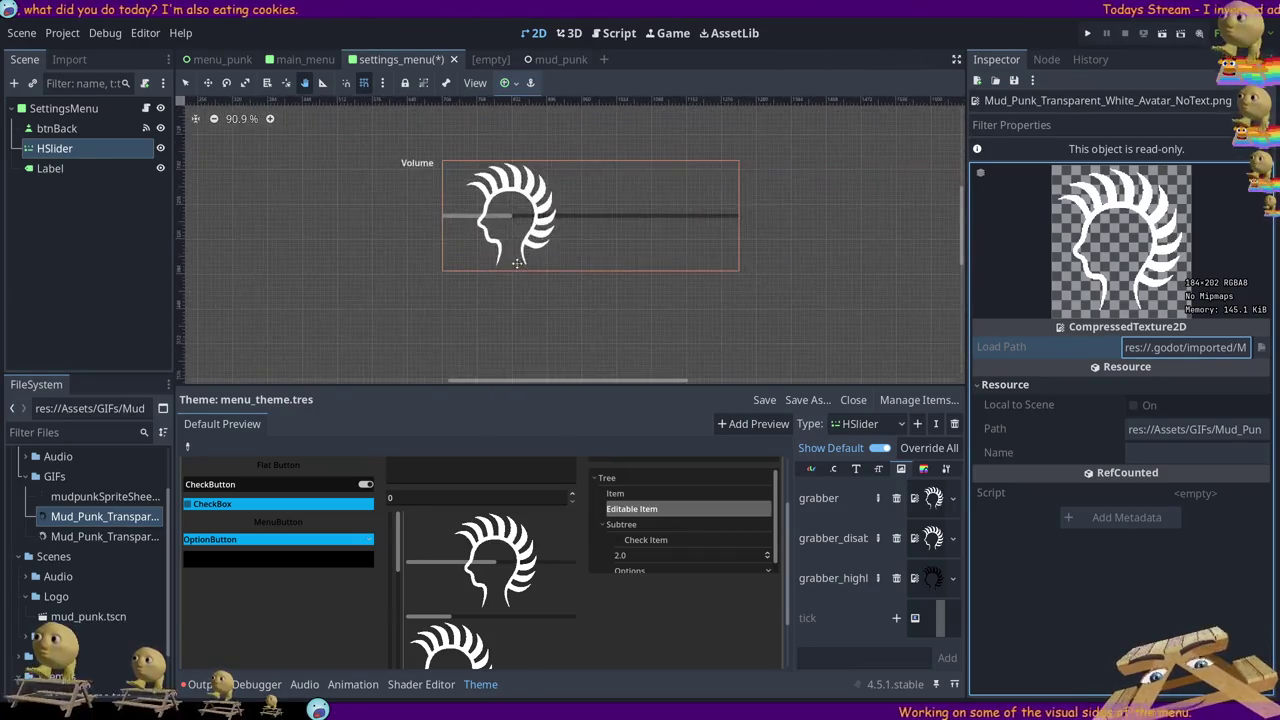
pyautogui.scroll(1, 583, 280)
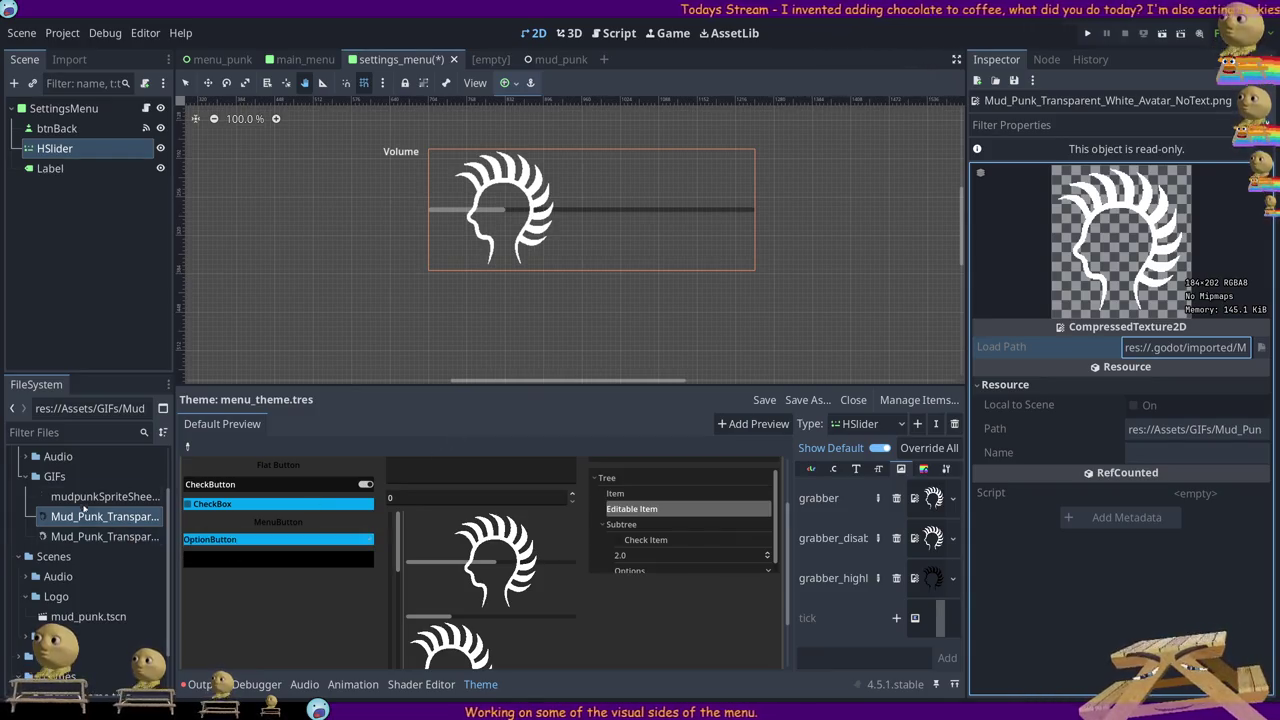
pyautogui.click(96, 537)
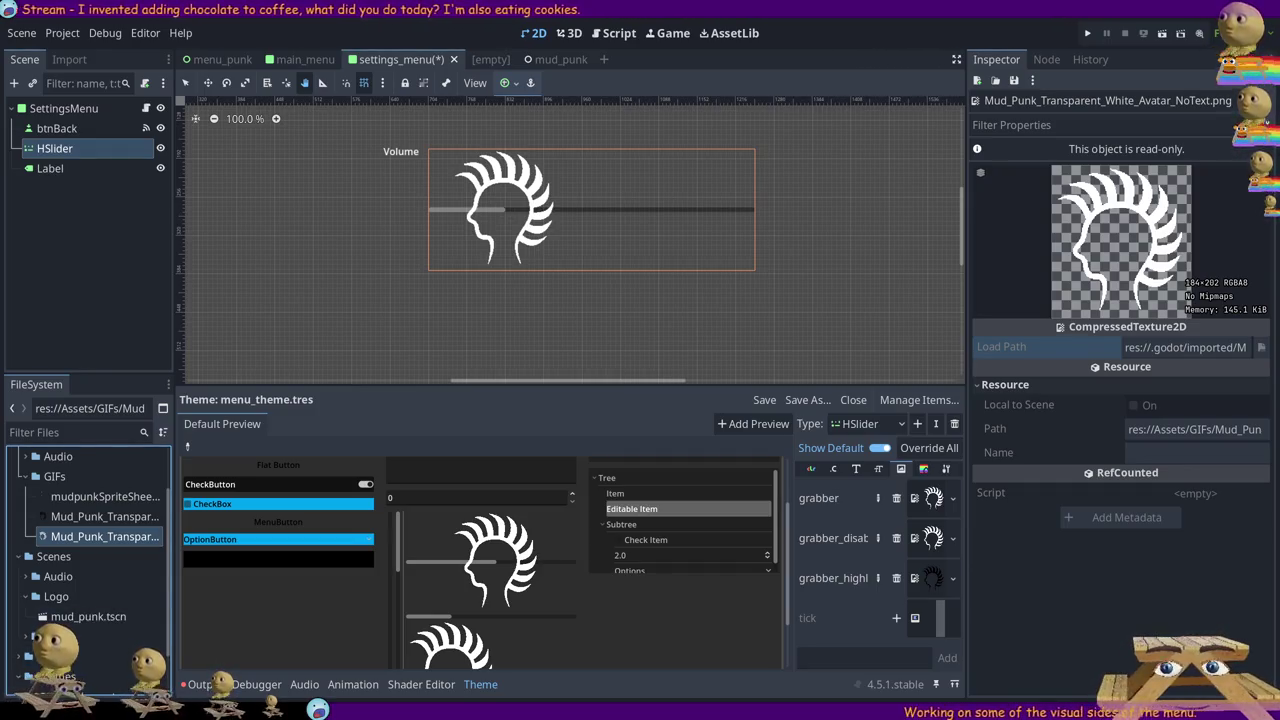
pyautogui.click(90, 538)
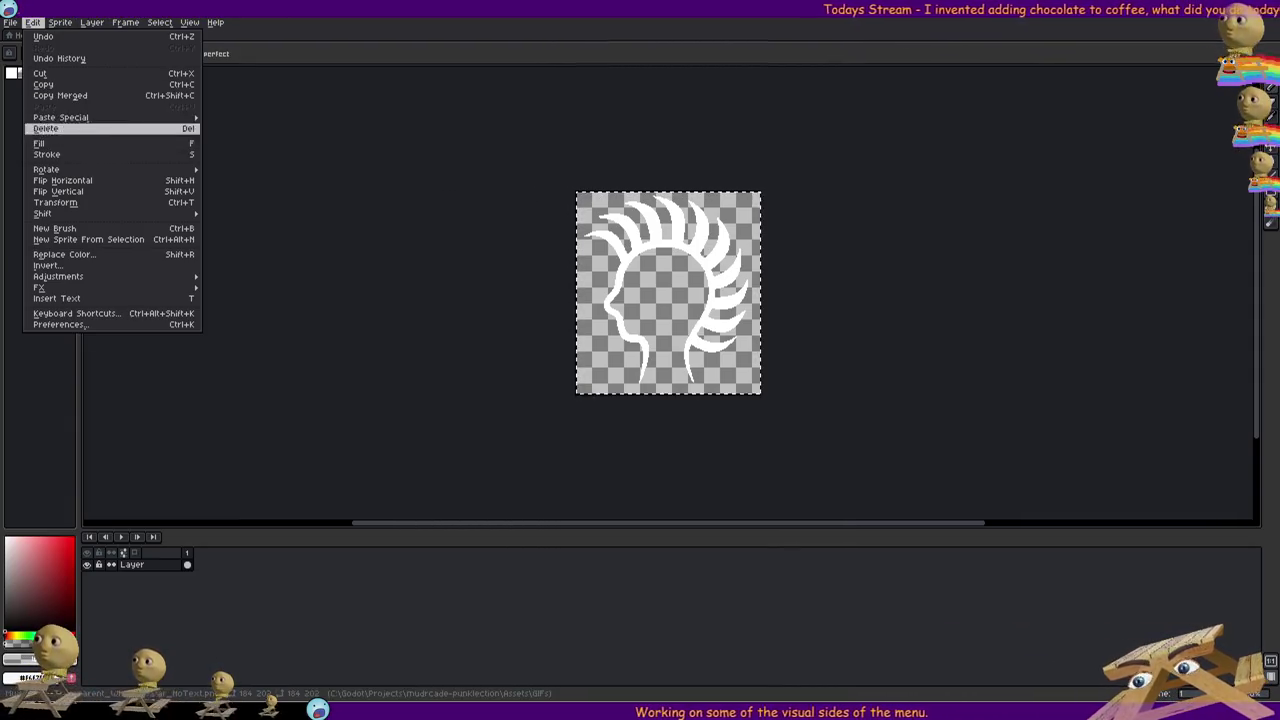
# Select the entire 184×202 Mud Punk logo canvas with Ctrl+A
pyautogui.moveTo(60, 276)
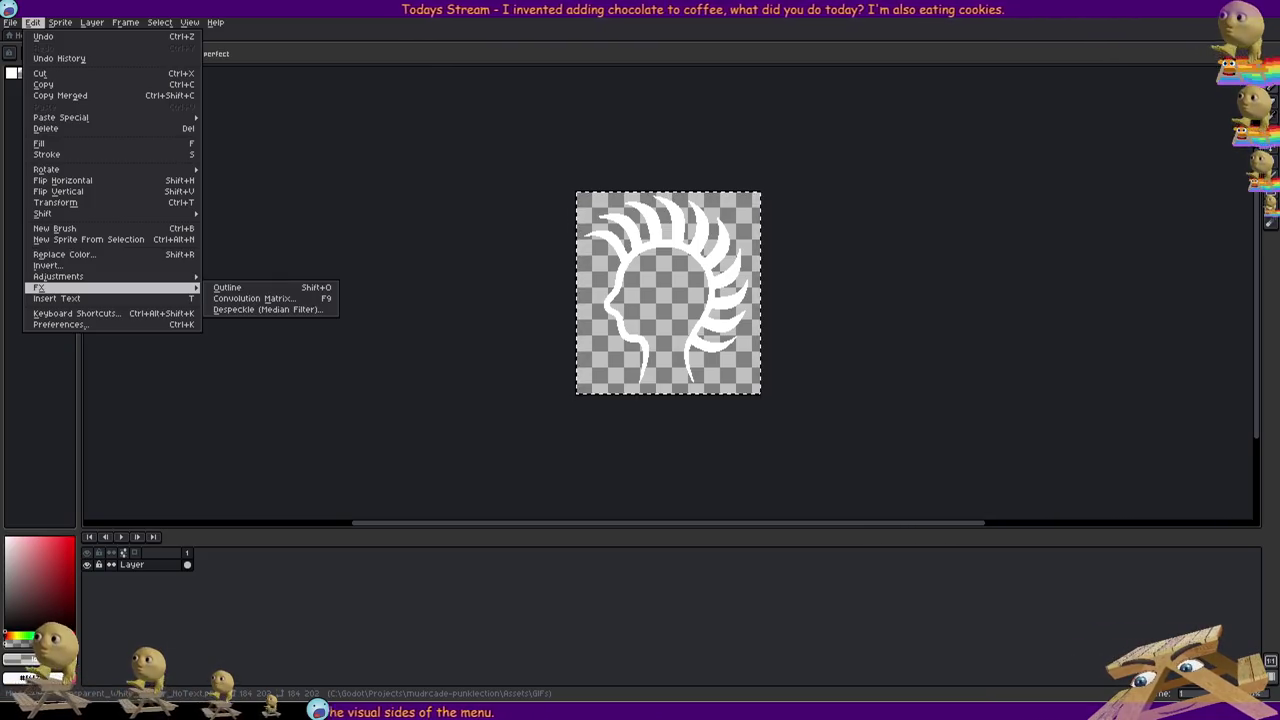
pyautogui.moveTo(60, 22)
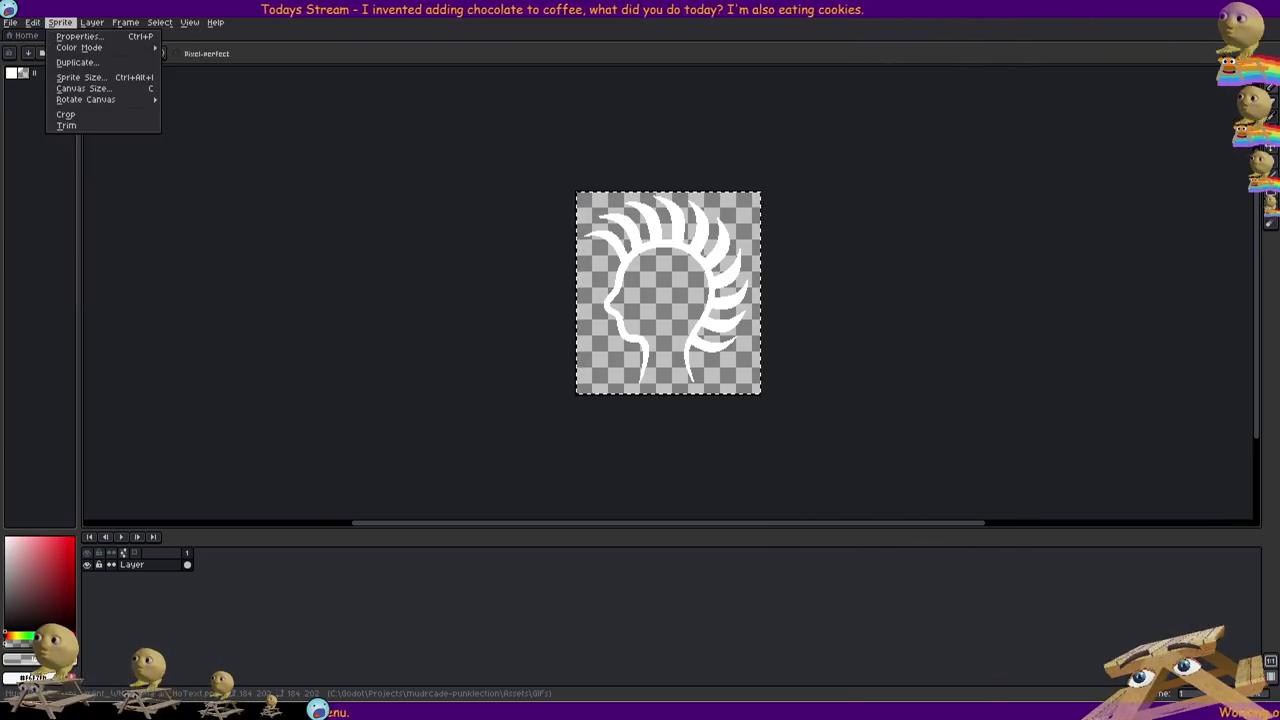
pyautogui.moveTo(160, 22)
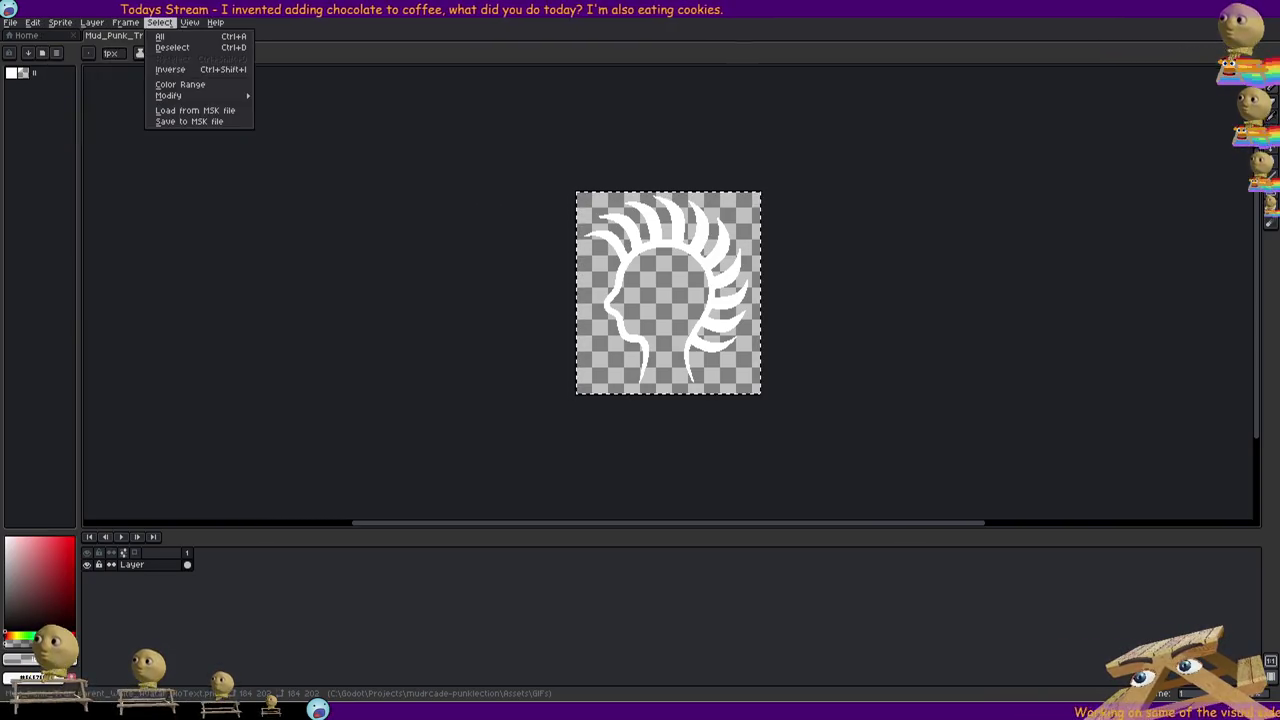
pyautogui.press('Escape')
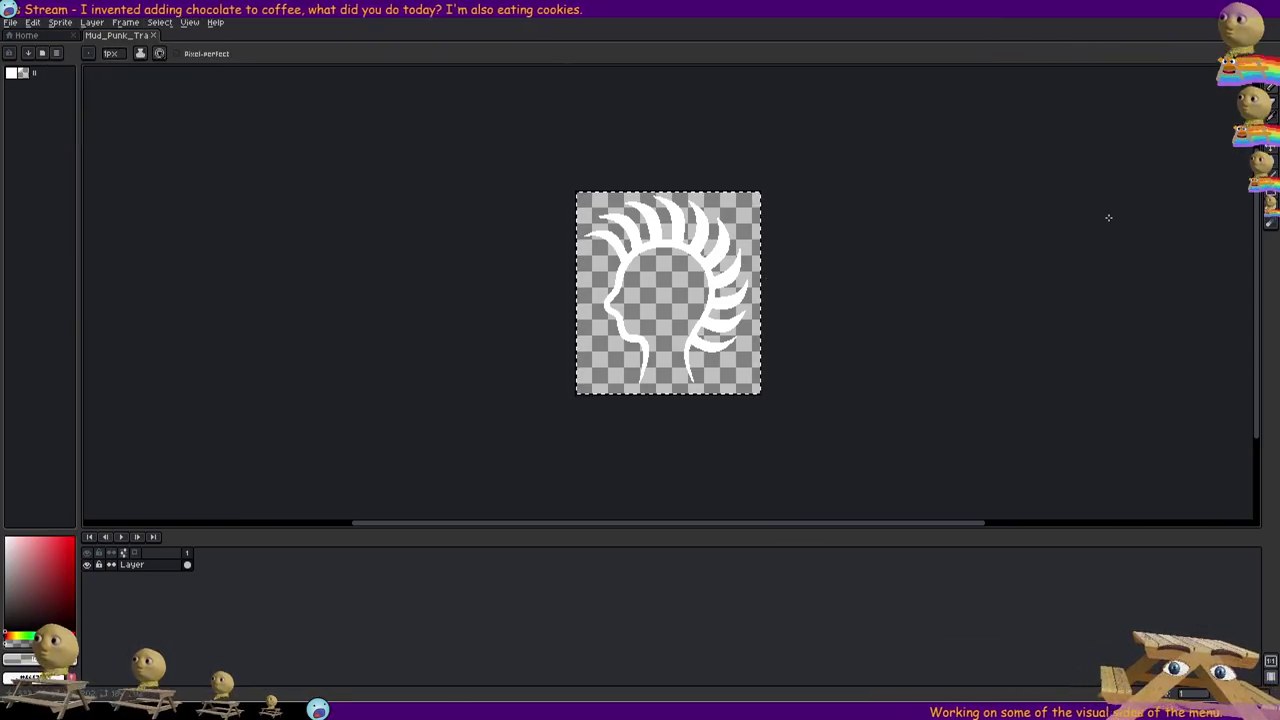
pyautogui.hotkey('ctrl', 'a')
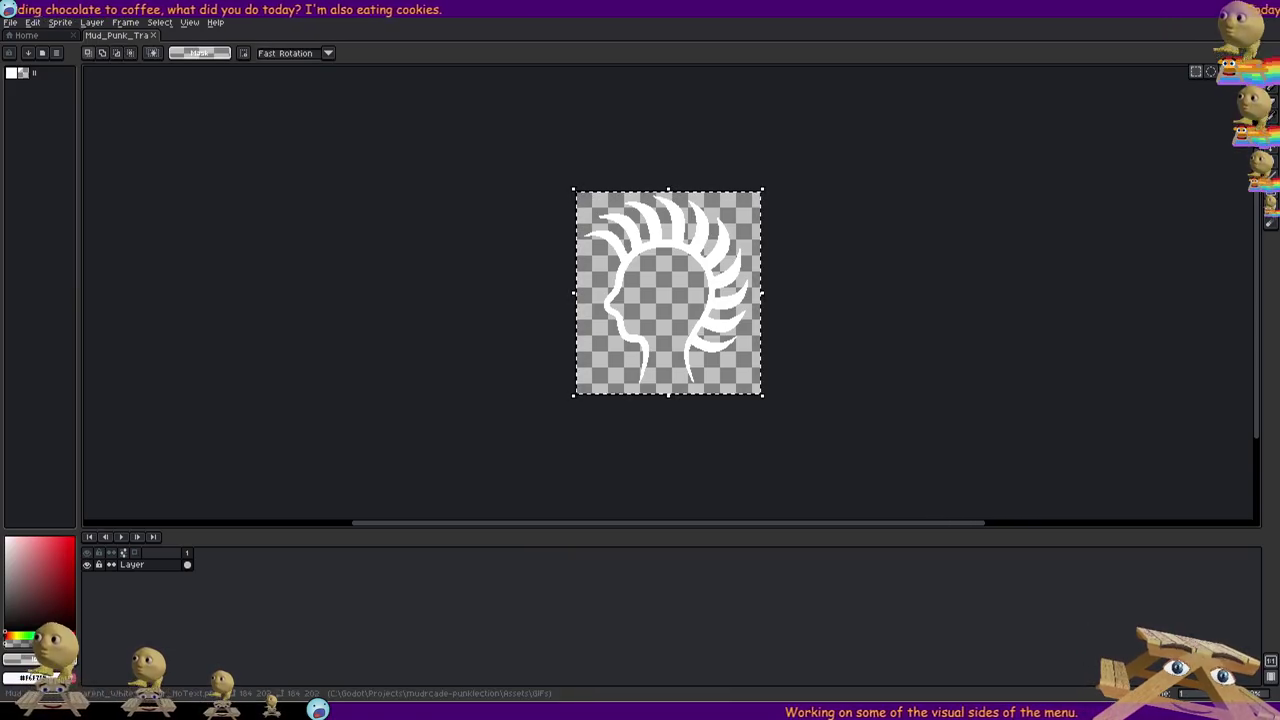